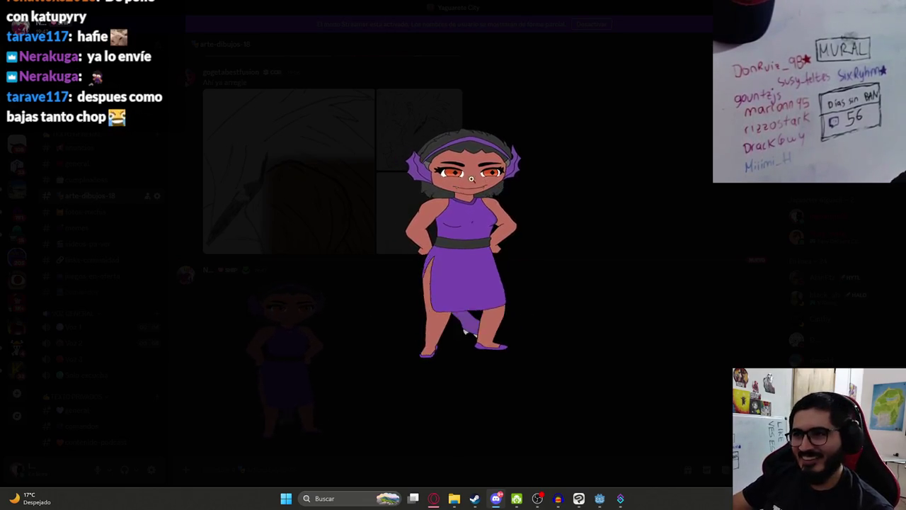
Heart-react to the posted character drawing in Discord, then minimise Discord to show Godot.
click(652, 314)
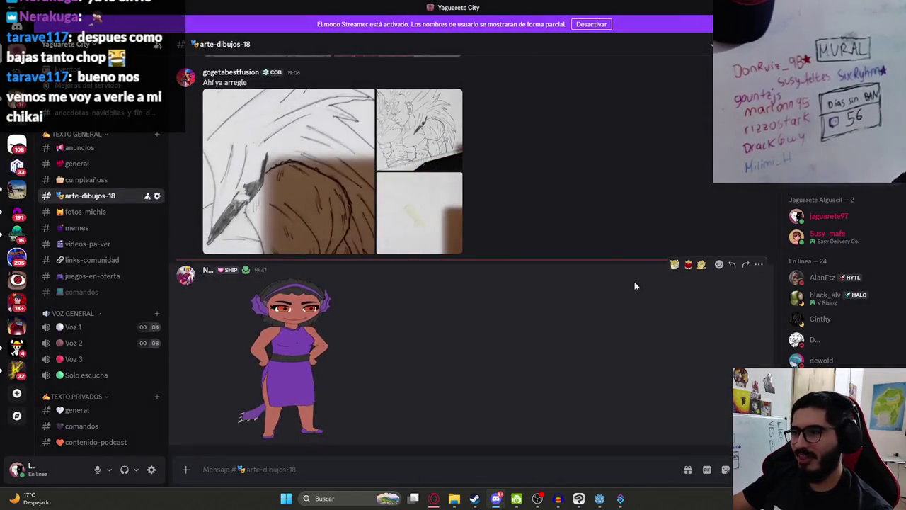
click(687, 265)
click(312, 332)
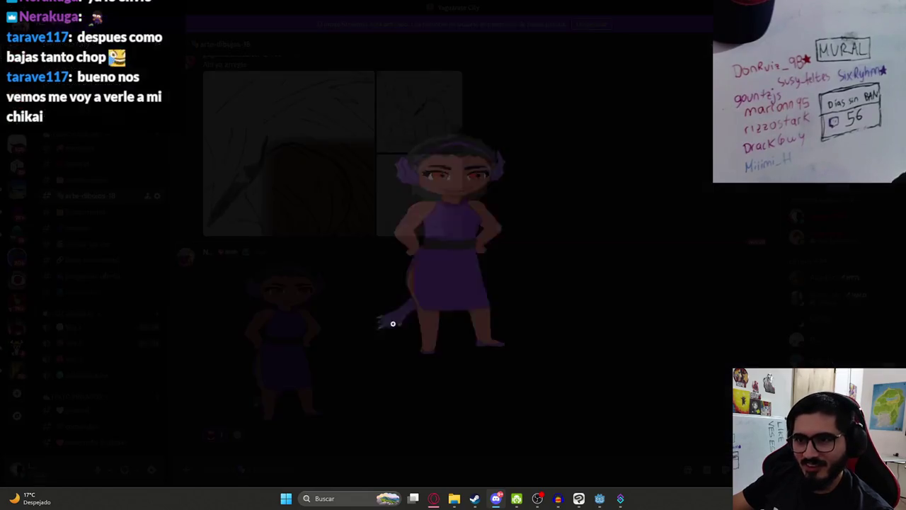
click(595, 304)
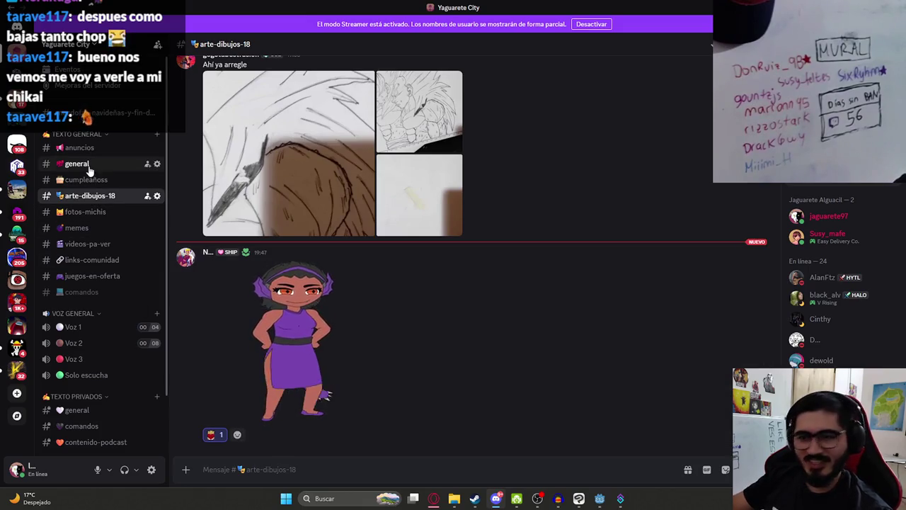
click(494, 500)
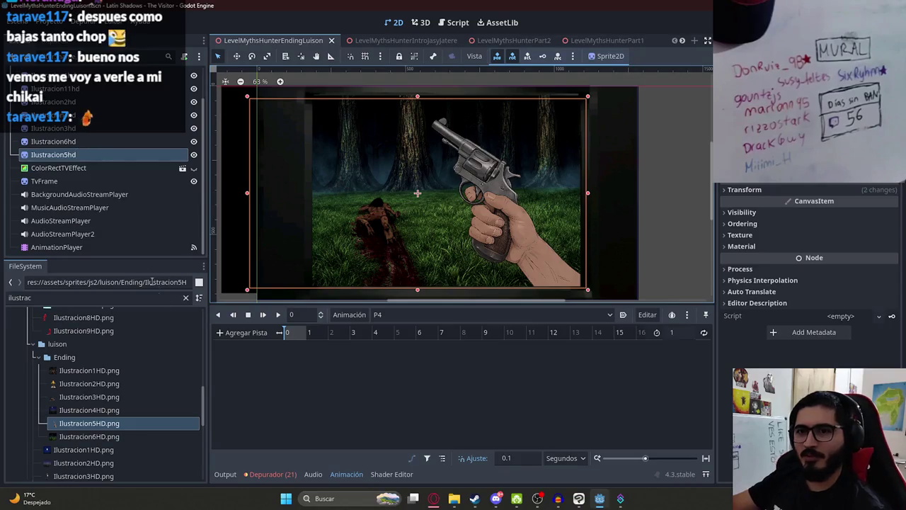
Add Visible keyframes for the Ilustracion6hd and Ilustracion5hd sprites in animation P4.
click(59, 145)
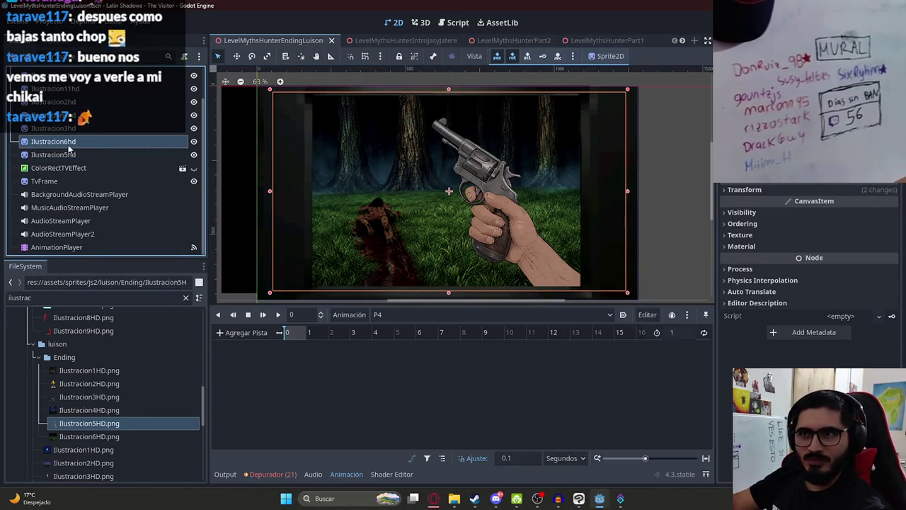
click(743, 211)
click(821, 224)
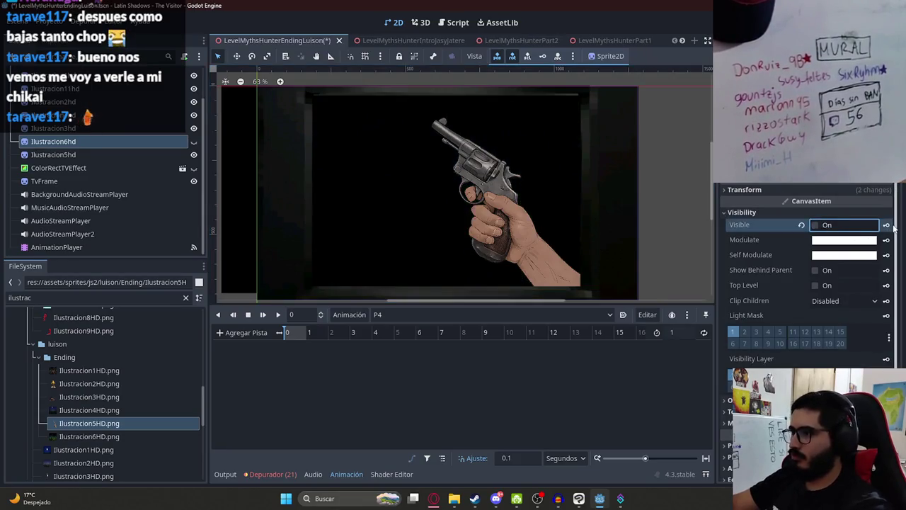
click(885, 225)
key(Return)
click(876, 225)
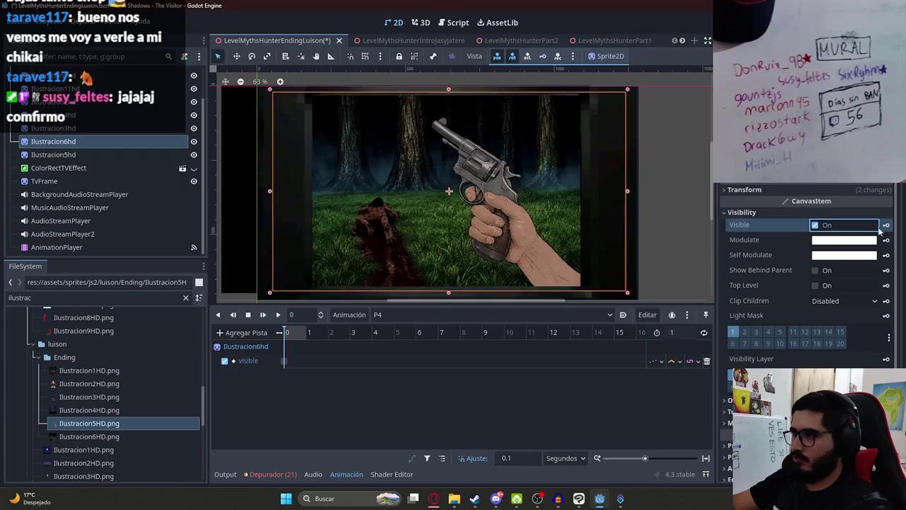
click(68, 155)
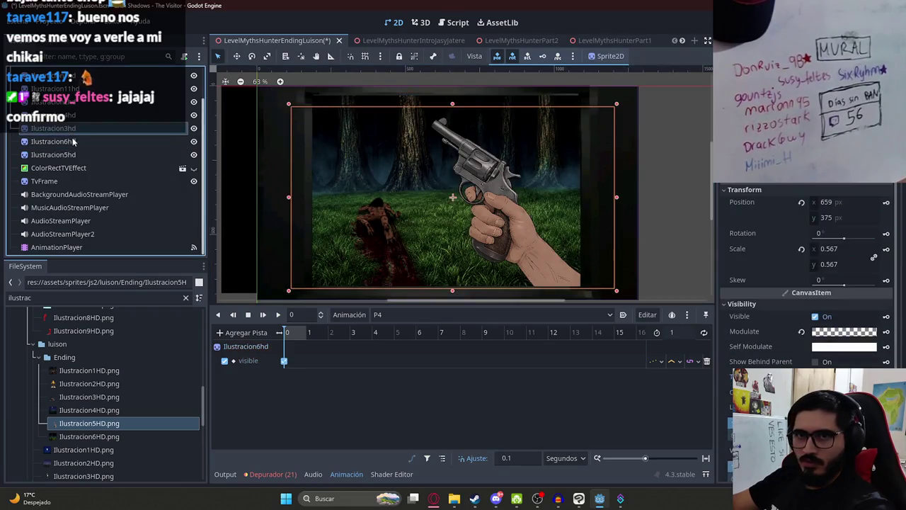
click(764, 190)
click(742, 212)
click(821, 224)
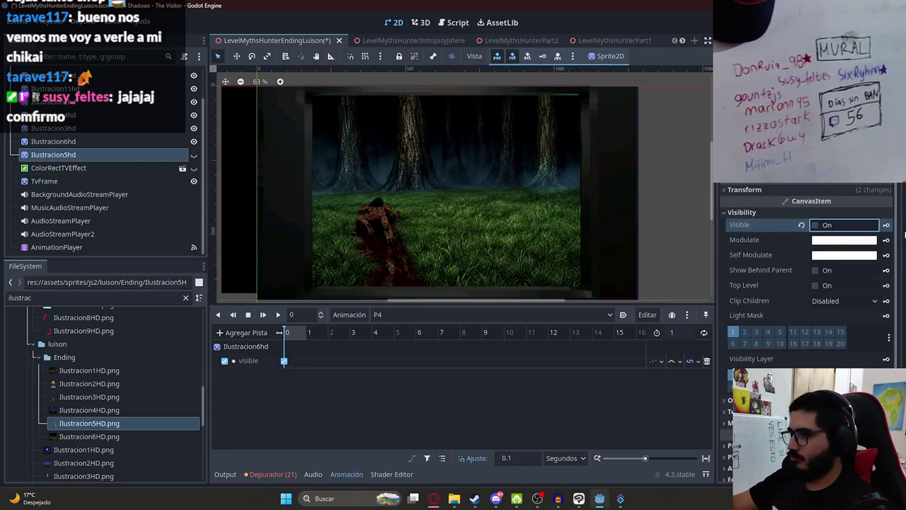
click(887, 226)
key(Return)
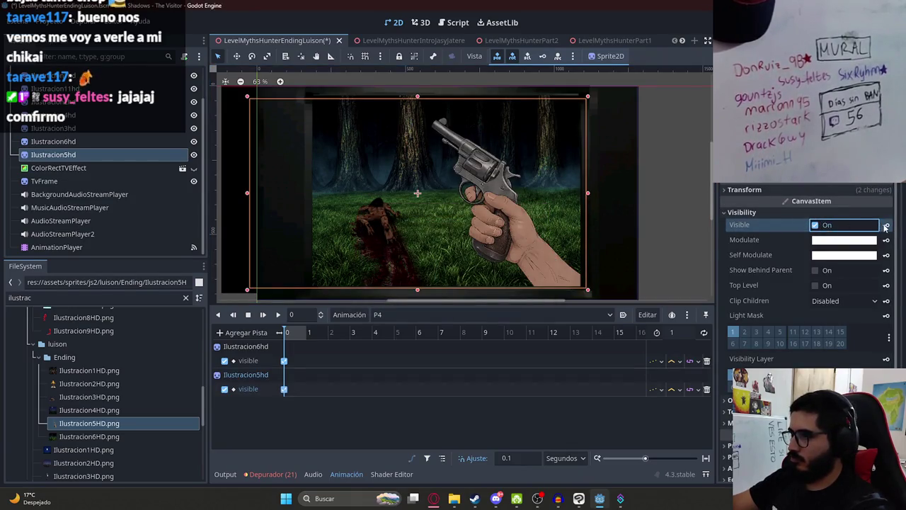
Set the P4 animation length to 10.
click(678, 332)
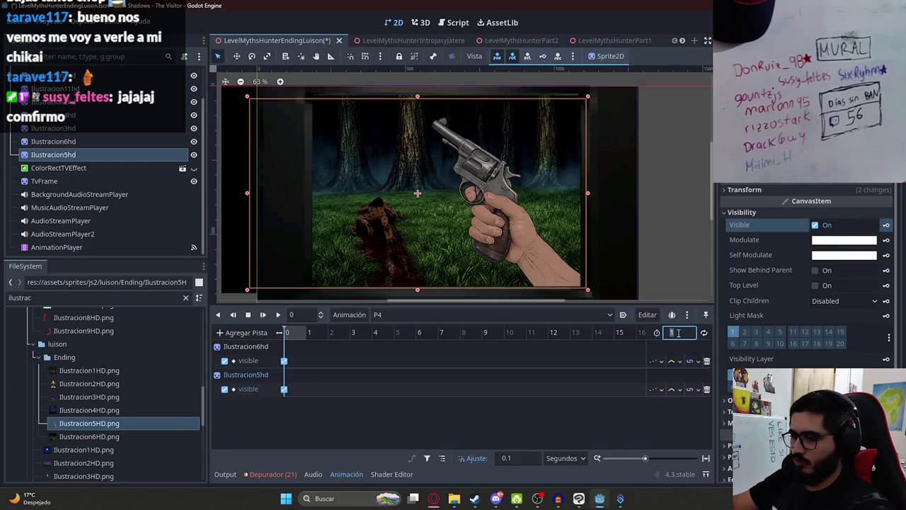
text(10)
key(Return)
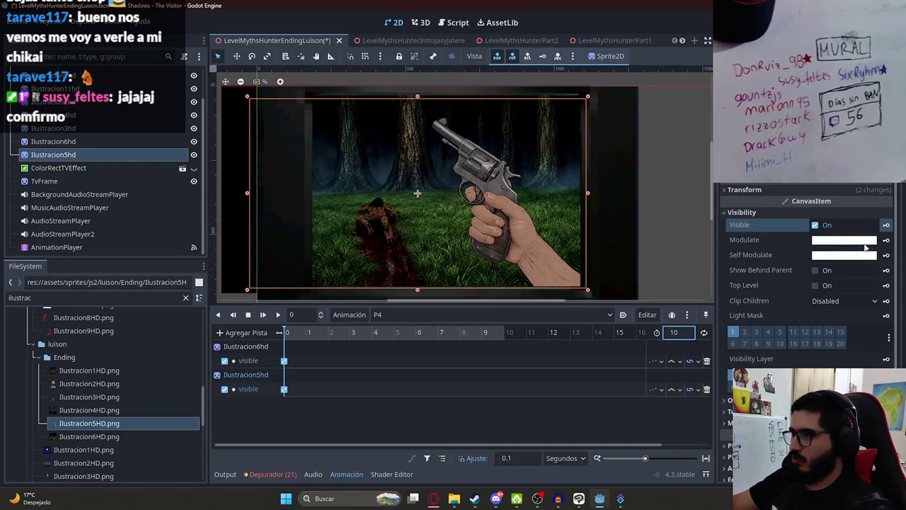
Key Ilustracion5hd's modulate from transparent at frame 0 to opaque white at frame 1.
click(864, 243)
drag(850, 425, 683, 427)
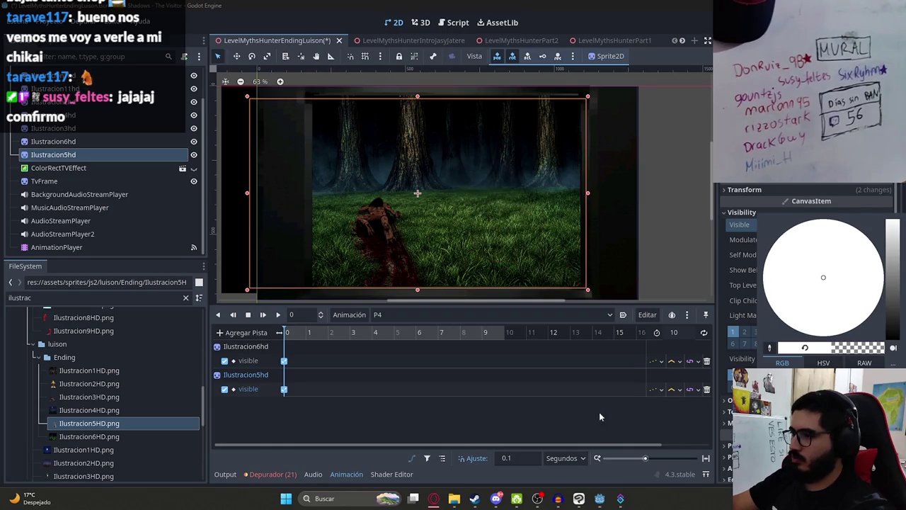
click(602, 418)
click(886, 241)
click(411, 279)
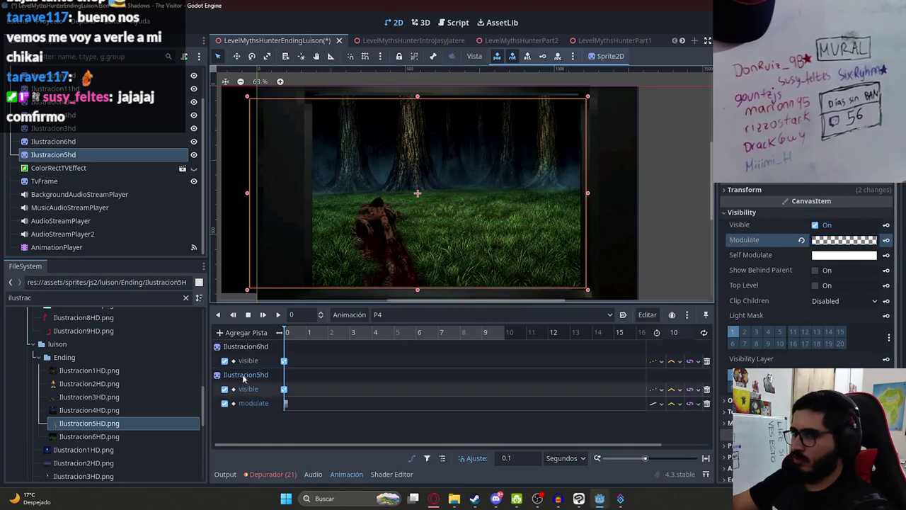
click(306, 336)
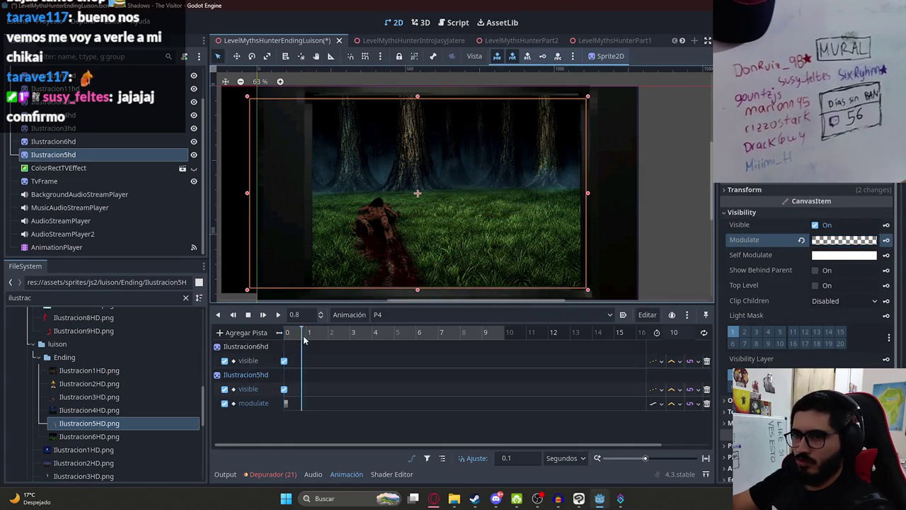
click(802, 240)
click(885, 241)
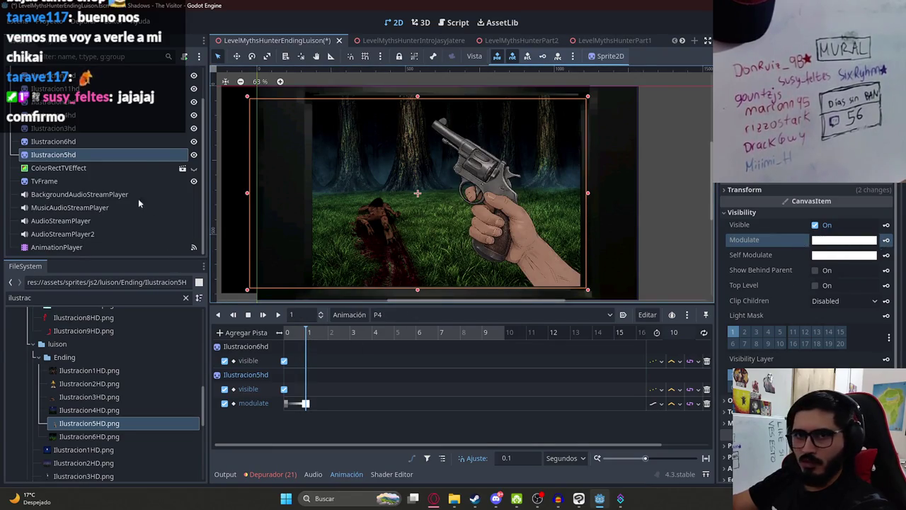
Key Ilustracion6hd's modulate from black at frame 0 to white at frame 1, then add an audio track.
click(97, 144)
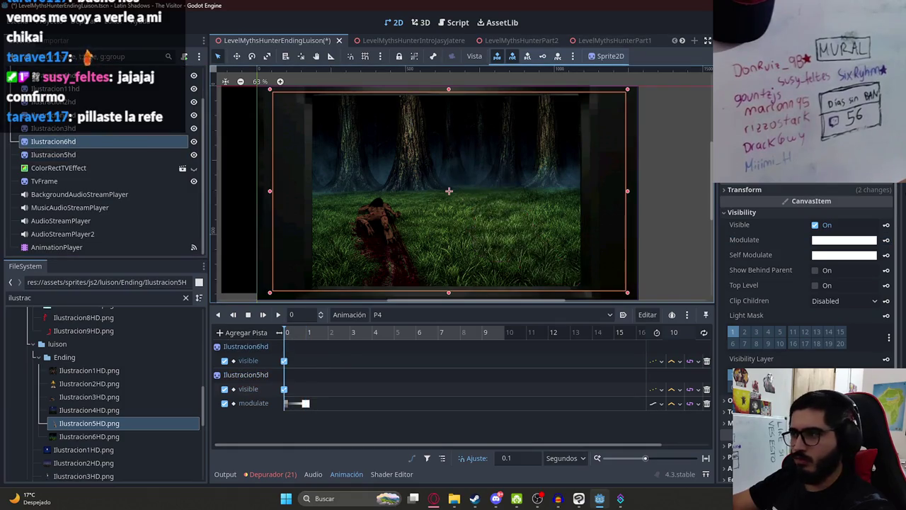
click(847, 241)
click(893, 337)
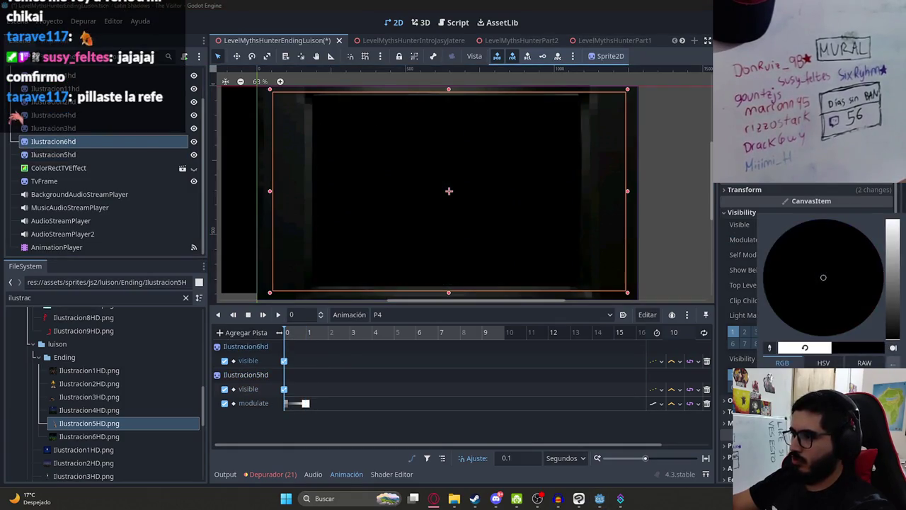
click(564, 420)
click(886, 239)
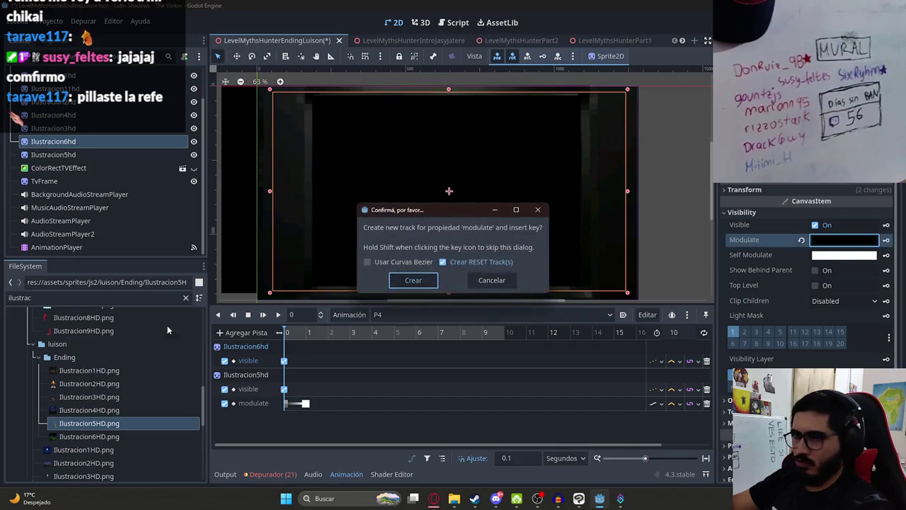
click(415, 278)
click(299, 330)
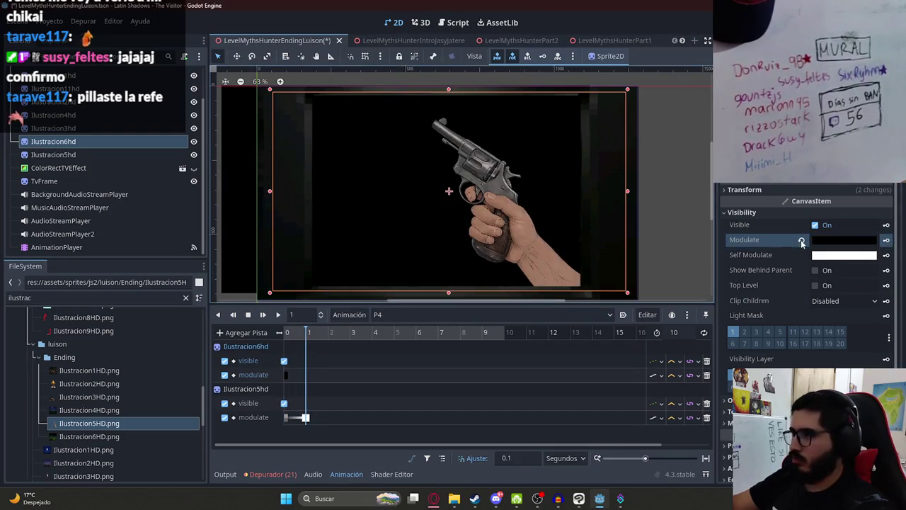
click(802, 241)
click(886, 239)
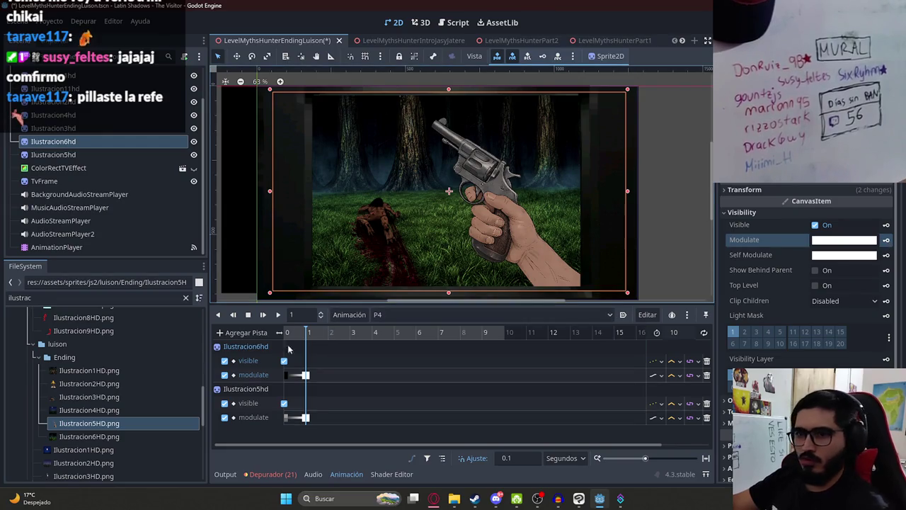
click(242, 332)
click(285, 442)
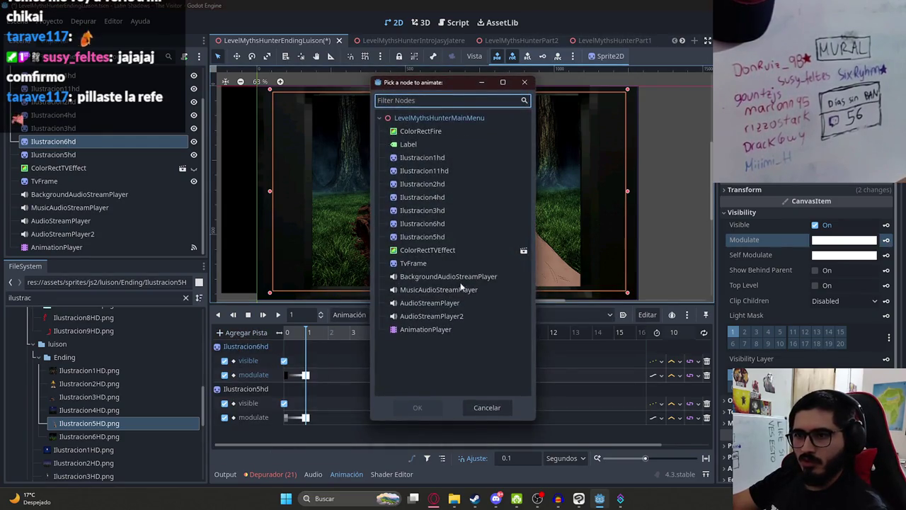
Assign AudioStreamPlayer to the audio track, save the scene and preview the fade.
double_click(446, 303)
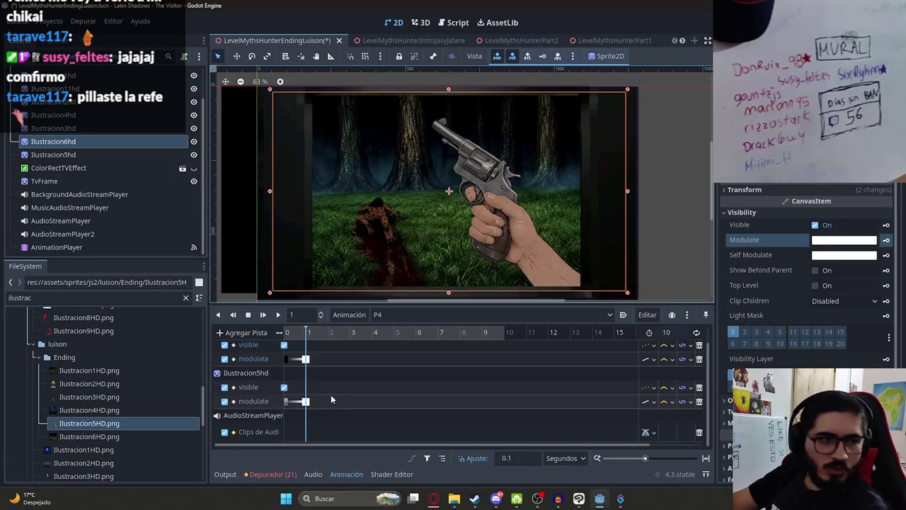
key(ctrl+s)
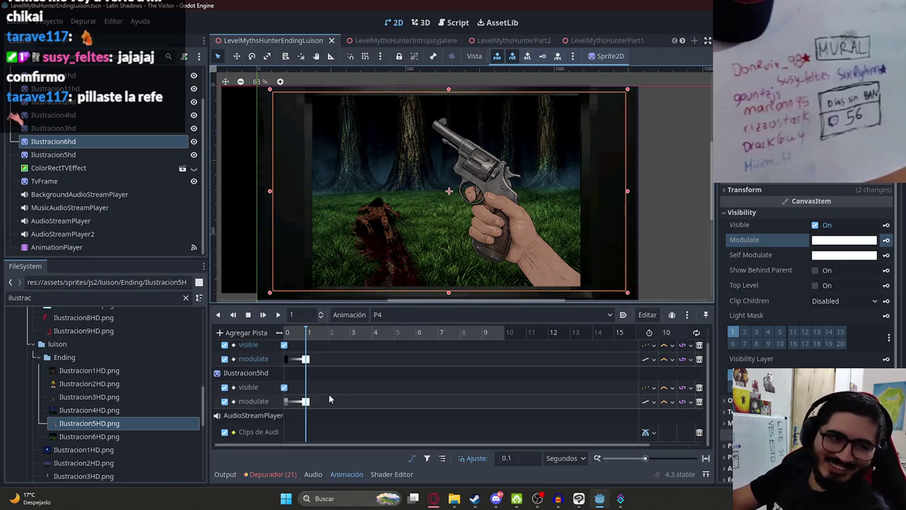
key(d)
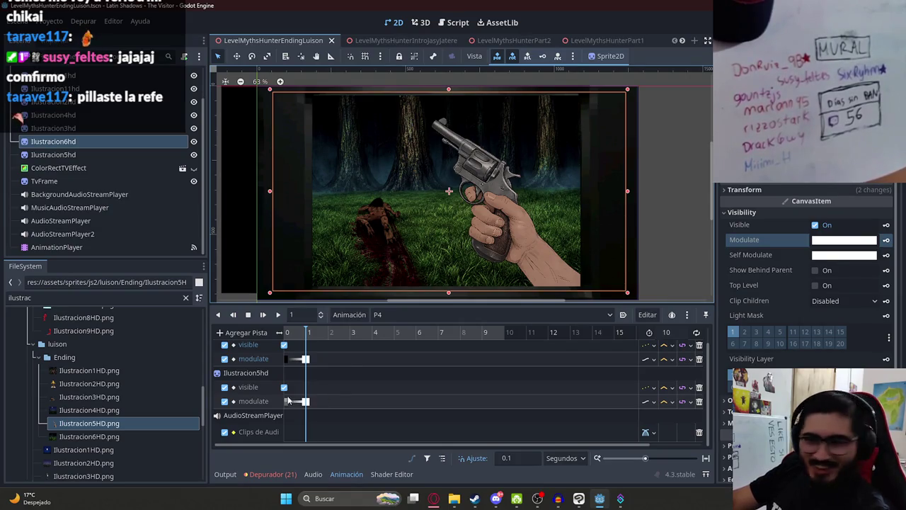
key(s)
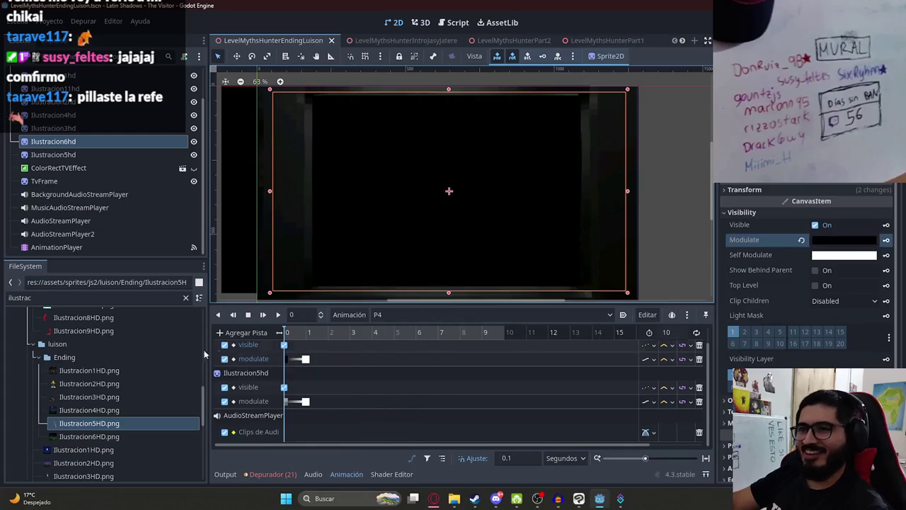
Filter FileSystem for 'luison' and place LuisonEndingP2.wav on the audio track.
drag(324, 235, 370, 206)
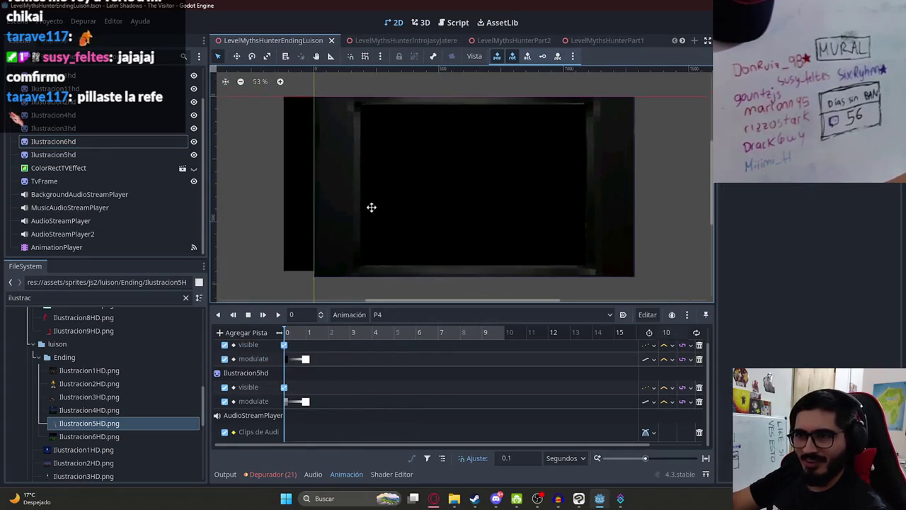
double_click(43, 297)
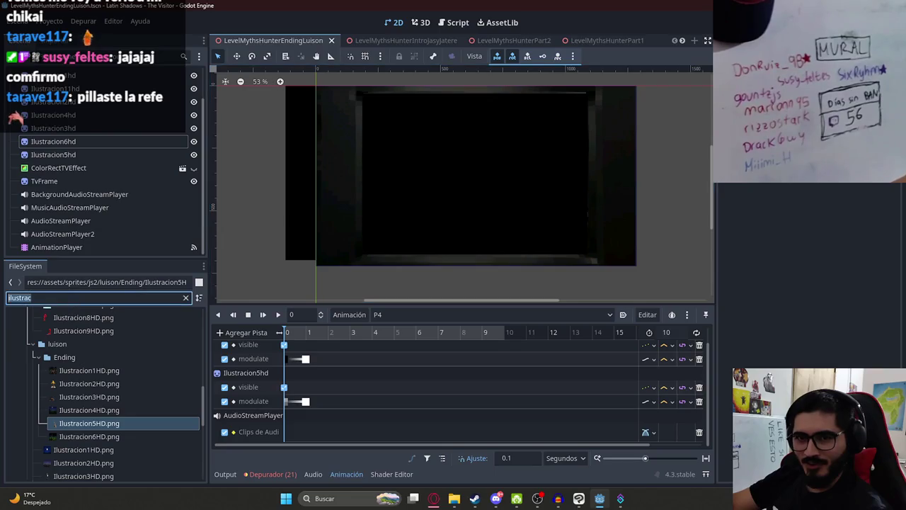
text(luiso)
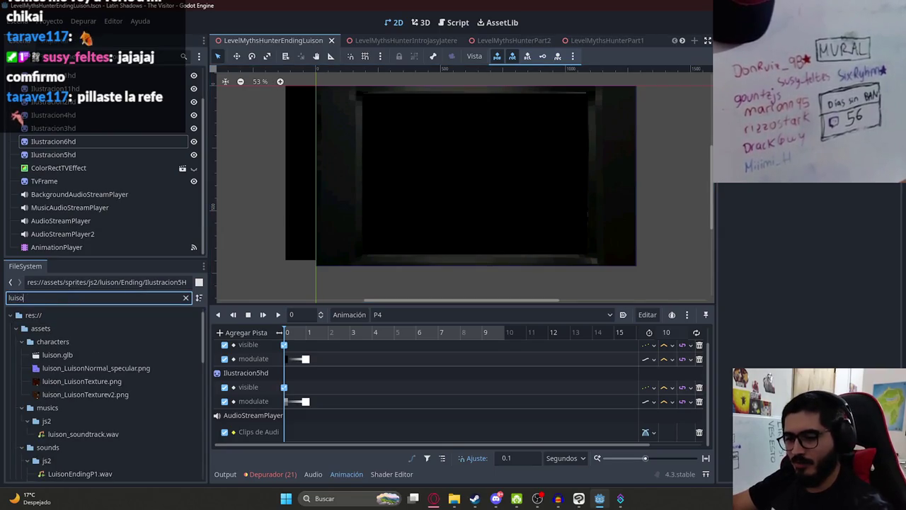
text(n)
scroll(90, 433, down, 2)
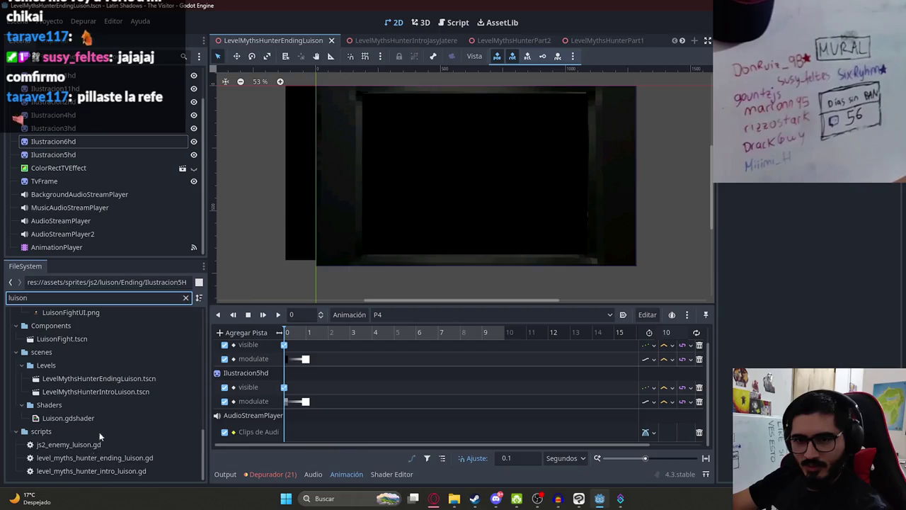
scroll(109, 400, up, 3)
scroll(96, 342, up, 2)
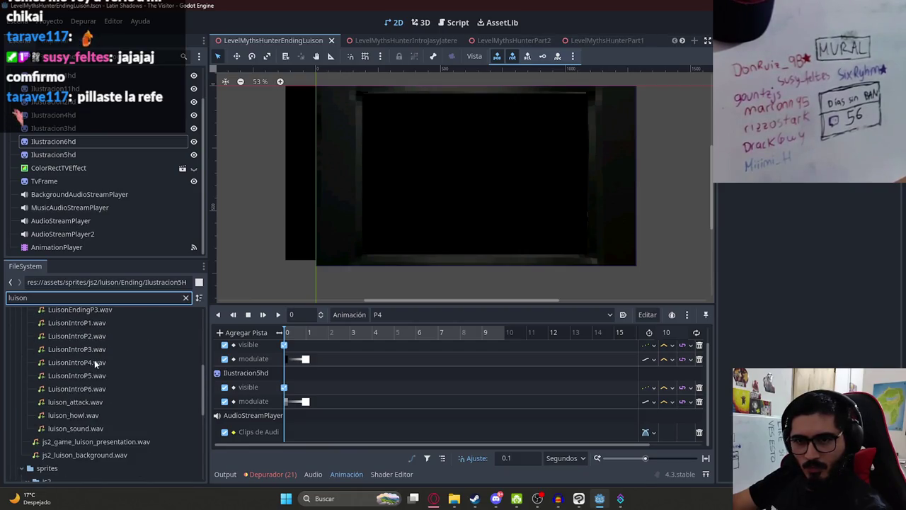
scroll(94, 330, up, 1)
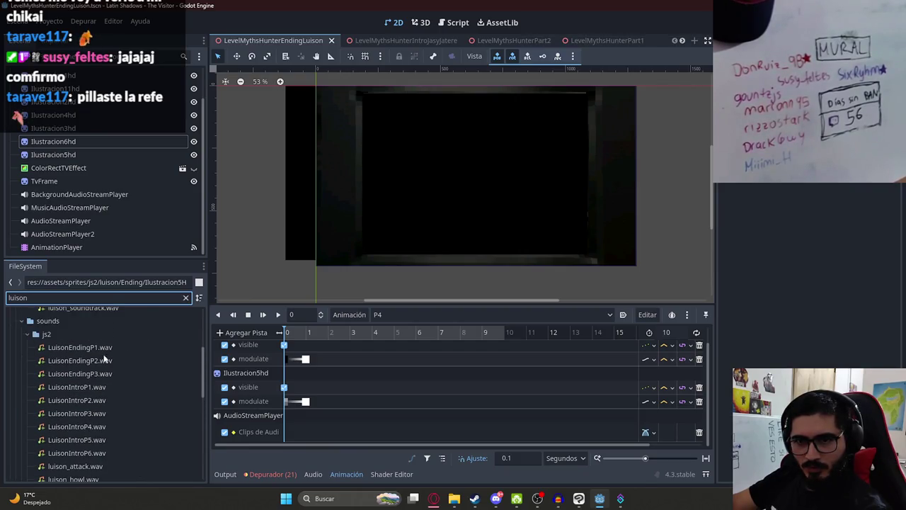
drag(85, 363, 312, 433)
click(277, 314)
click(360, 389)
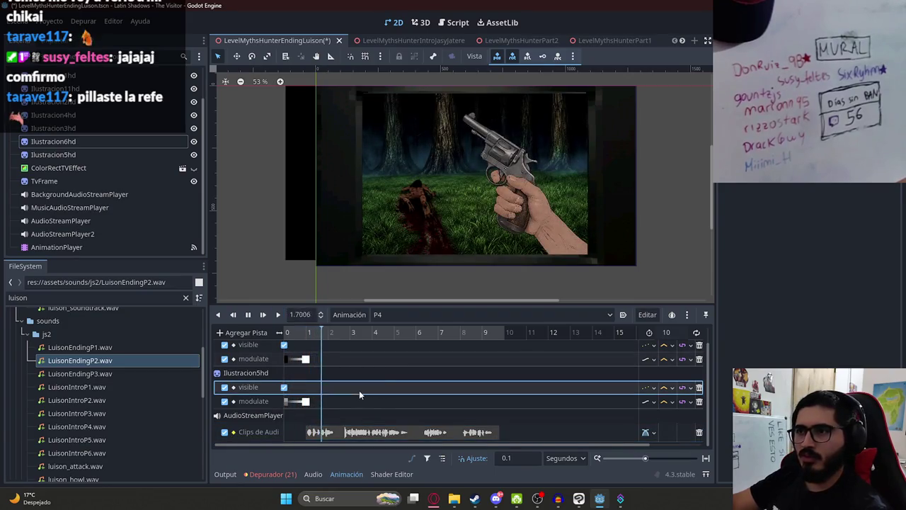
Set the animation length to 11 and preview playback from 4.5 seconds.
double_click(666, 332)
text(11)
key(Return)
click(248, 314)
click(386, 332)
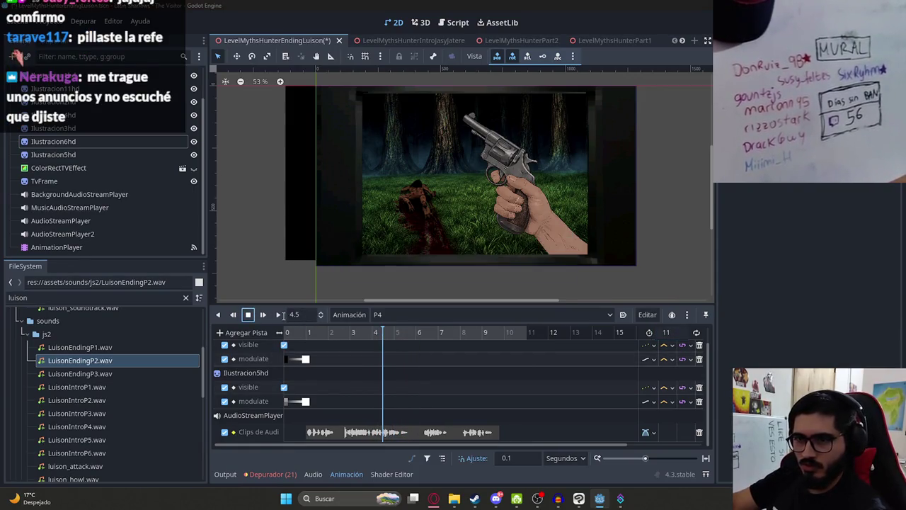
click(280, 315)
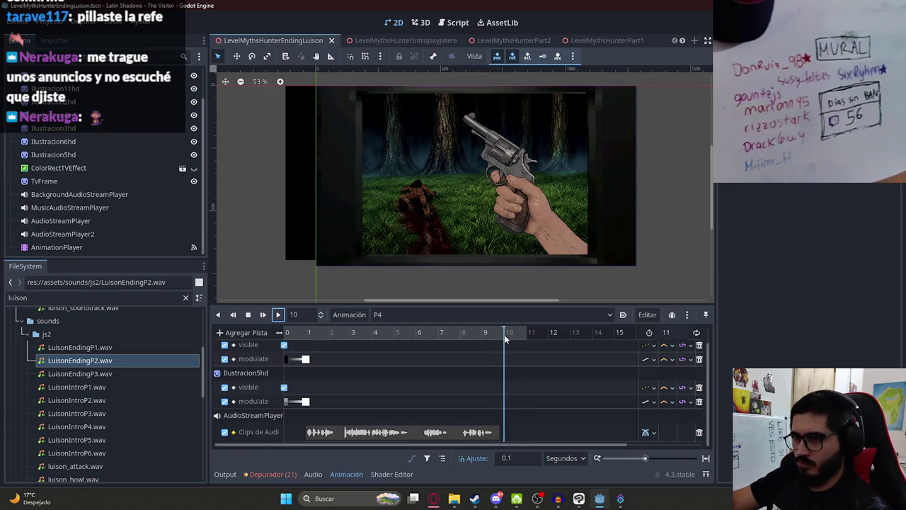
Create position and scale keyframes at frame 0 for Ilustracion6hd.
shift+click(70, 154)
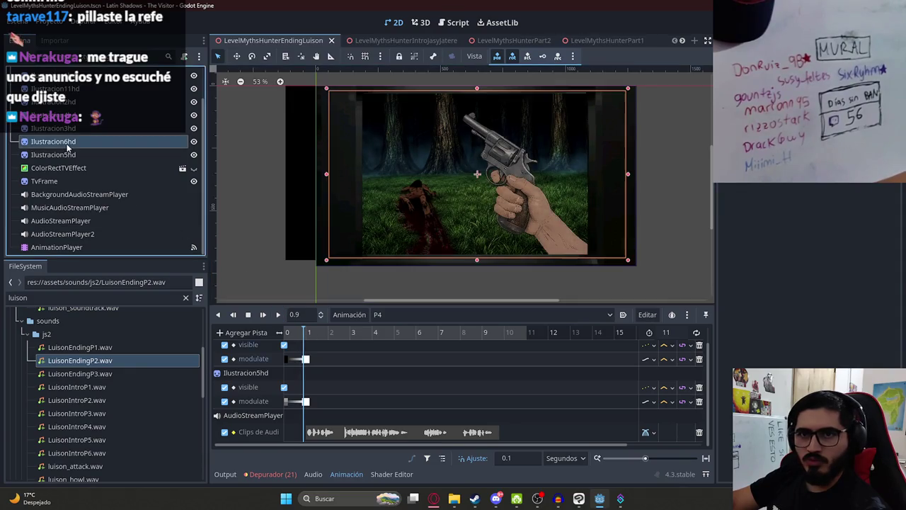
click(90, 143)
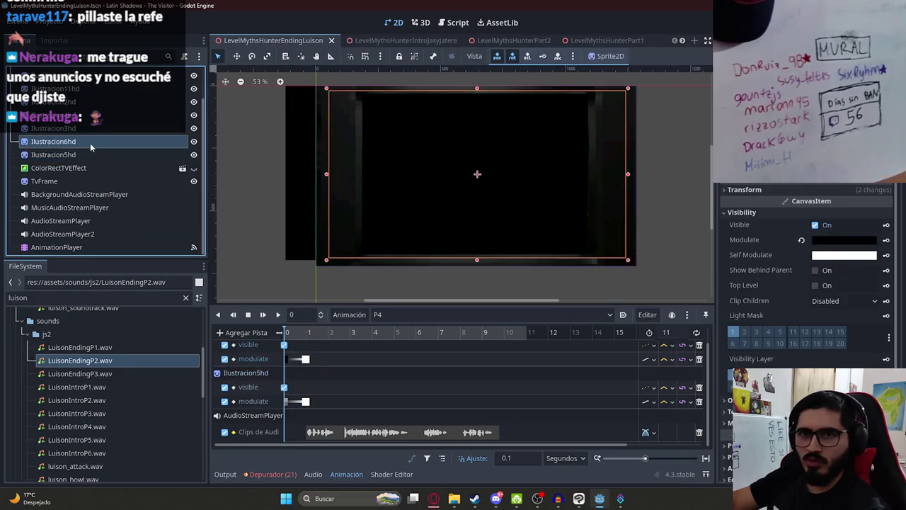
click(797, 191)
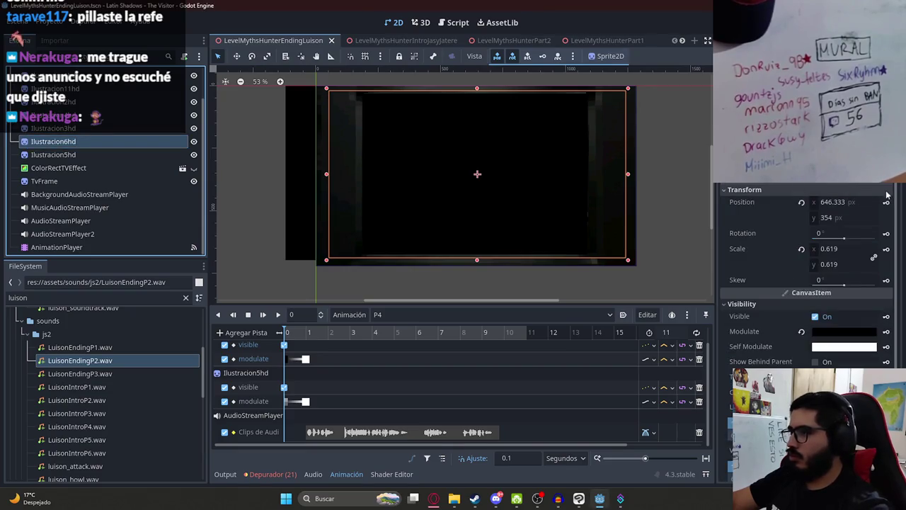
click(885, 202)
key(Return)
click(886, 249)
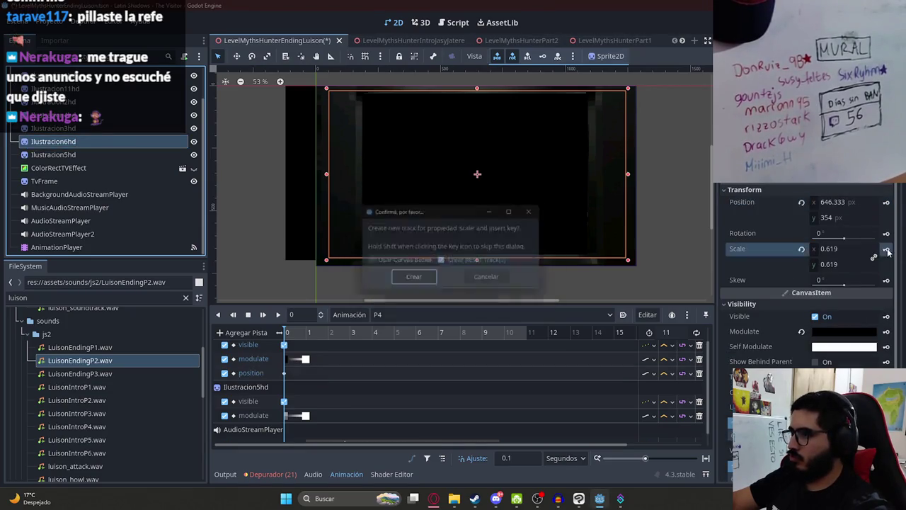
key(Return)
Create position and scale keyframes at frame 0 for Ilustracion5hd.
click(138, 154)
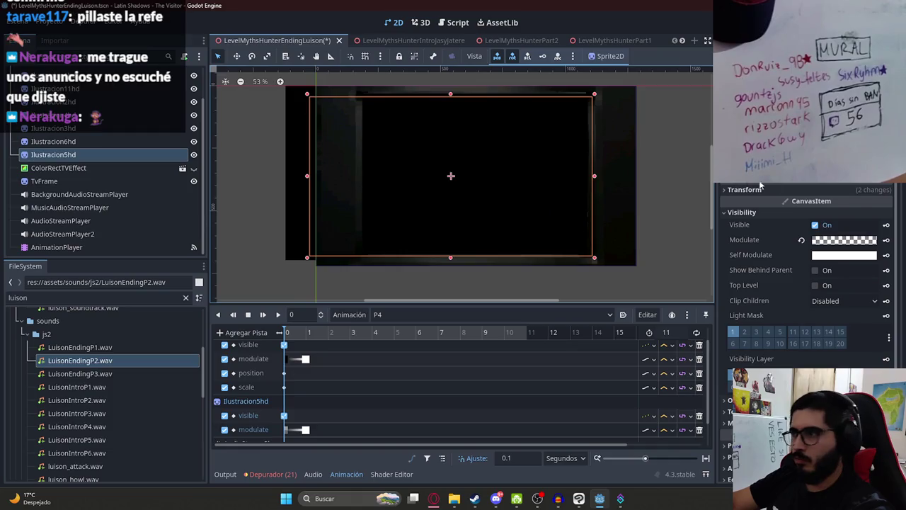
click(860, 190)
click(886, 203)
key(Return)
click(885, 249)
key(Return)
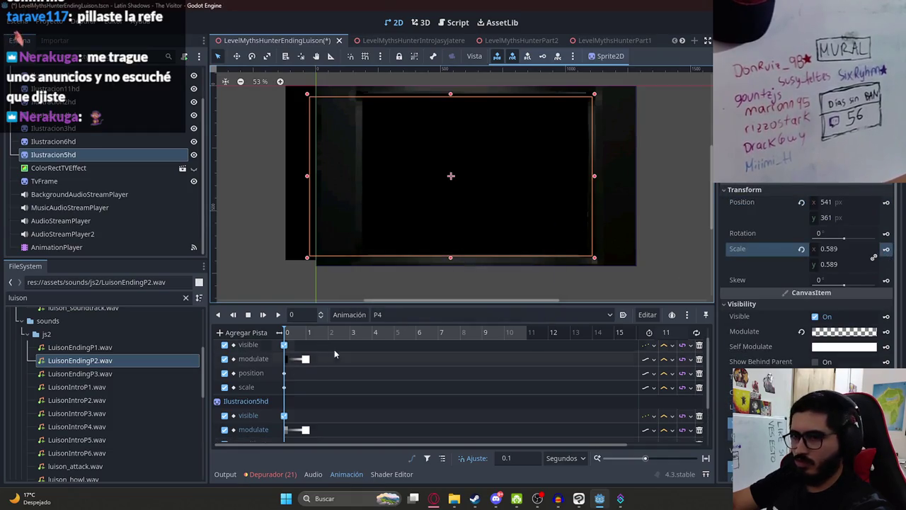
click(526, 333)
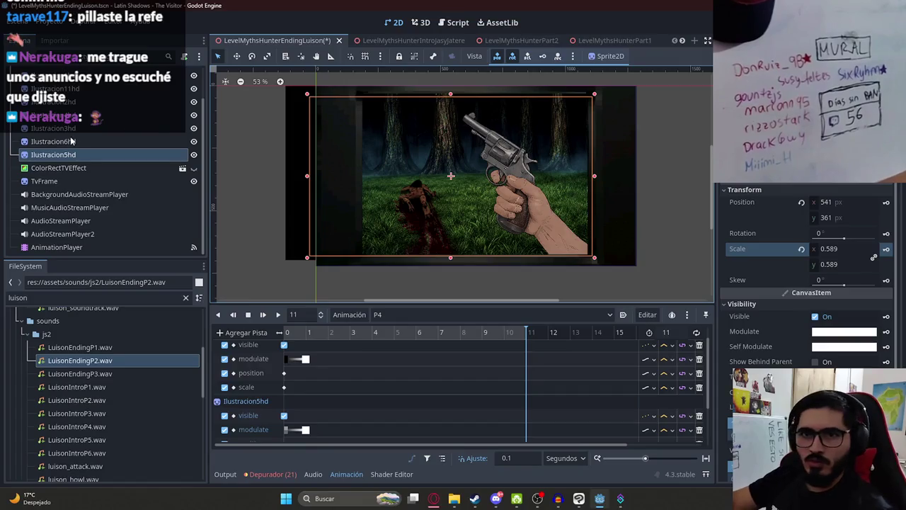
ctrl+click(115, 140)
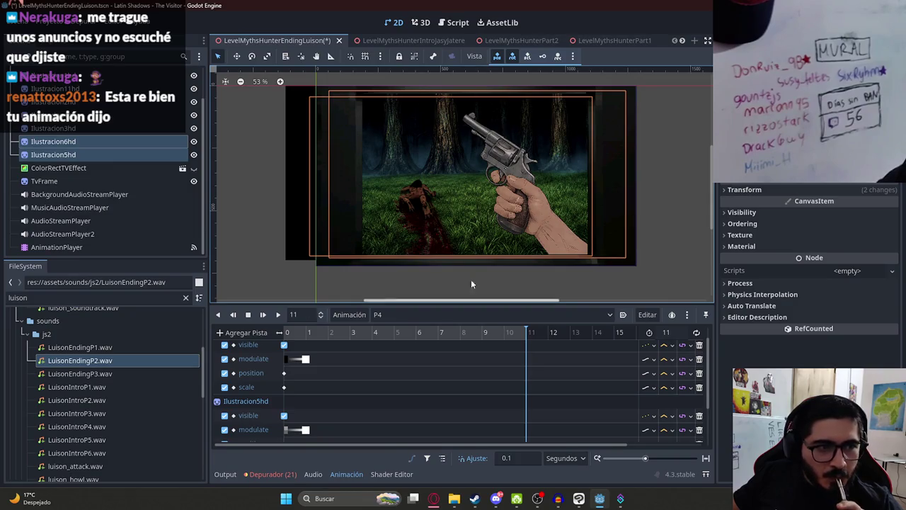
click(497, 498)
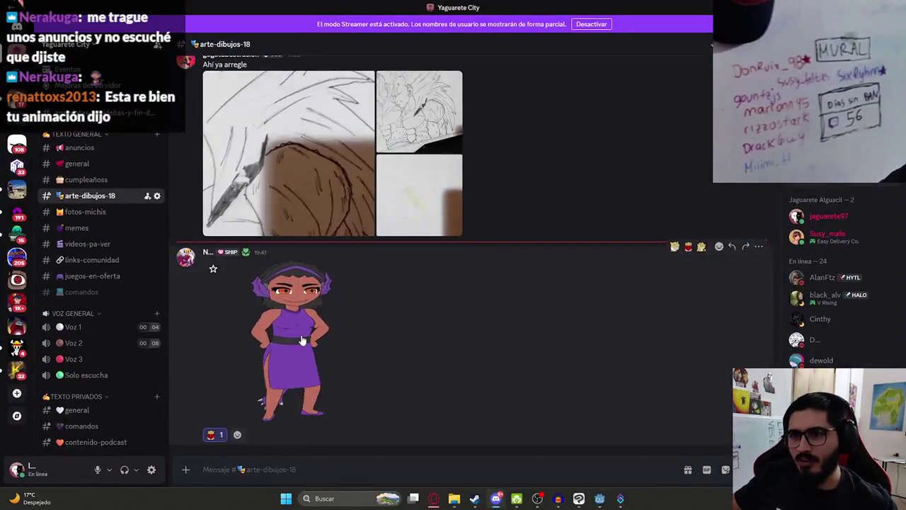
click(312, 360)
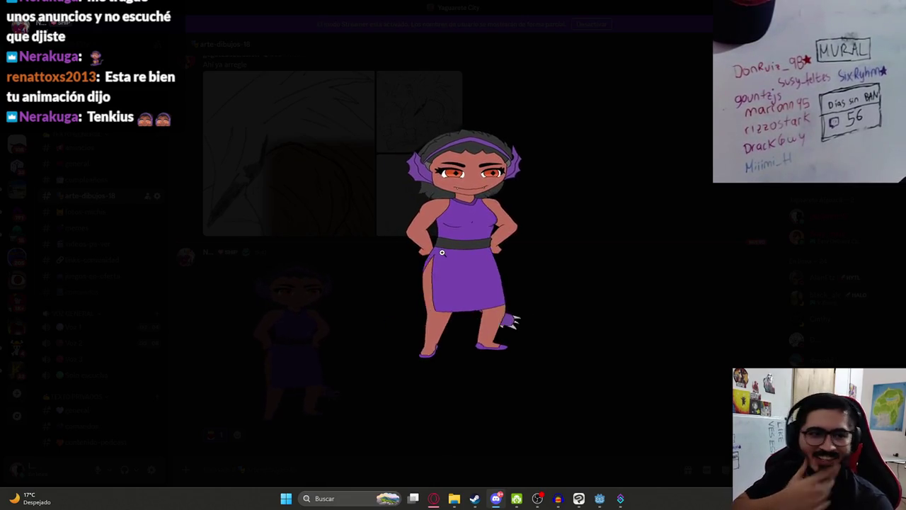
click(599, 348)
click(495, 498)
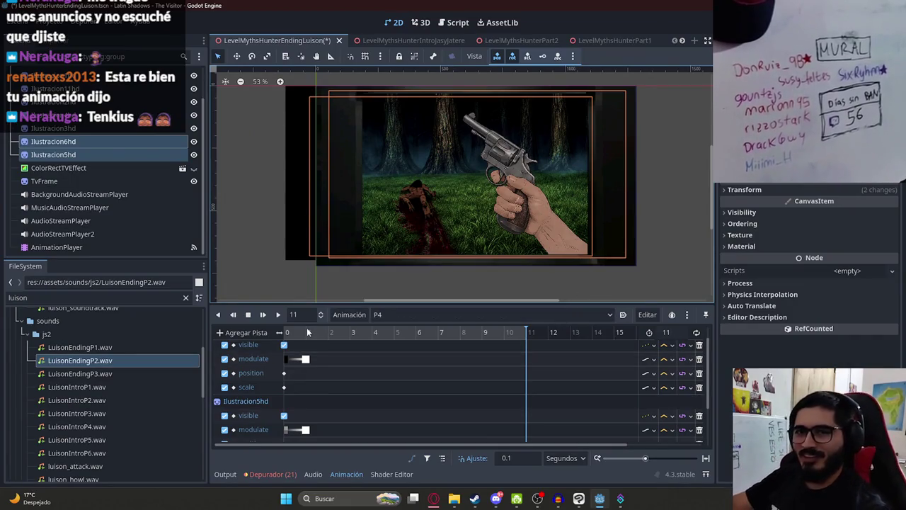
Set both illustrations' scale to 0.729 at the 11 mark.
click(834, 248)
text(0.689)
key(Return)
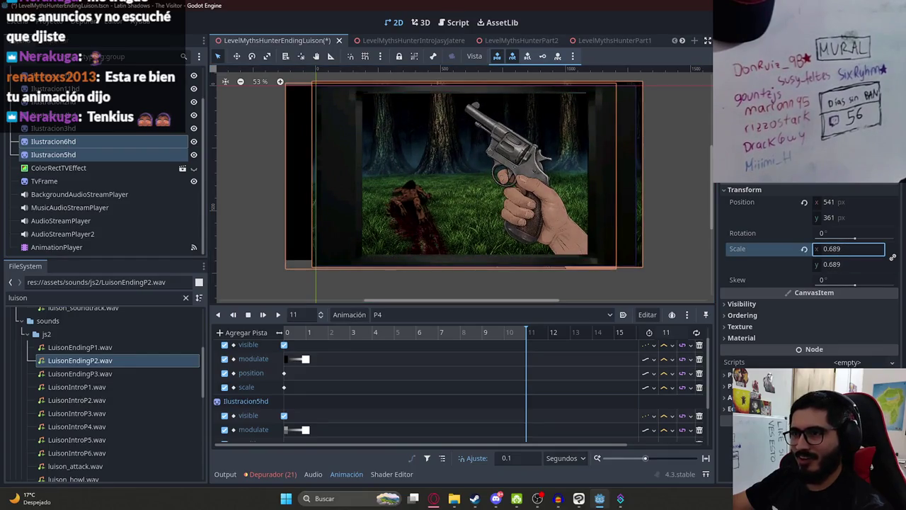
text(0.714)
key(Return)
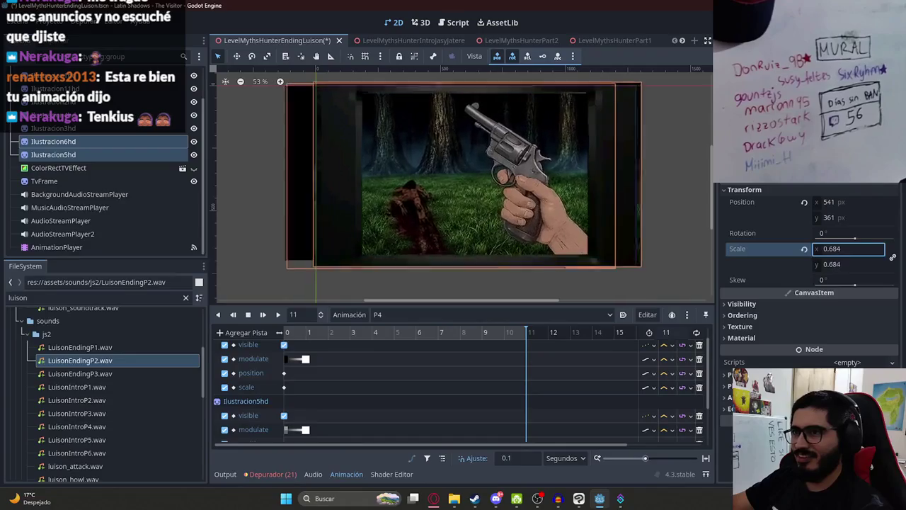
text(0.729)
key(Return)
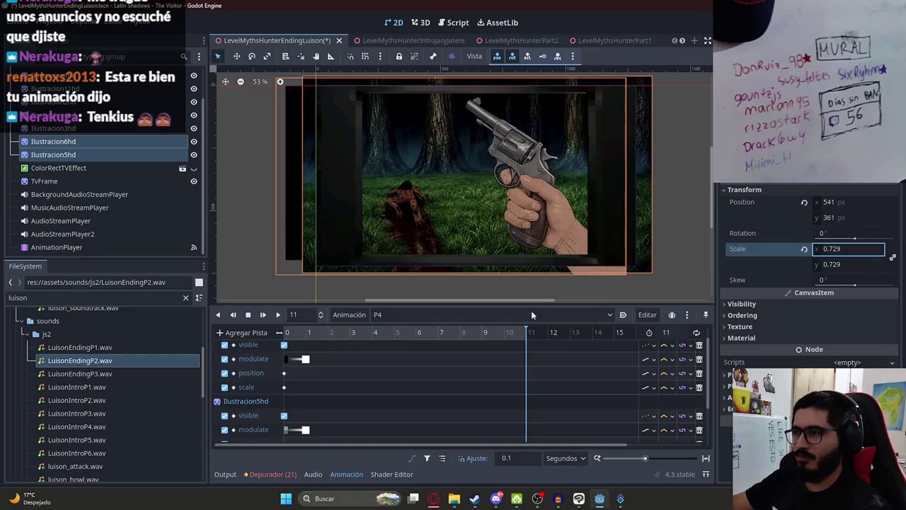
Keyframe position and scale at 11 for Ilustracion6hd and Ilustracion5hd, then play from the start.
click(117, 140)
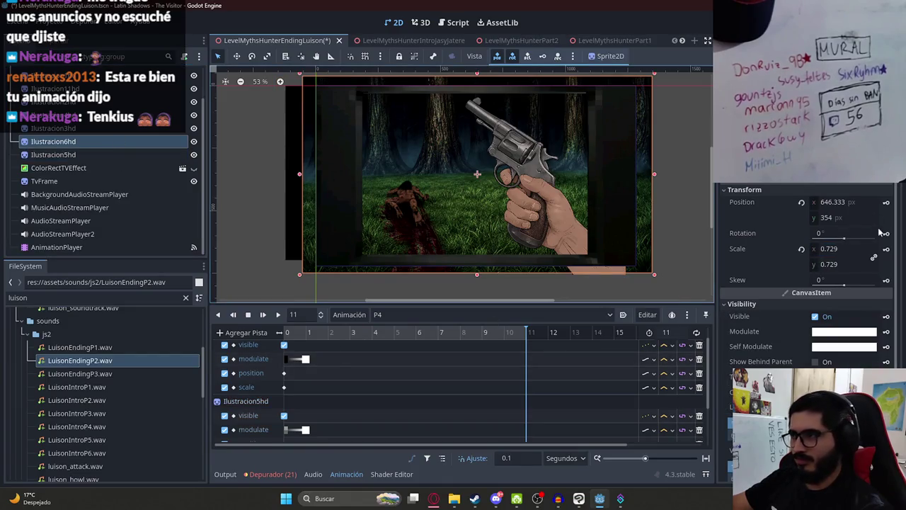
click(885, 201)
click(886, 249)
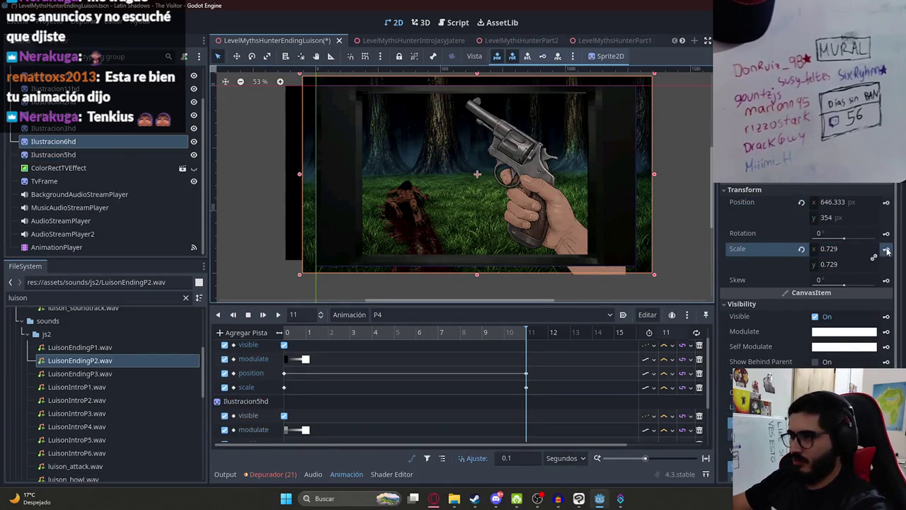
click(93, 153)
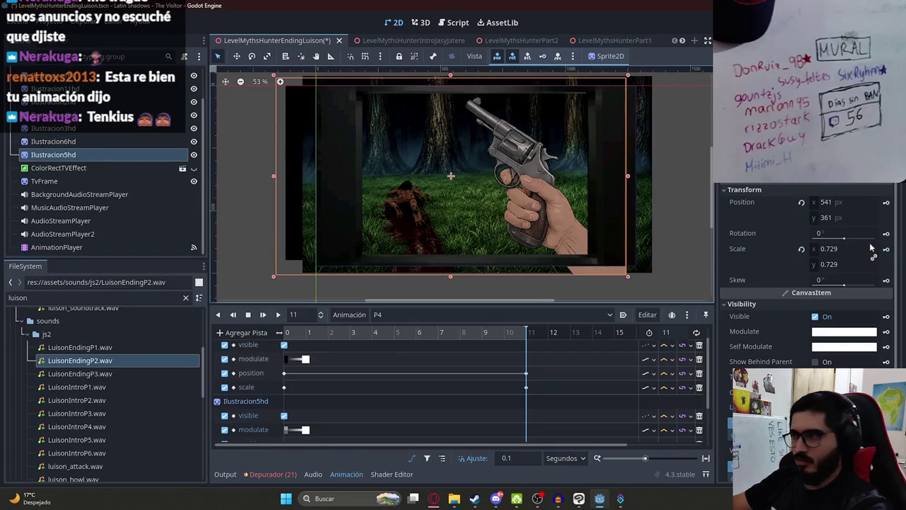
click(887, 202)
key(shift+d)
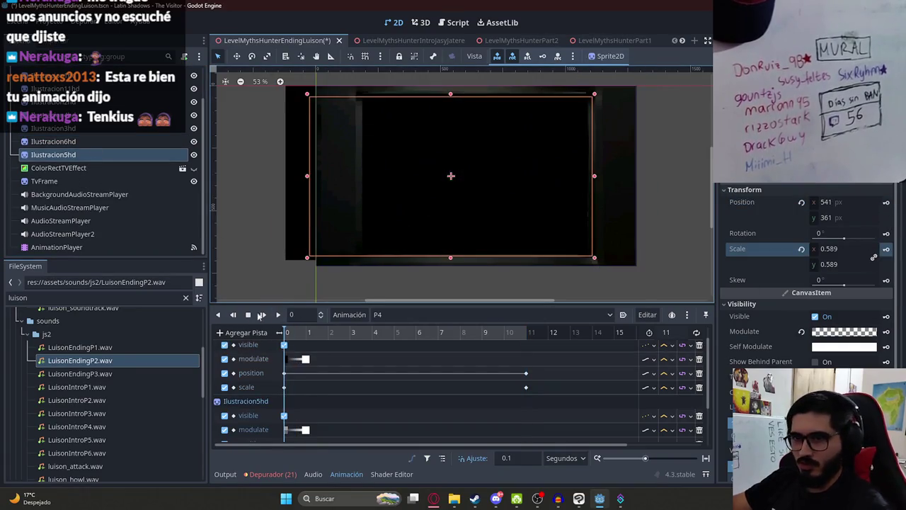
scroll(550, 189, up, 1)
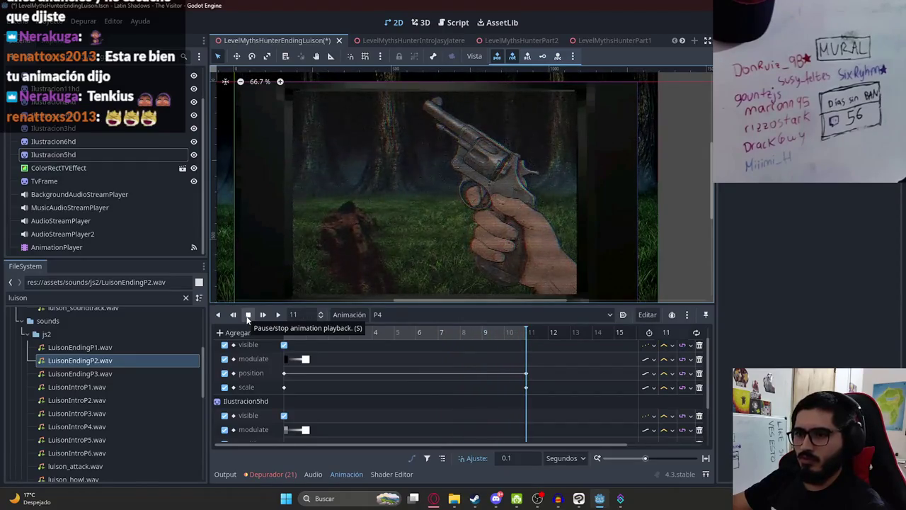
Keyframe Ilustracion5hd's current modulate at the 10-second mark.
click(502, 337)
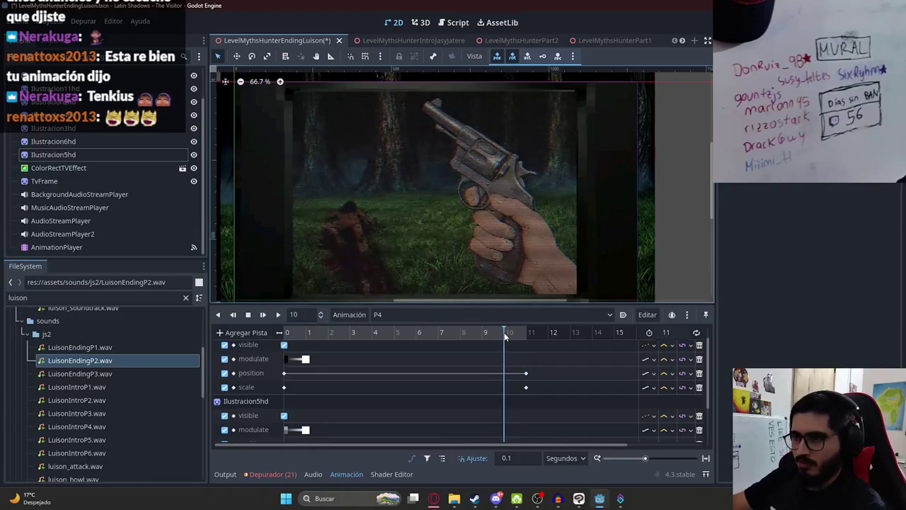
click(249, 238)
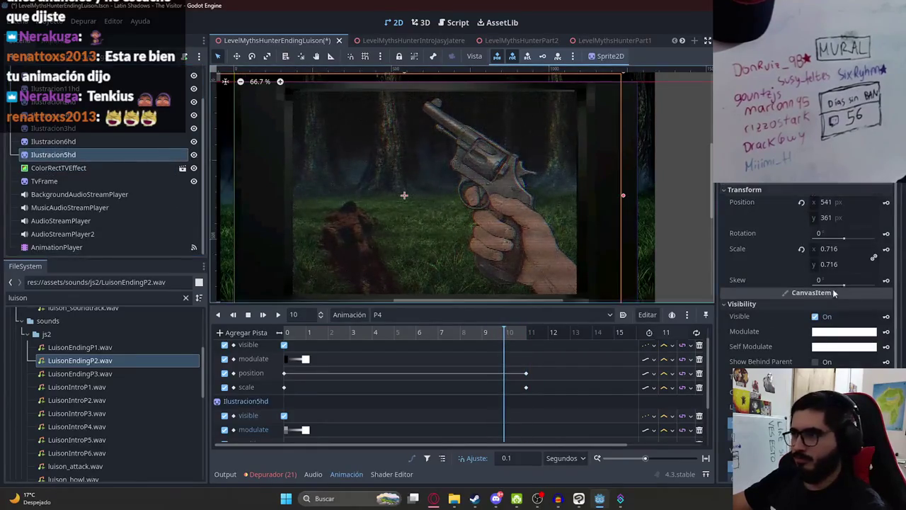
click(887, 331)
click(528, 338)
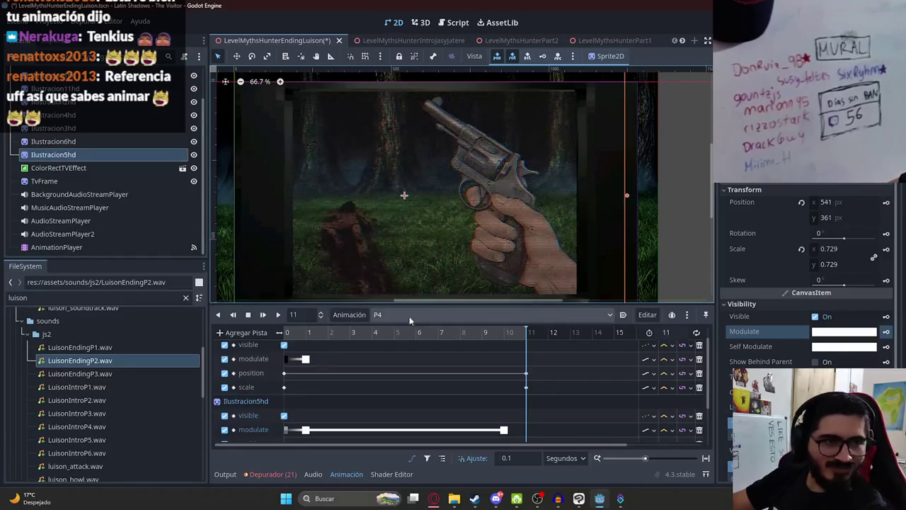
Key Ilustracion5hd's modulate fully transparent at the 11 mark.
click(503, 347)
scroll(467, 366, up, 1)
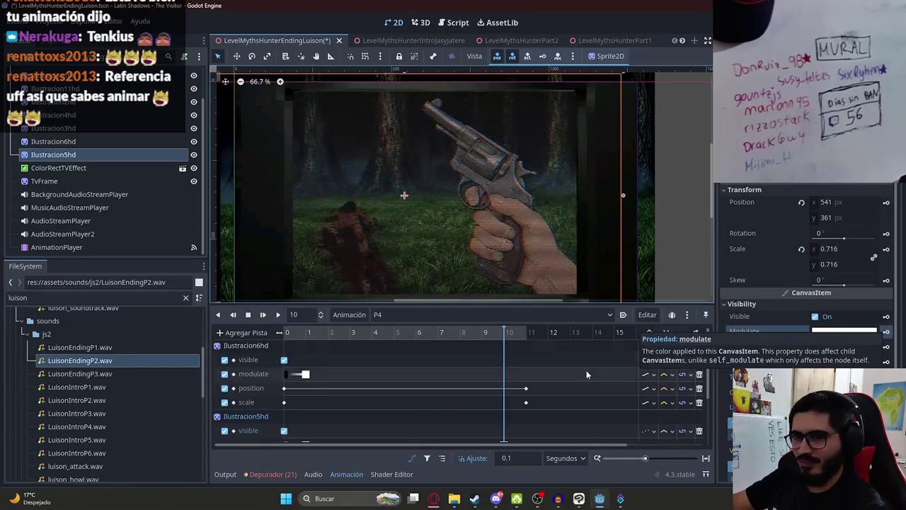
scroll(493, 368, down, 1)
click(526, 332)
click(823, 332)
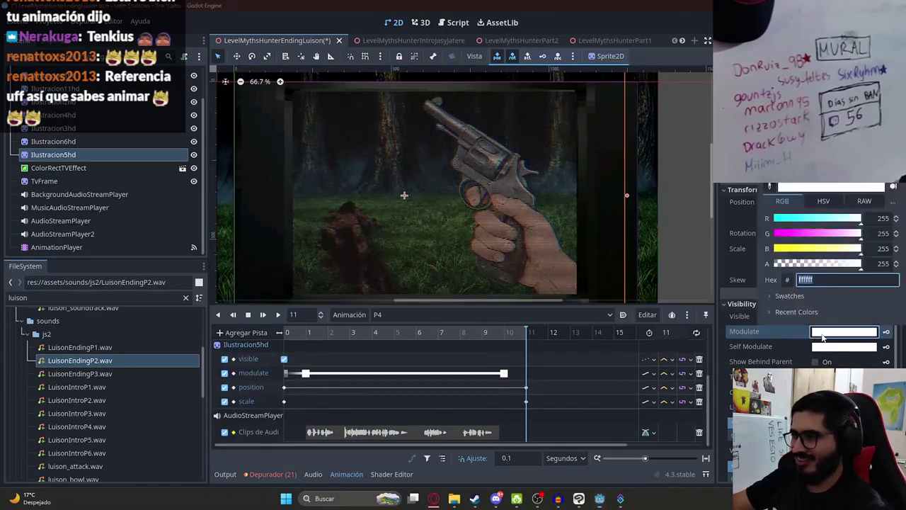
drag(814, 265, 773, 264)
click(890, 339)
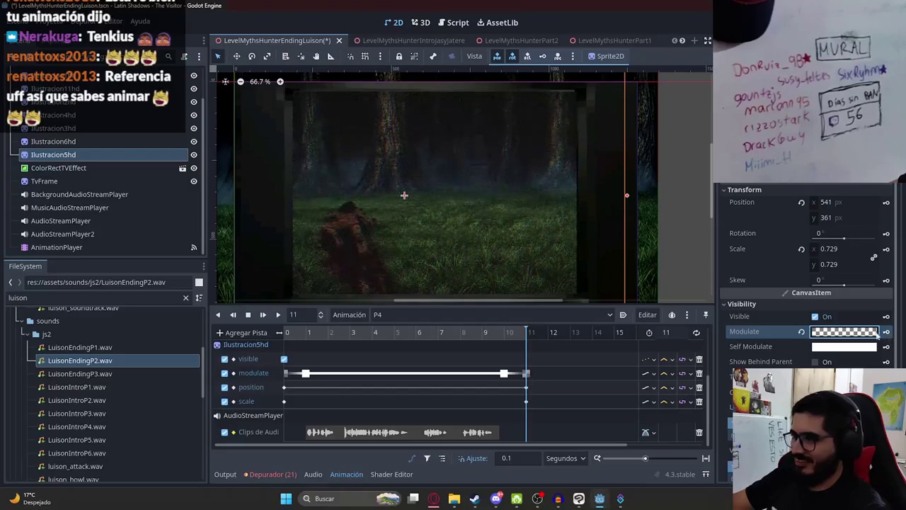
Keyframe Ilustracion6hd's current modulate at the 10 mark.
click(499, 332)
click(506, 333)
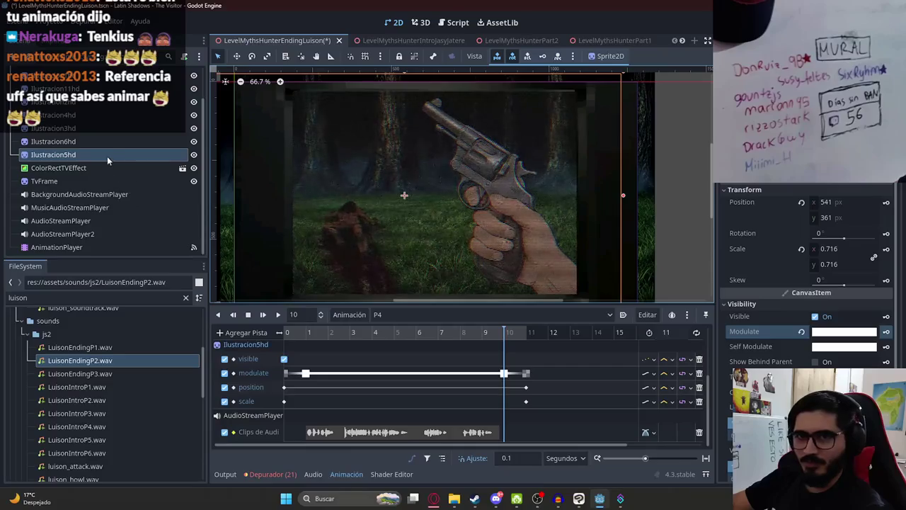
click(117, 141)
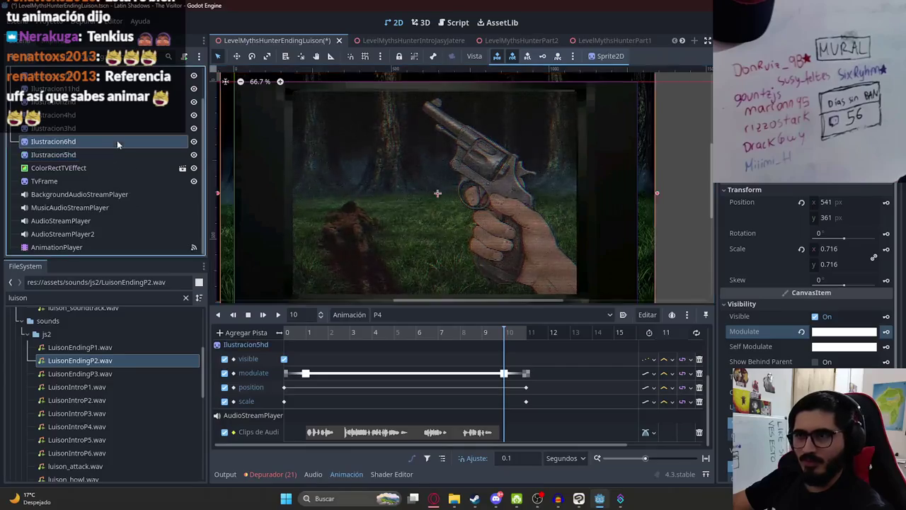
click(886, 330)
scroll(516, 392, up, 2)
scroll(516, 392, up, 2)
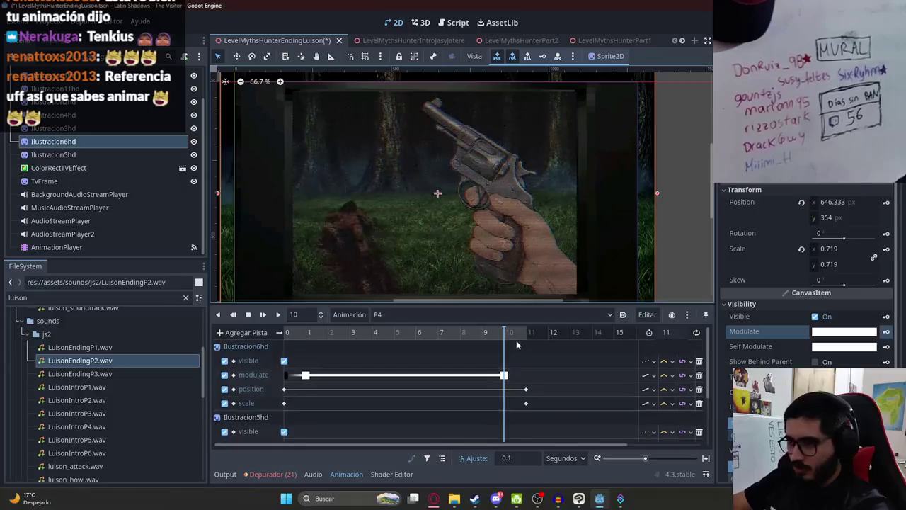
Key Ilustracion6hd's modulate to black (000000) at frame 11 and preview the fade.
click(526, 332)
click(842, 331)
text(000000)
key(Return)
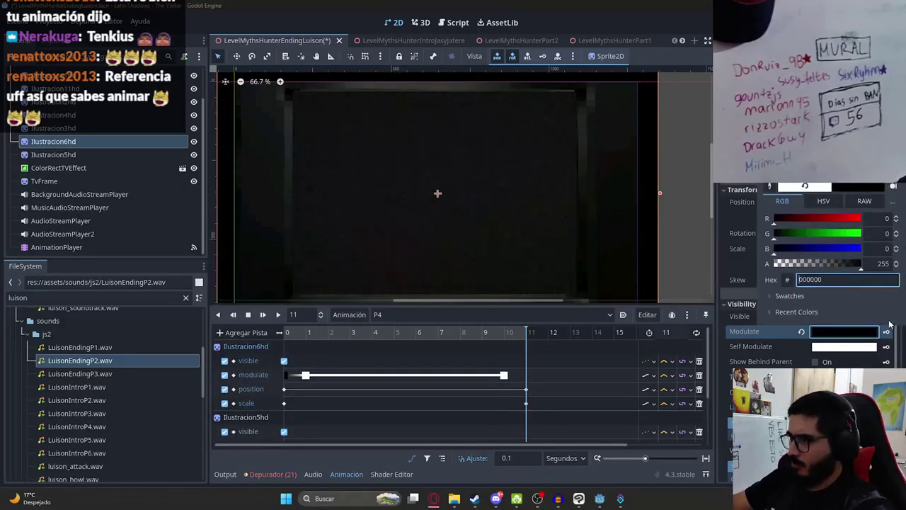
click(885, 332)
mouse_move(512, 337)
mouse_down()
mouse_move(506, 332)
mouse_move(531, 334)
mouse_move(287, 333)
mouse_up()
scroll(371, 365, down, 2)
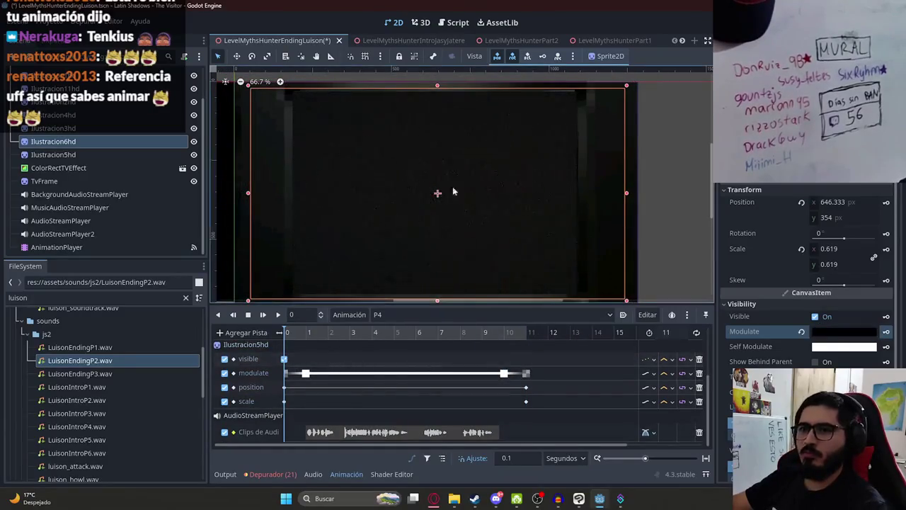
click(667, 156)
scroll(407, 223, down, 1)
drag(340, 334, 521, 353)
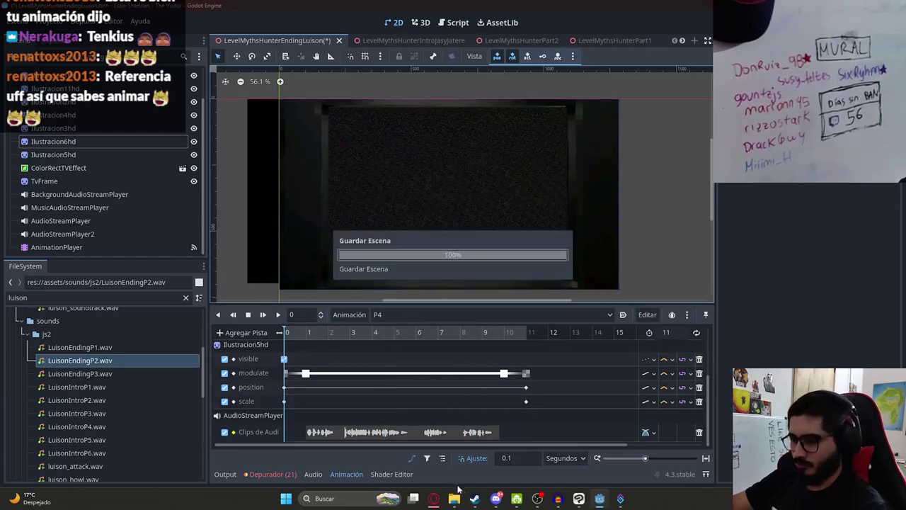
click(496, 499)
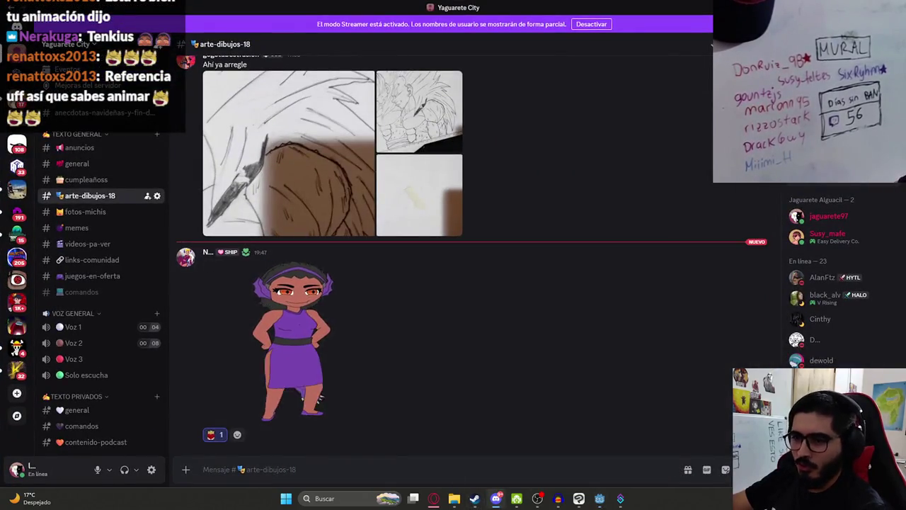
click(496, 498)
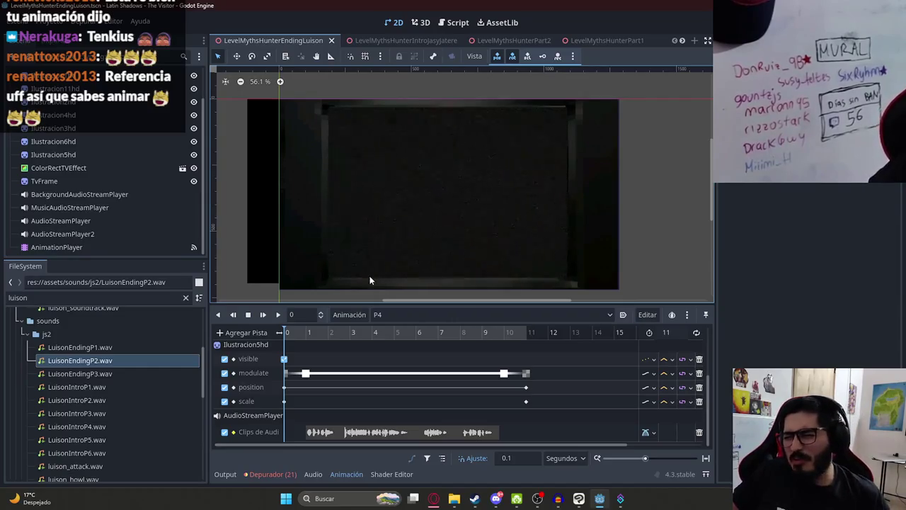
mouse_move(311, 334)
mouse_down()
mouse_move(566, 336)
mouse_move(240, 339)
mouse_up()
scroll(177, 80, up, 2)
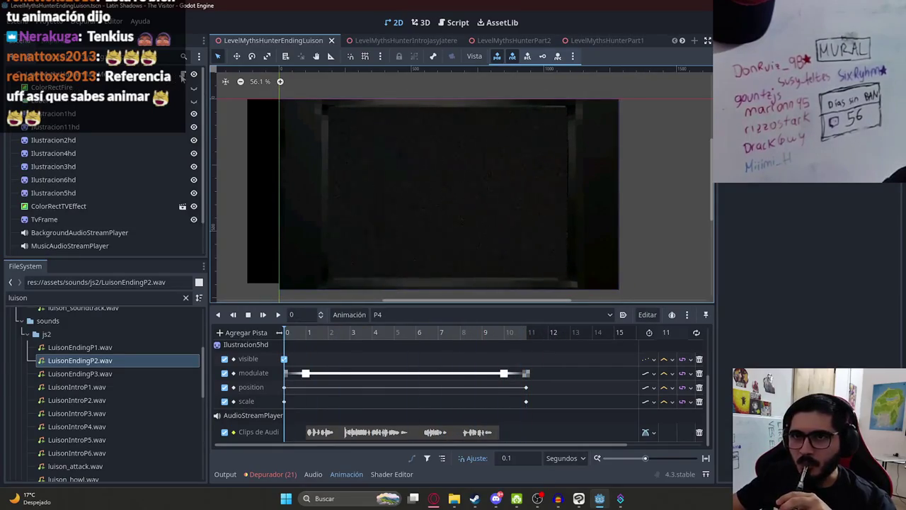
click(181, 76)
drag(507, 249, 393, 236)
Duplicate the P2 branch in the script as elif anim_name == "P3": play("P4").
key(ctrl+c)
click(514, 249)
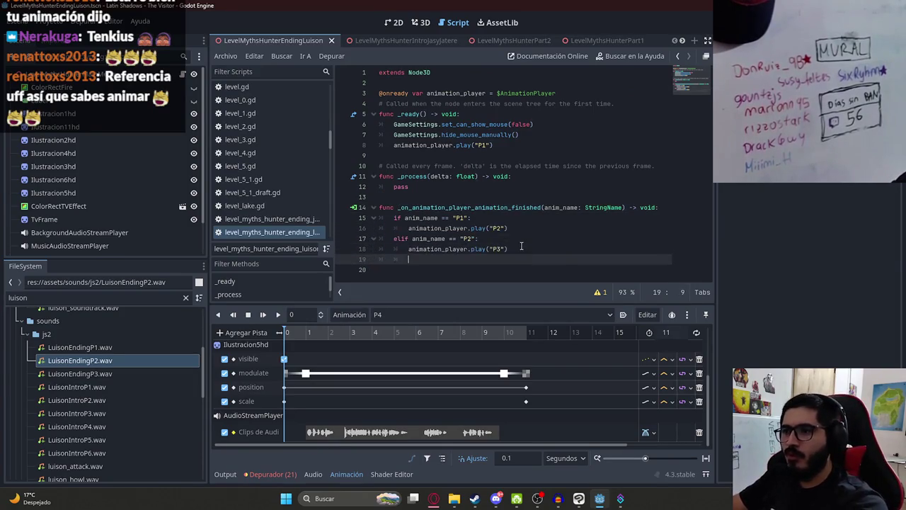
key(Return)
key(ctrl+v)
click(472, 259)
text(3)
click(499, 269)
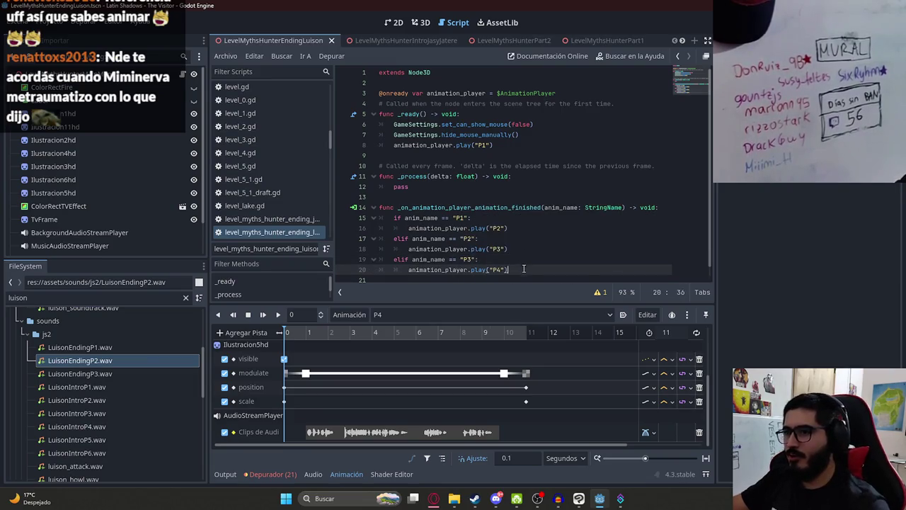
click(396, 22)
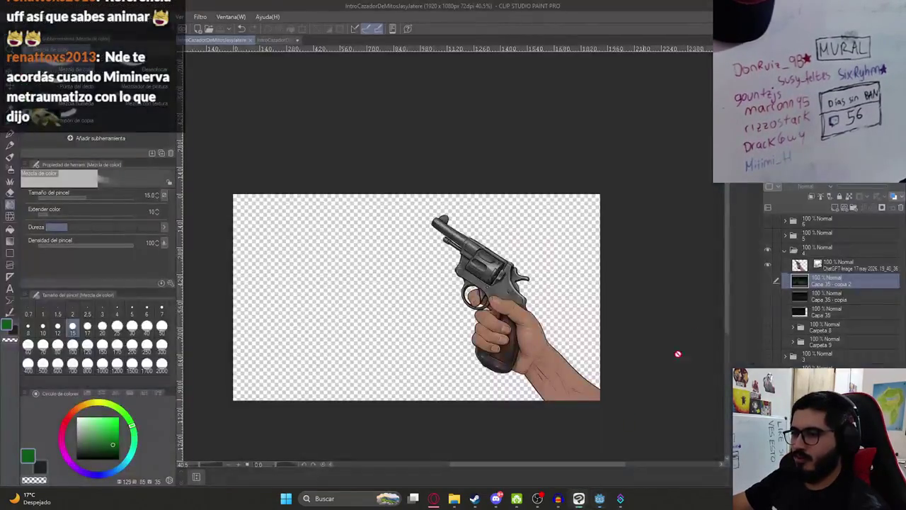
Show sketch folder 5 and the grey background Capa 1, and hide revolver folder 4.
click(778, 255)
click(768, 235)
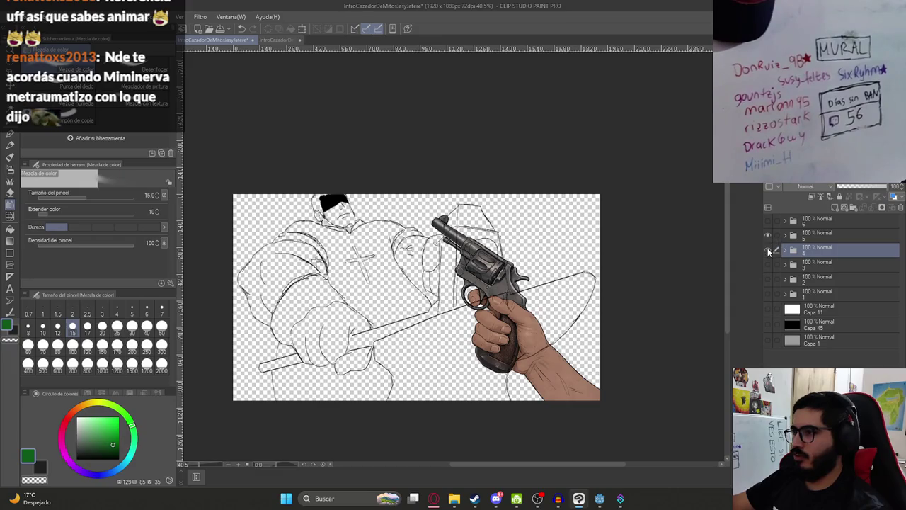
click(768, 250)
click(768, 340)
scroll(389, 257, up, 1)
scroll(389, 257, up, 1)
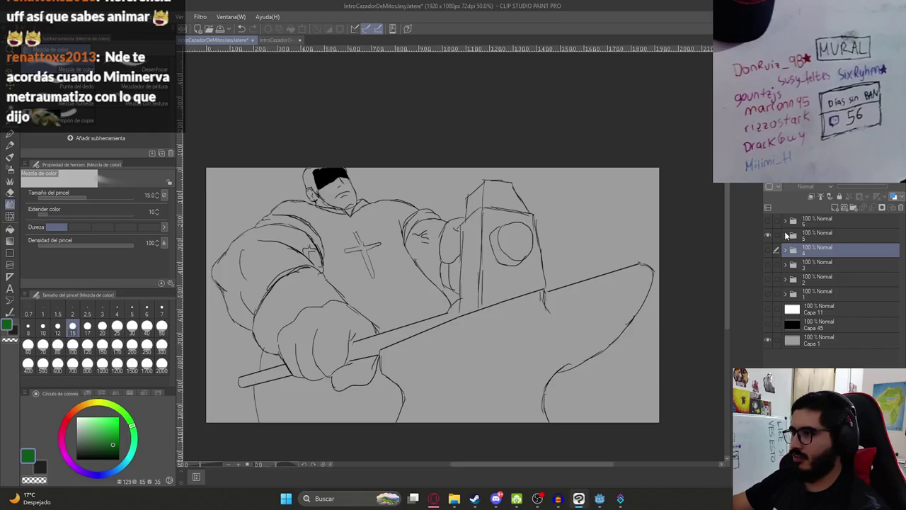
Add new raster layer Capa 36 and place it below Capa 15 in folder 5.
click(785, 234)
click(803, 252)
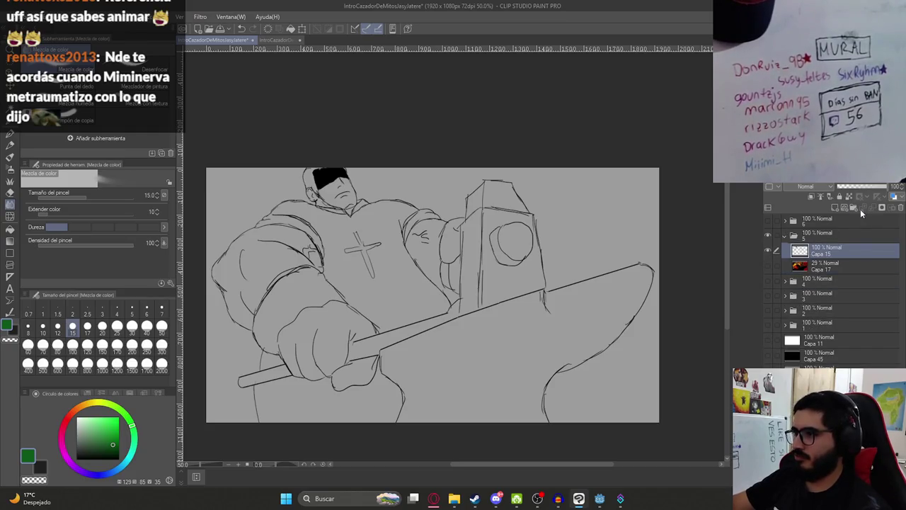
click(853, 207)
drag(821, 251, 825, 273)
scroll(455, 336, up, 1)
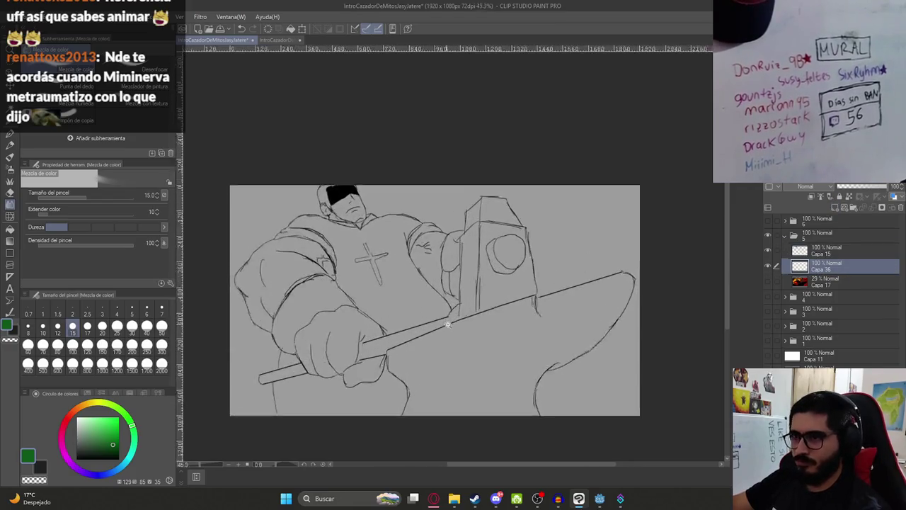
scroll(394, 264, down, 2)
scroll(394, 263, up, 2)
drag(394, 273, 394, 264)
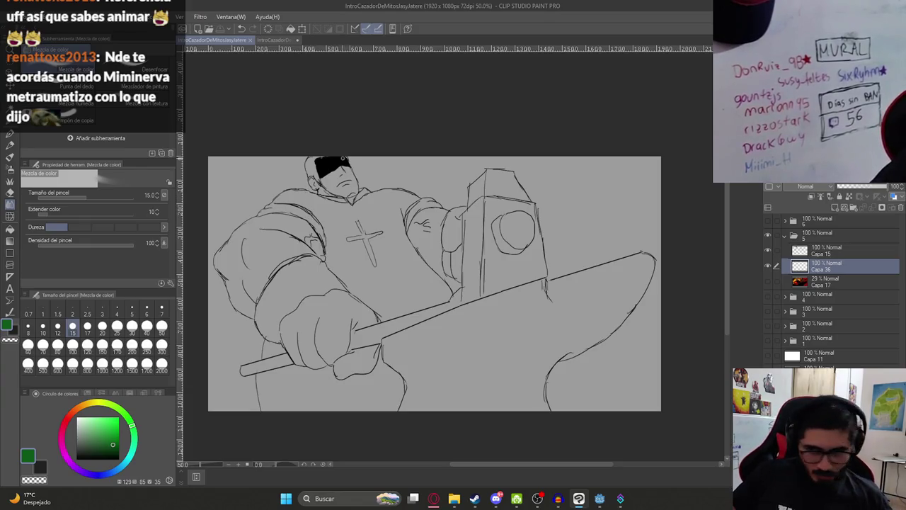
Briefly show the coloured reference Capa 17 over the sketch, then hide it again.
scroll(288, 298, up, 2)
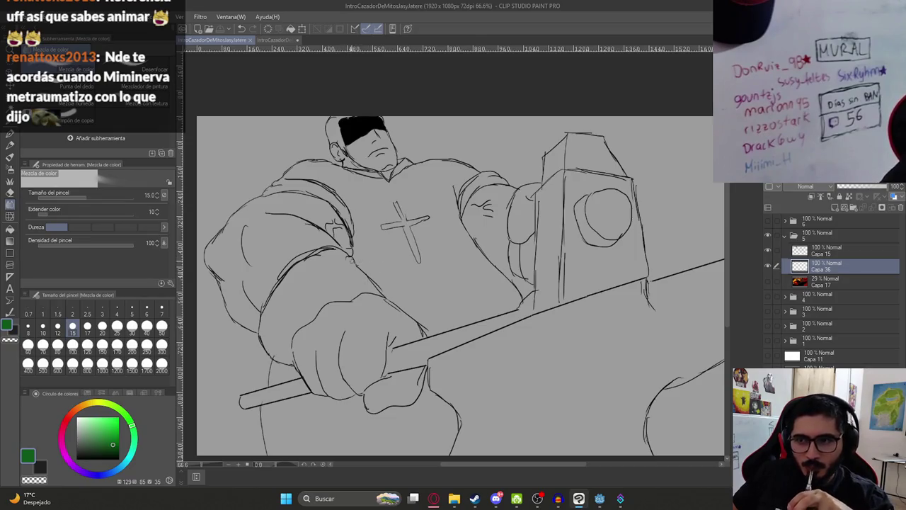
scroll(287, 287, down, 2)
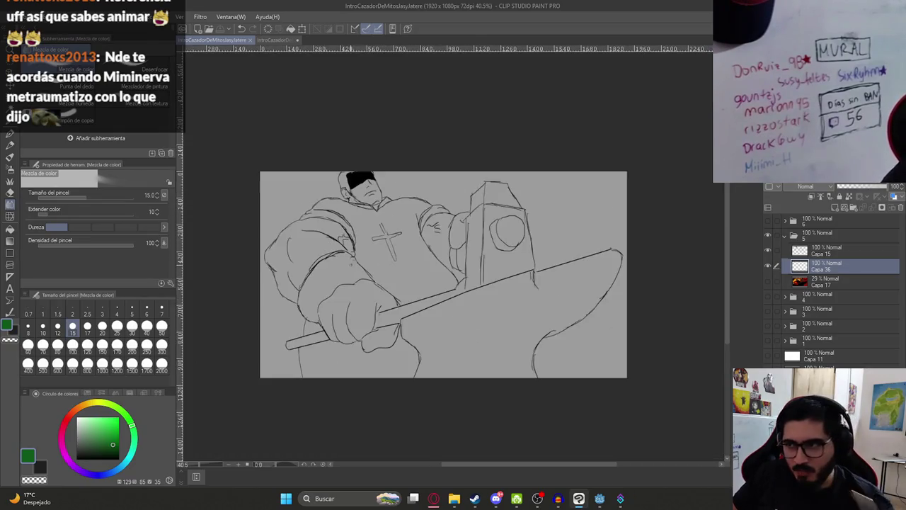
scroll(296, 315, up, 2)
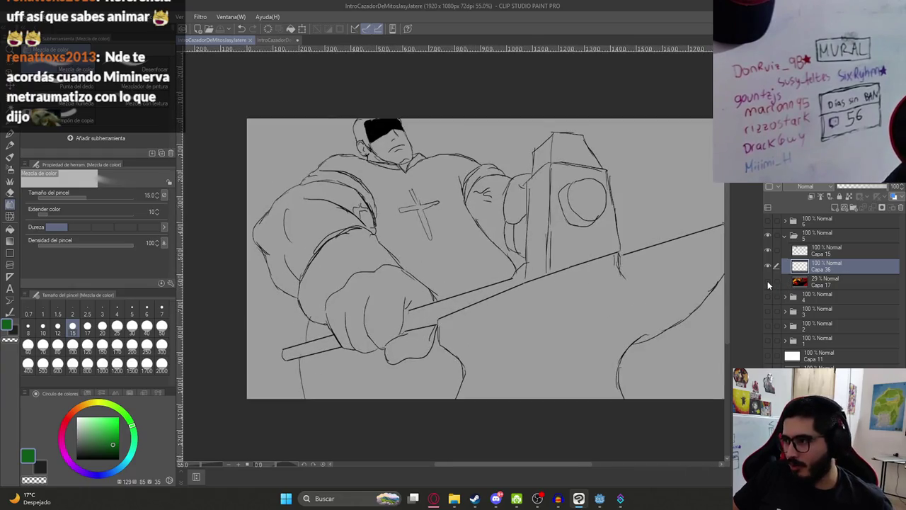
click(768, 281)
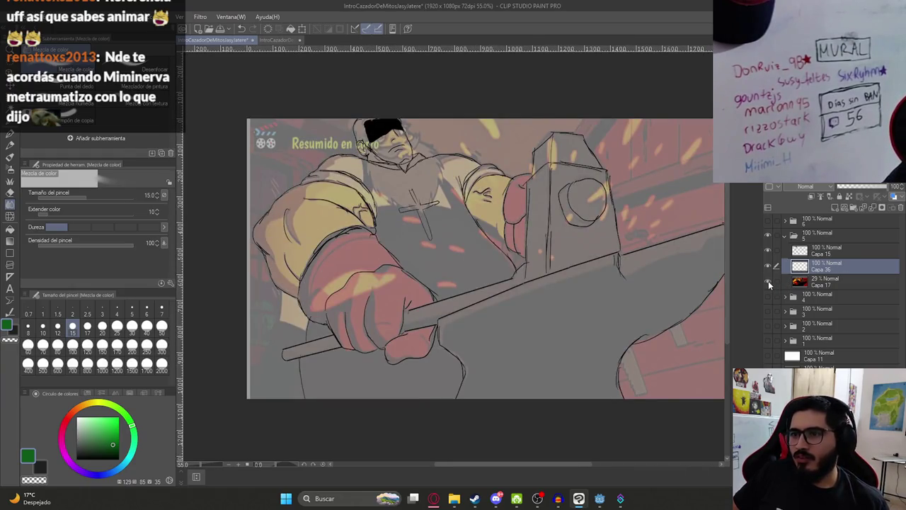
click(768, 281)
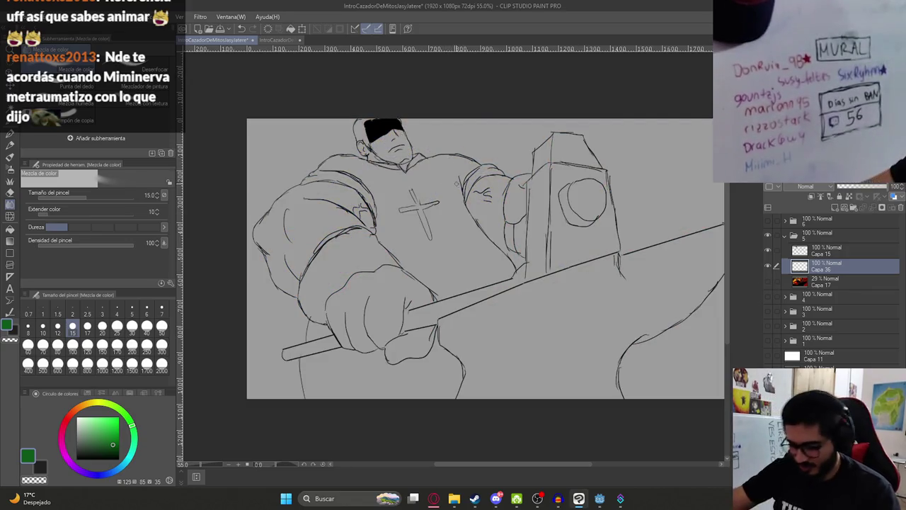
Switch to the browser's YouTube tab with the spinning fish video.
key(alt+Tab)
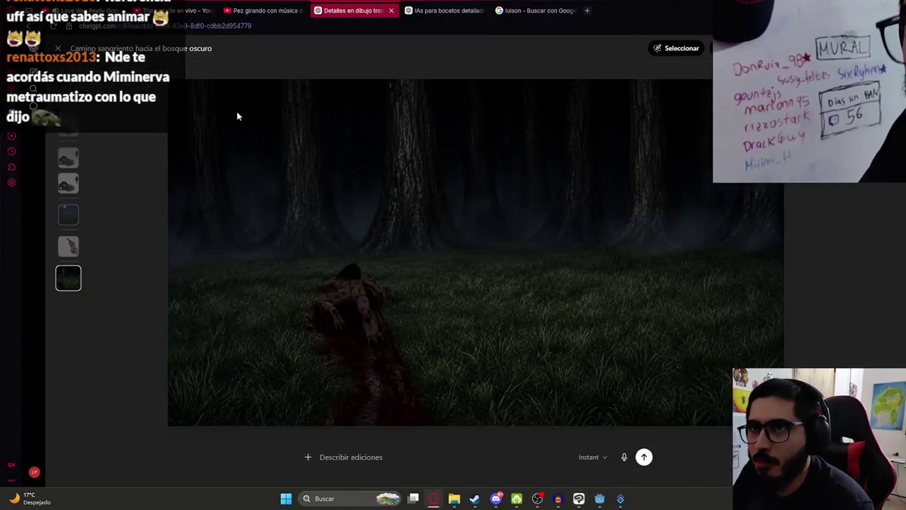
click(88, 10)
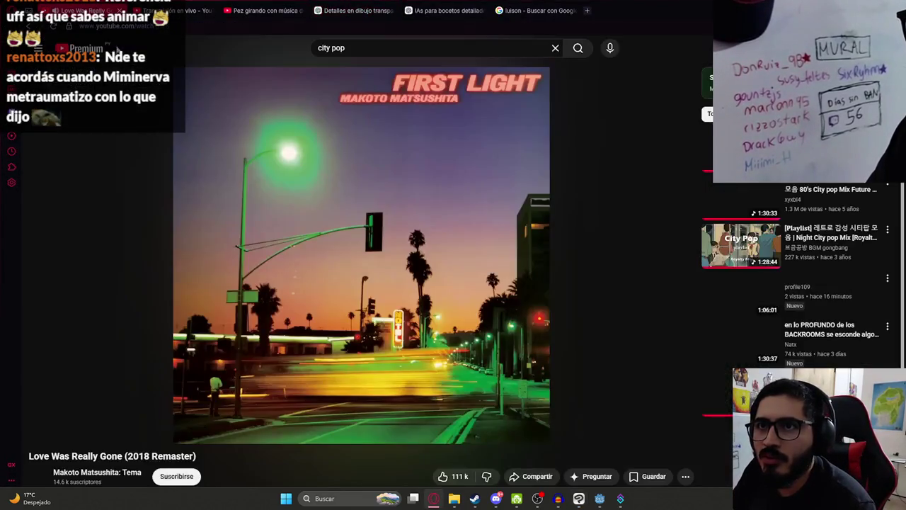
click(262, 10)
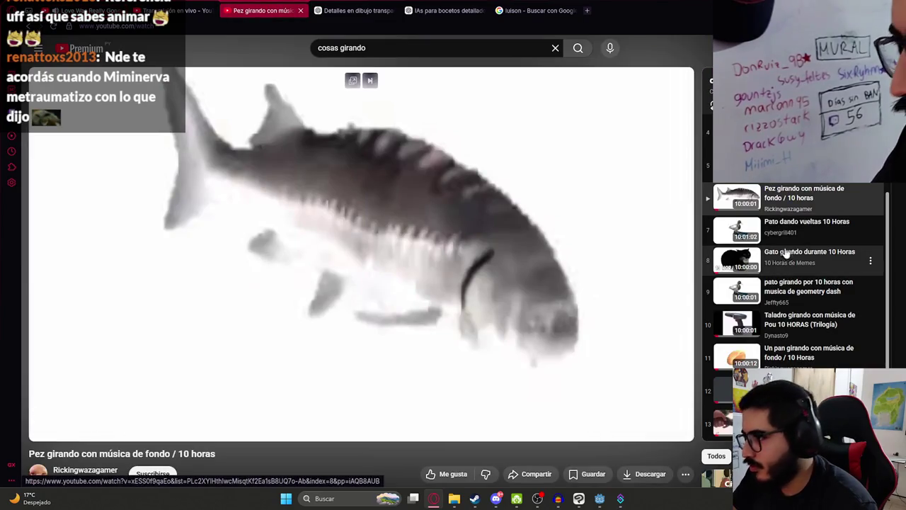
Play 'Pato dando vueltas 10 Horas' from the playlist in fullscreen, then pause it.
click(796, 228)
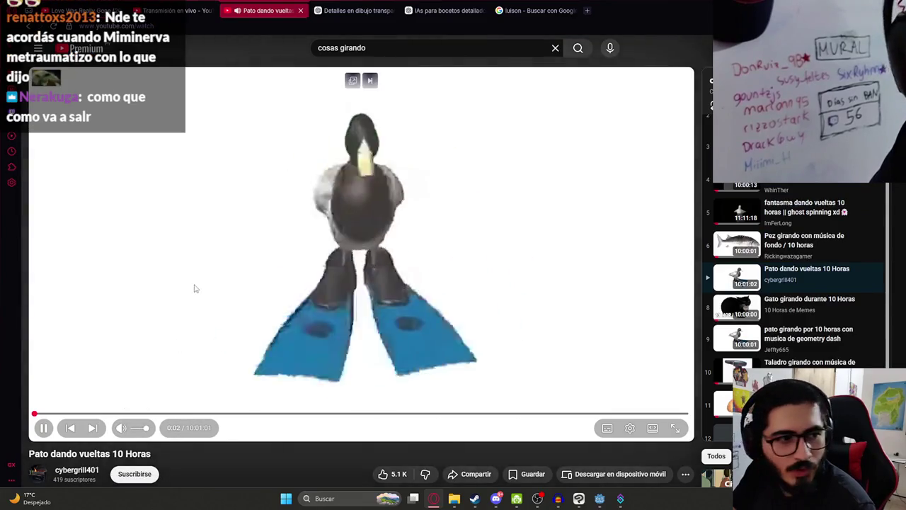
double_click(192, 287)
click(338, 253)
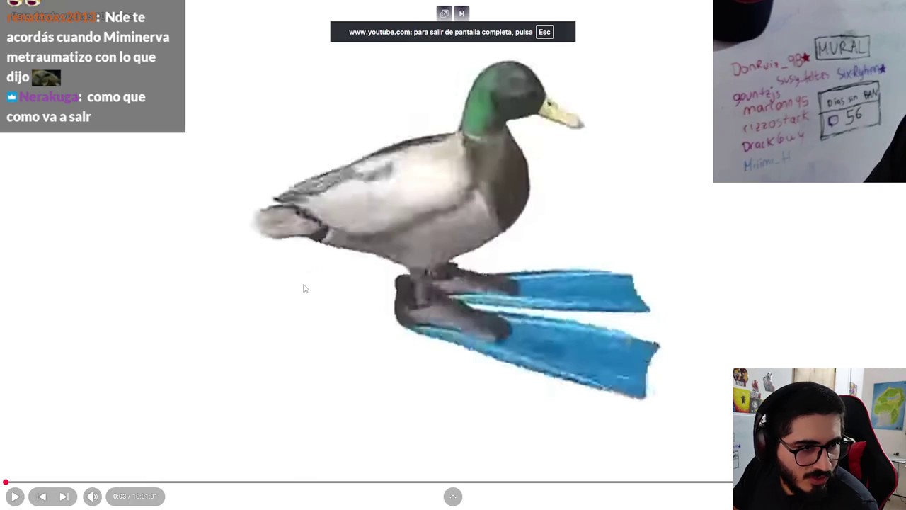
Resume playback of the fullscreen 'Pato dando vueltas 10 Horas' video.
click(359, 293)
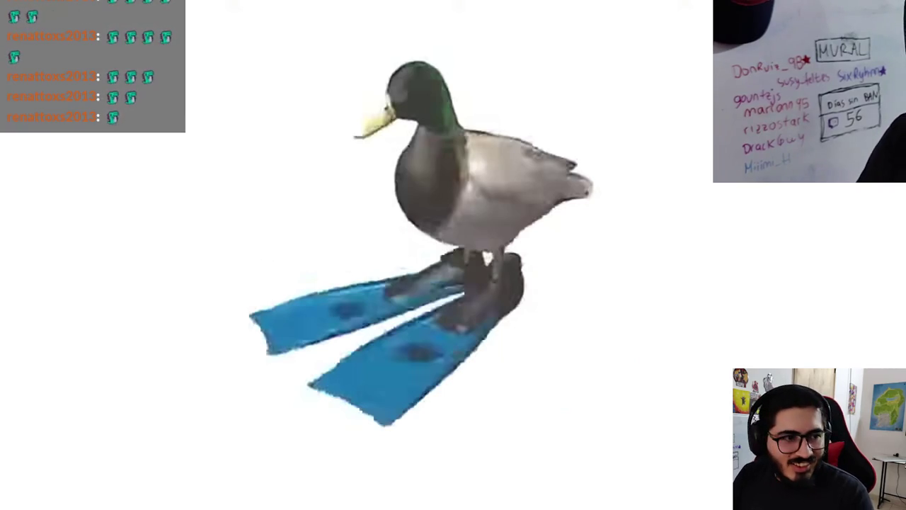
Exit fullscreen and view the character image and GIF enlarged in the Discord chat.
key(Escape)
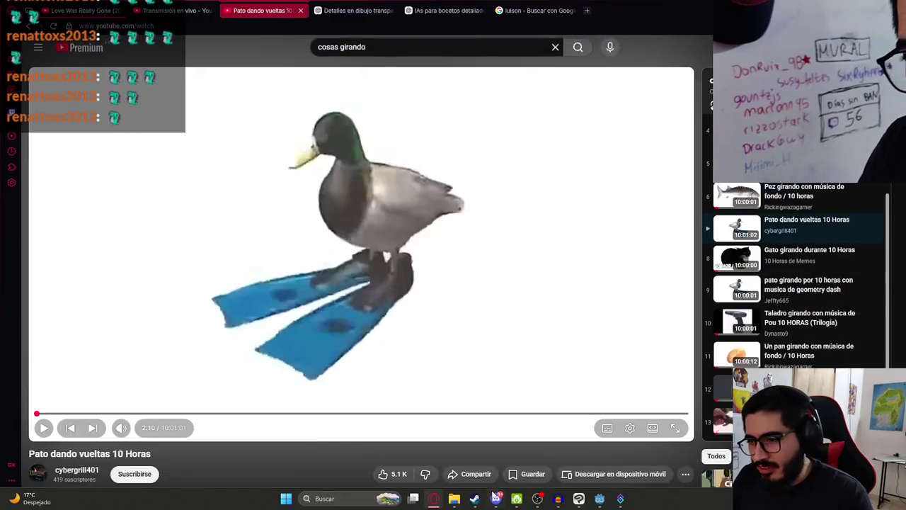
click(496, 498)
click(319, 319)
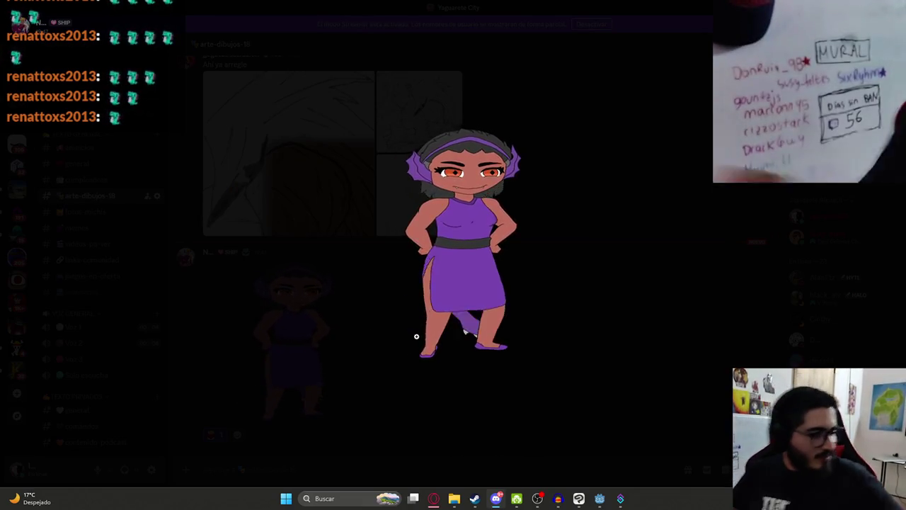
click(615, 391)
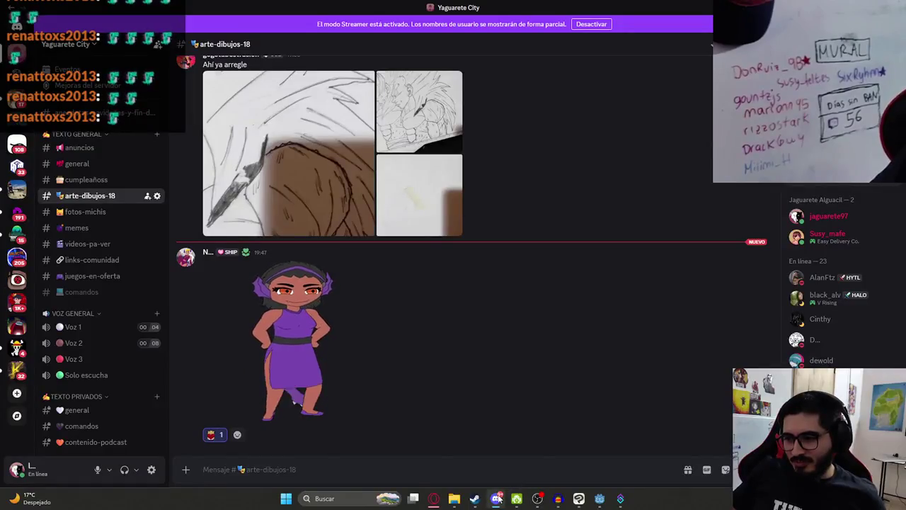
mouse_move(498, 499)
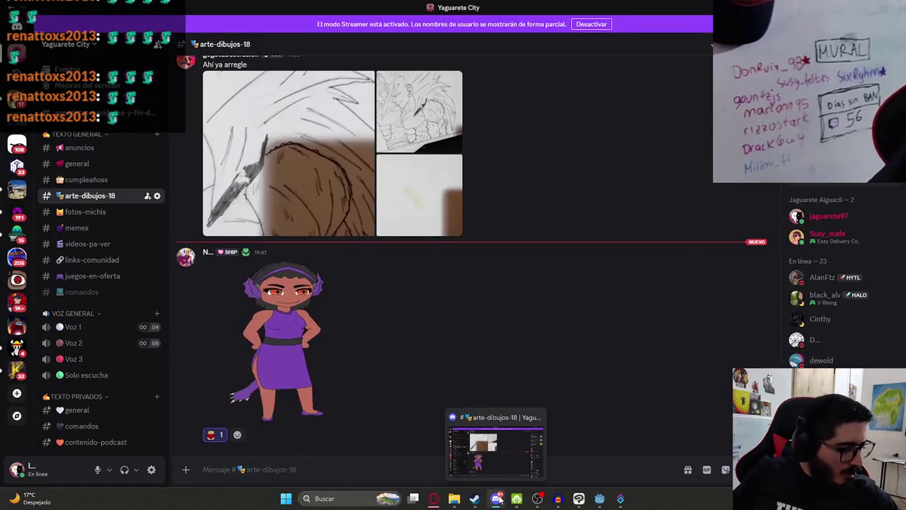
click(322, 339)
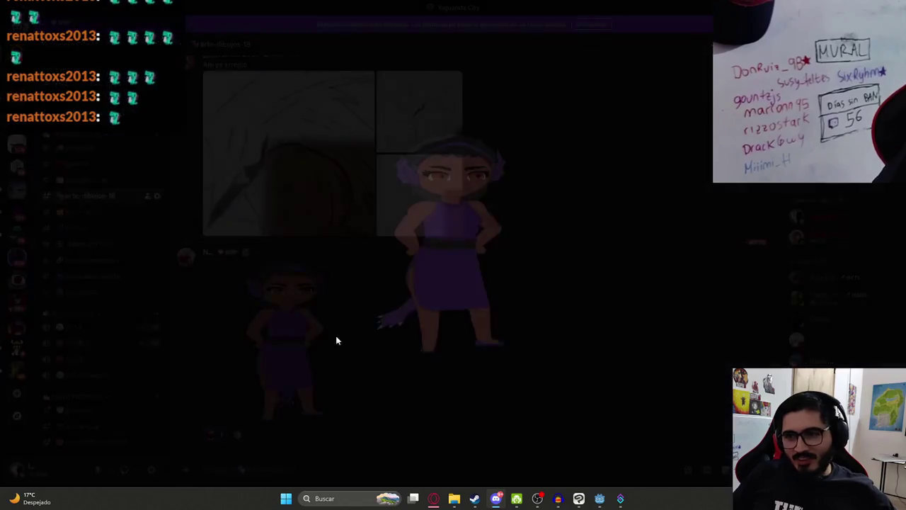
click(593, 380)
Toggle playback of the Love Was Really Gone video, then return to Clip Studio Paint.
click(433, 498)
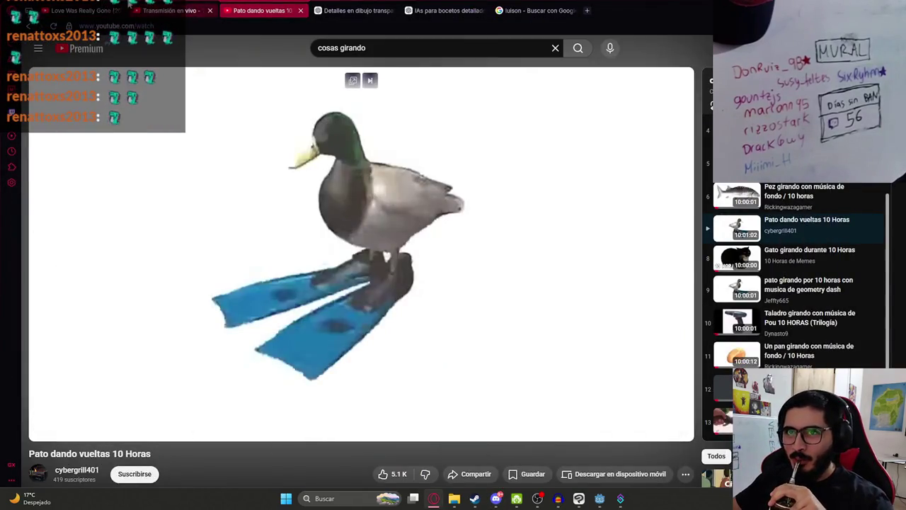
click(129, 4)
click(266, 191)
click(579, 499)
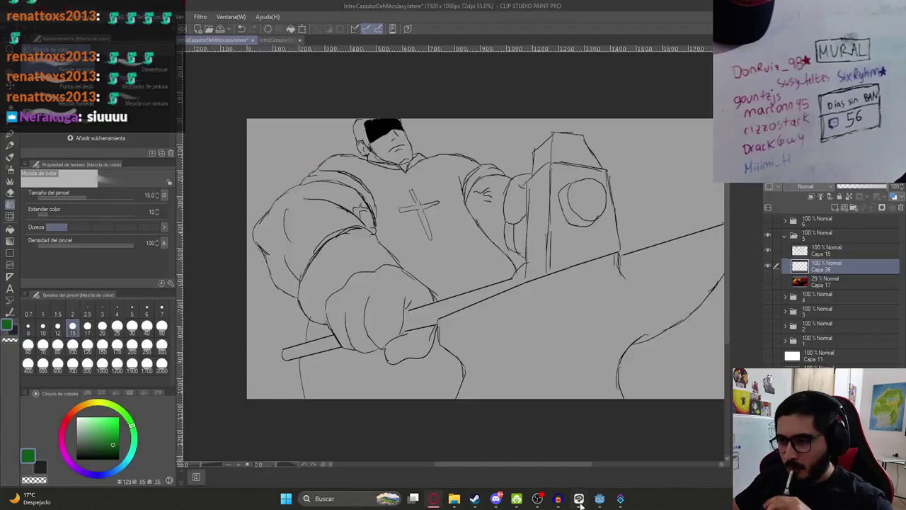
Toggle the sketch layer's visibility to check it, and glance at the Discord art channel.
drag(469, 279, 475, 271)
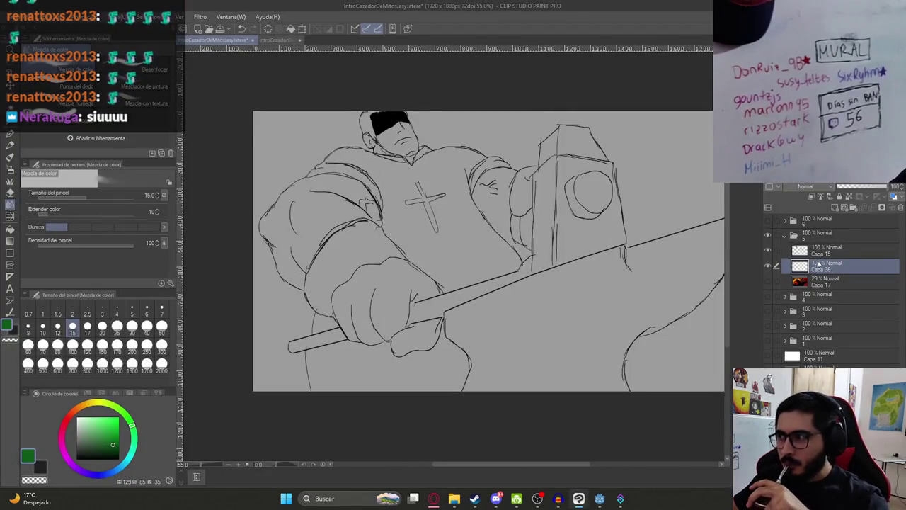
click(768, 250)
click(768, 249)
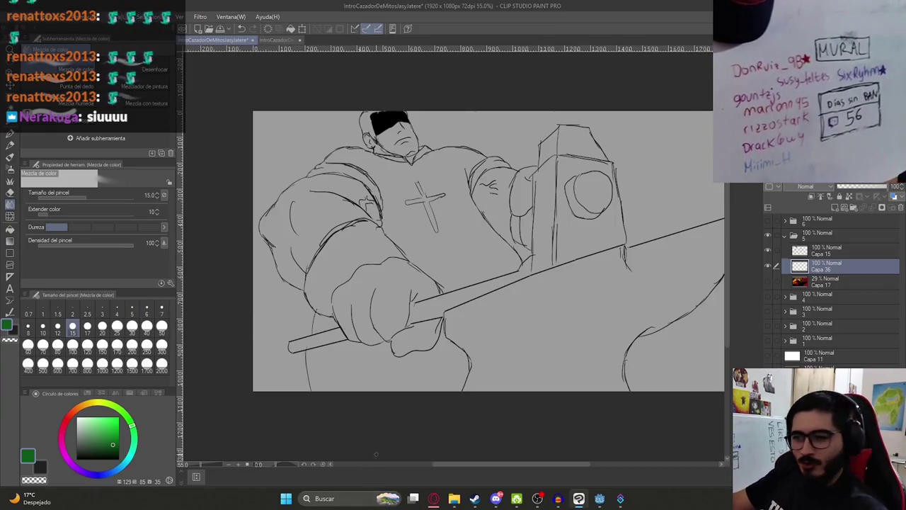
mouse_move(504, 500)
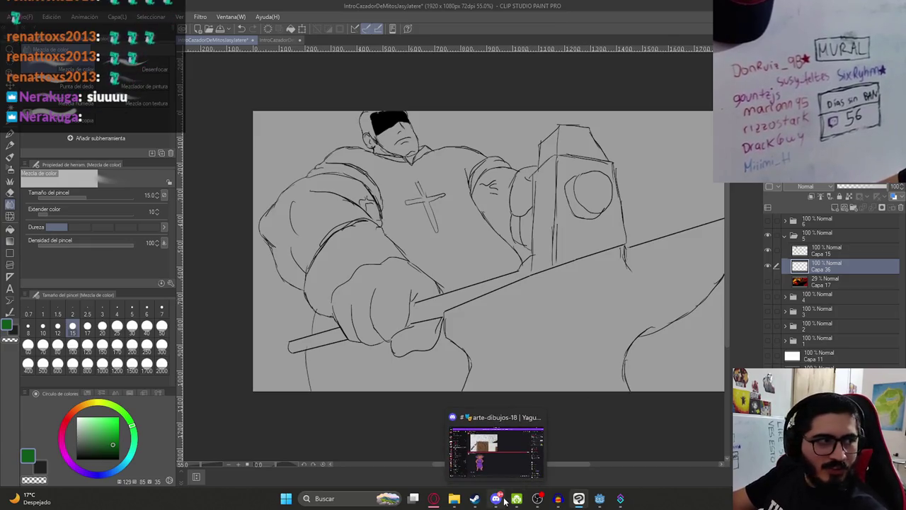
click(500, 500)
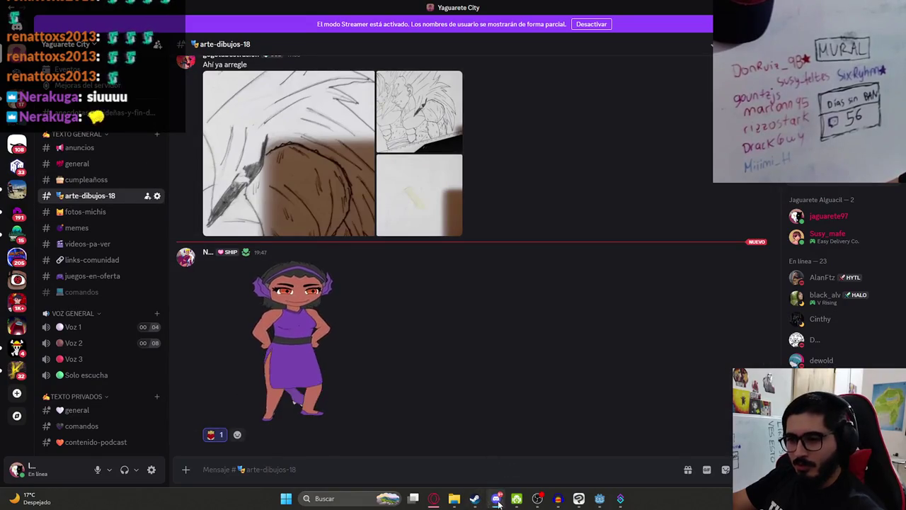
click(499, 499)
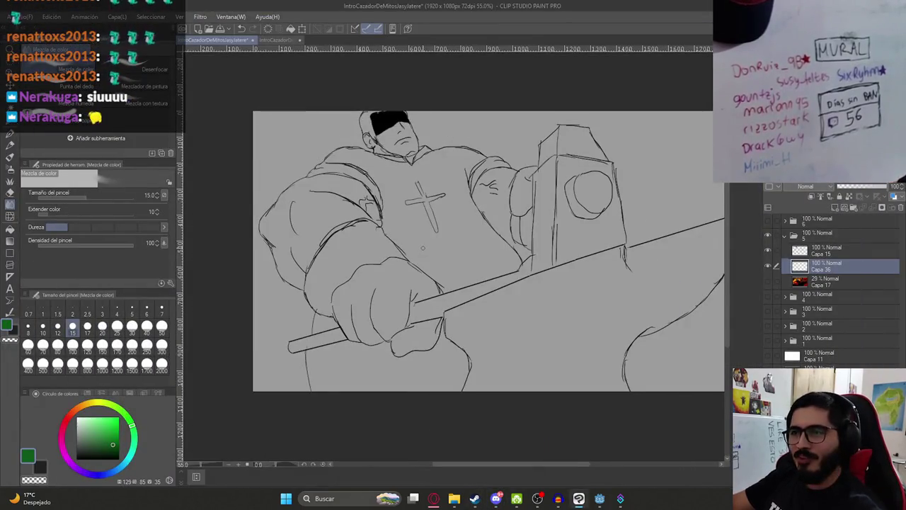
Compare with the other coloured illustration document, then return to the forge sketch.
scroll(422, 248, up, 4)
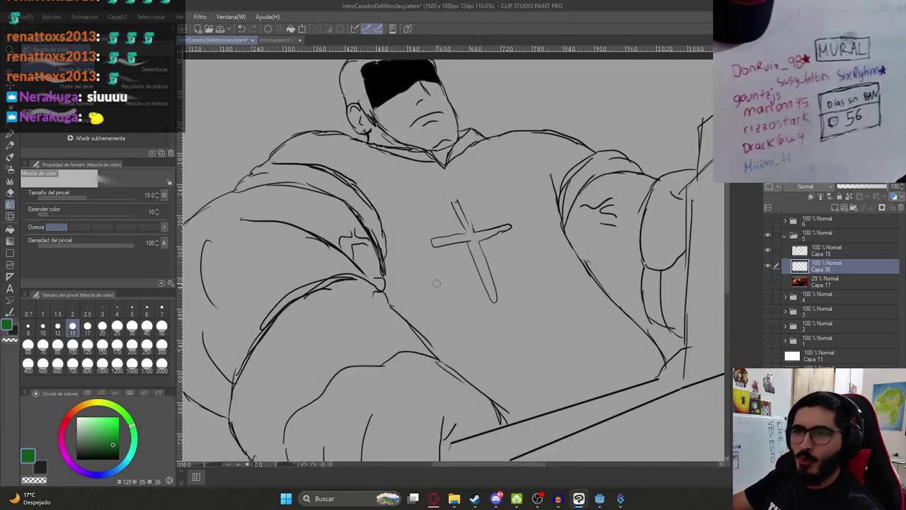
scroll(425, 312, down, 2)
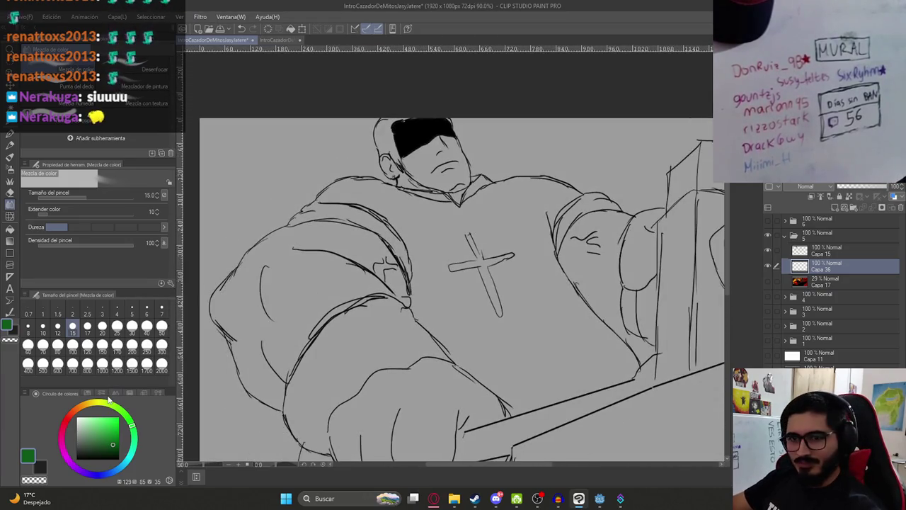
click(283, 41)
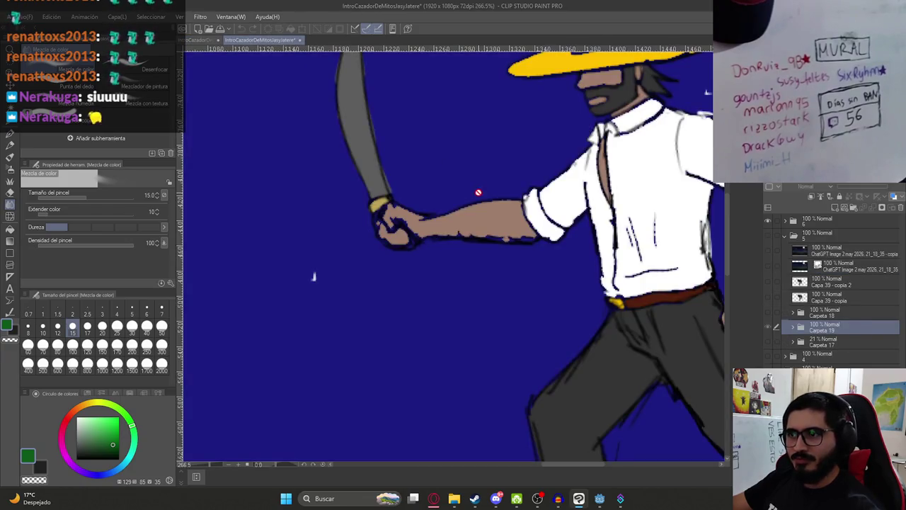
click(209, 41)
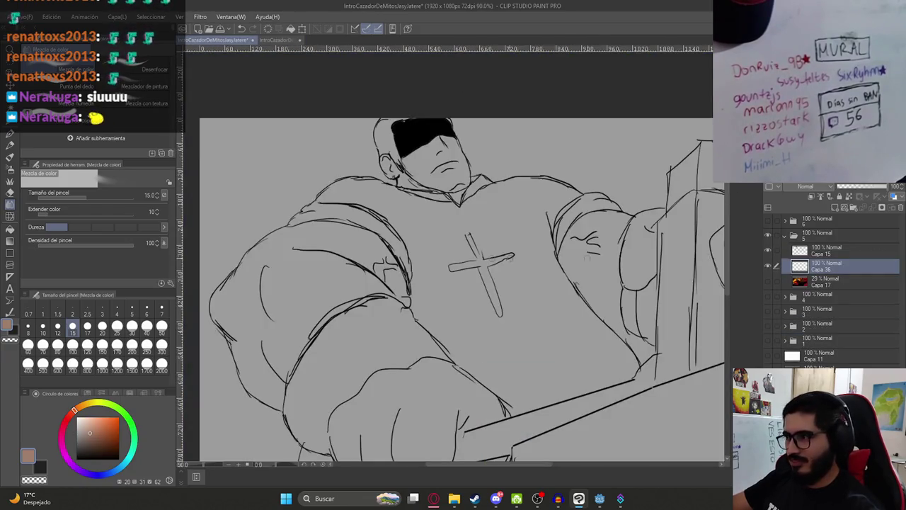
Fill the left forearm with skin colour, undoing an accidental torso fill.
key(g)
click(338, 238)
drag(579, 293, 553, 324)
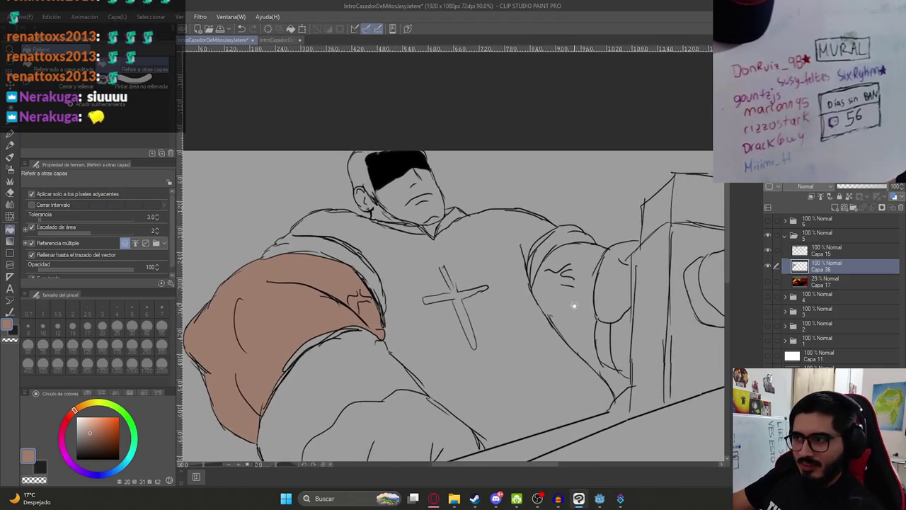
click(584, 287)
key(ctrl+z)
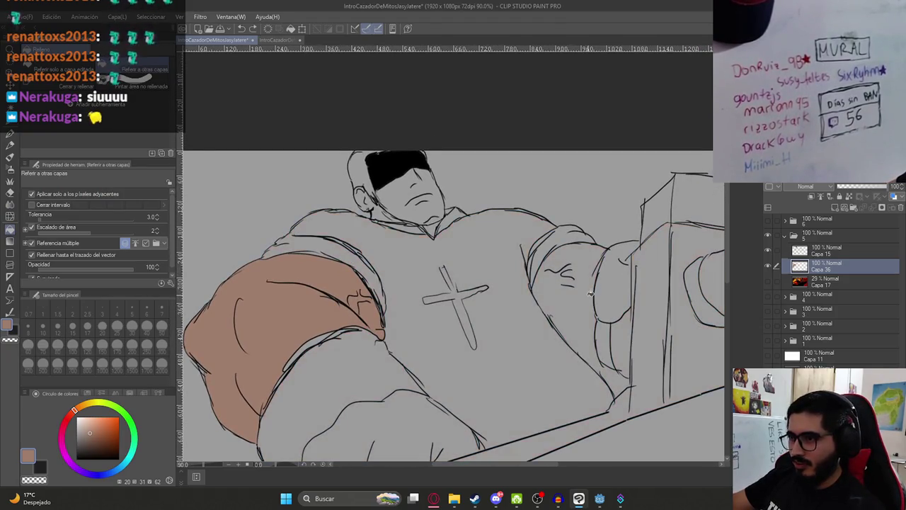
On Capa 15, ink an extra contour line on the right forearm over the coloured reference.
key(p)
drag(597, 375, 490, 230)
click(767, 282)
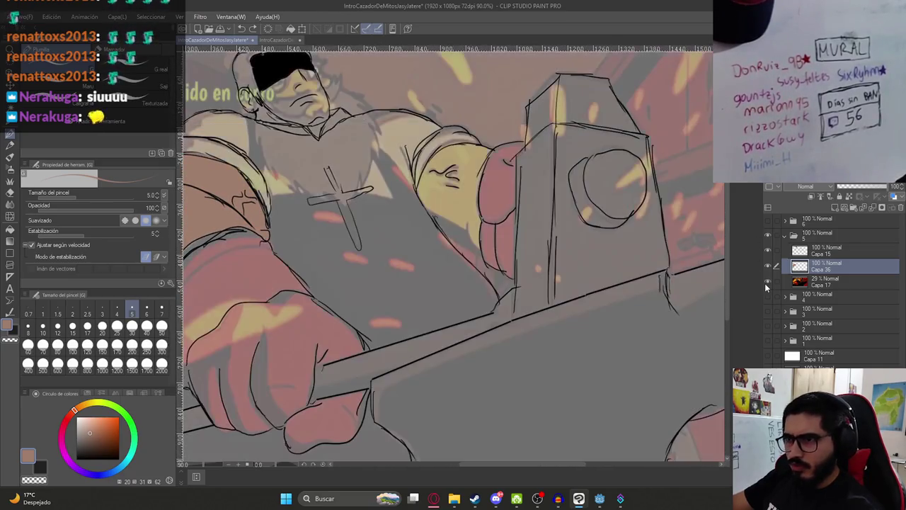
click(766, 282)
scroll(453, 213, up, 5)
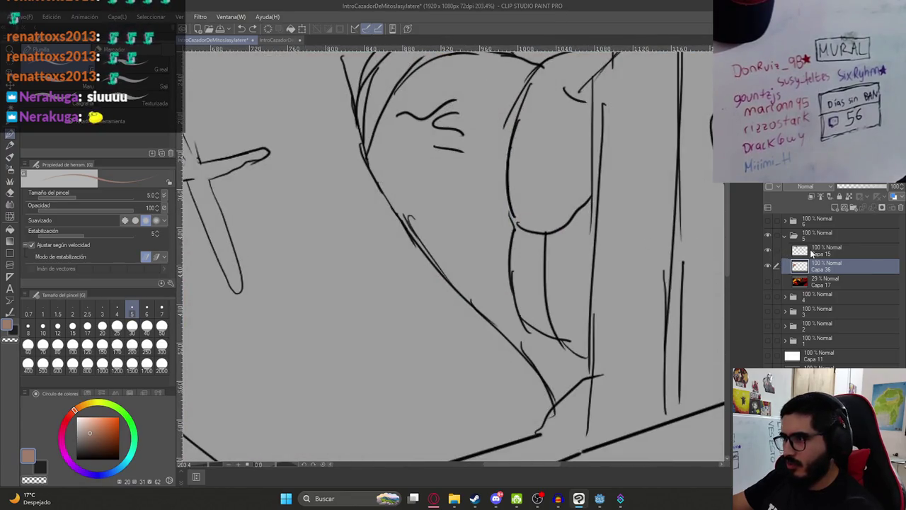
click(814, 252)
key(p)
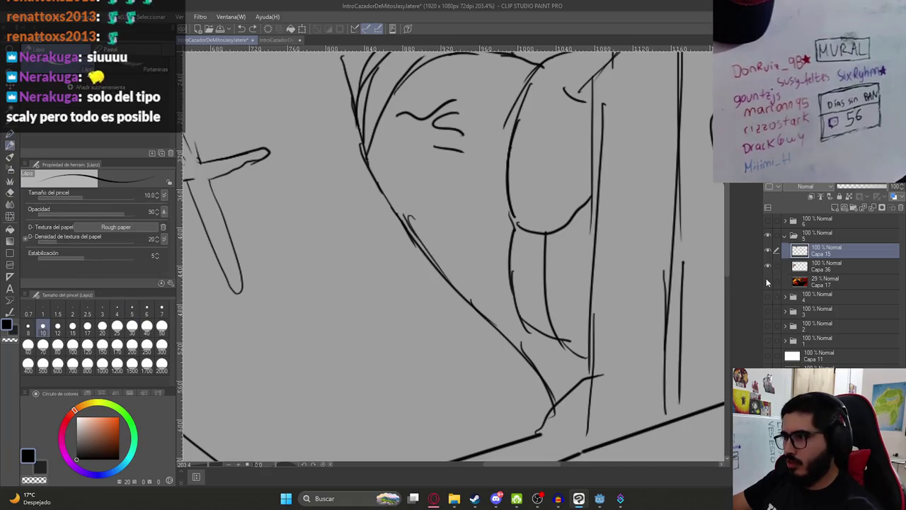
click(766, 282)
key(ctrl+z)
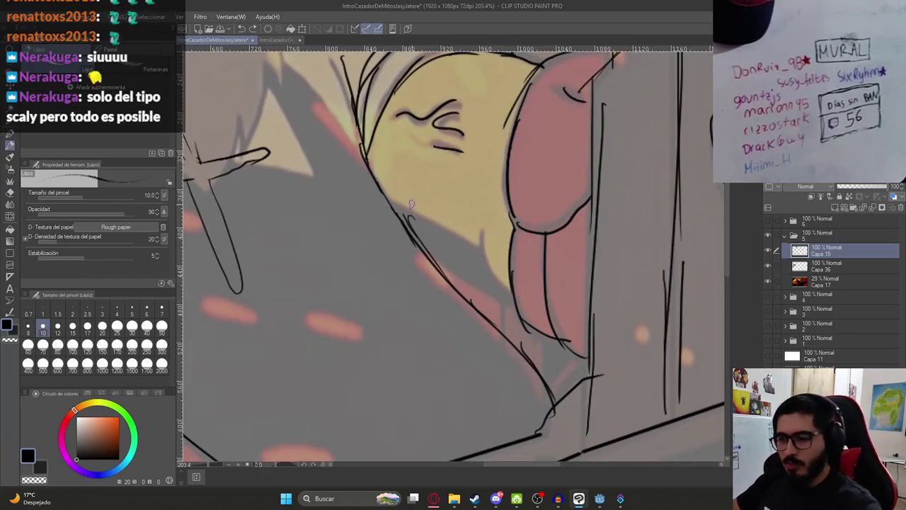
key(p)
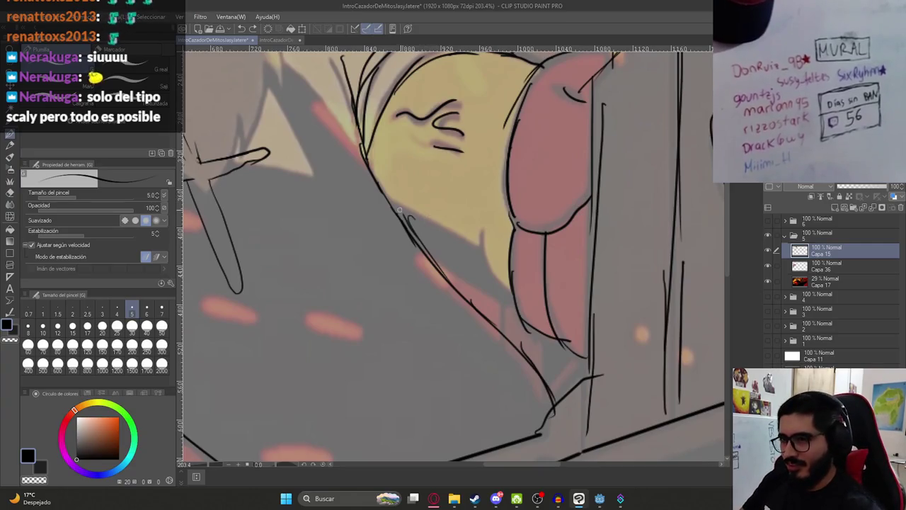
drag(417, 213, 451, 224)
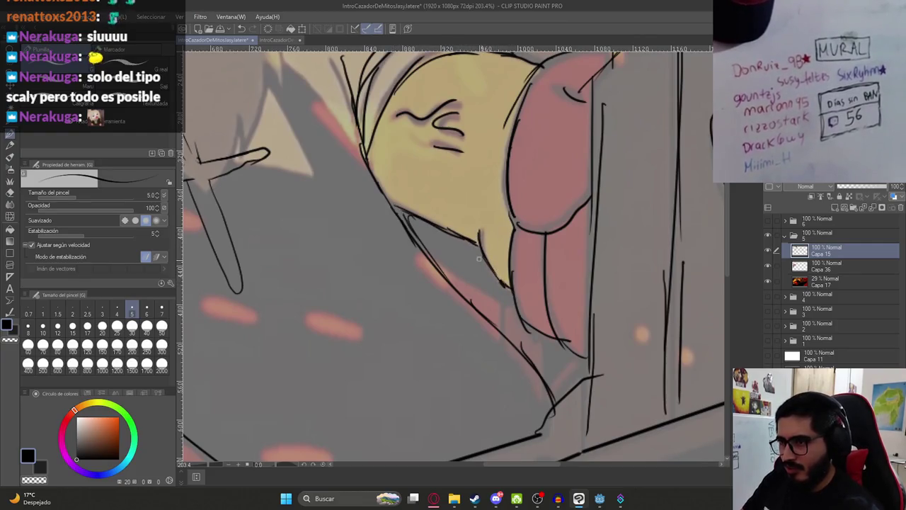
scroll(495, 254, down, 5)
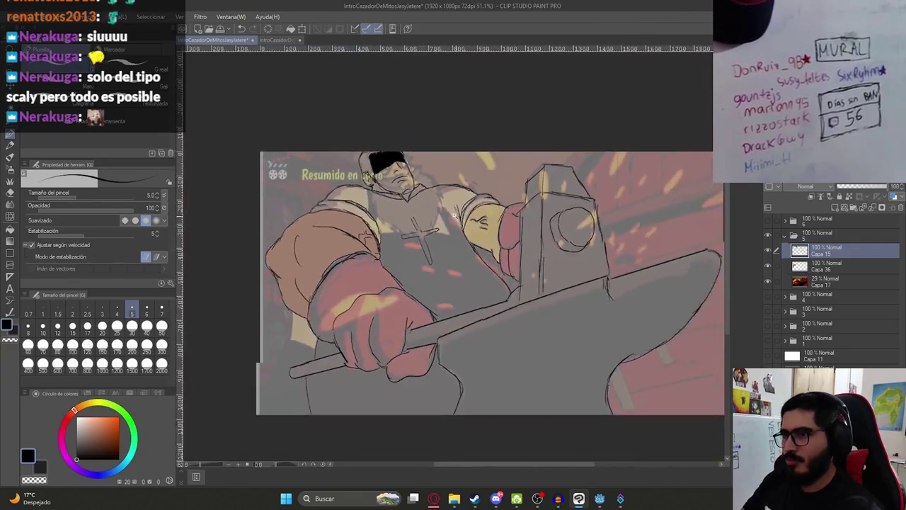
Hide Capa 17 and, on Capa 36, fill the right forearm with the left arm's skin tone.
scroll(453, 234, up, 3)
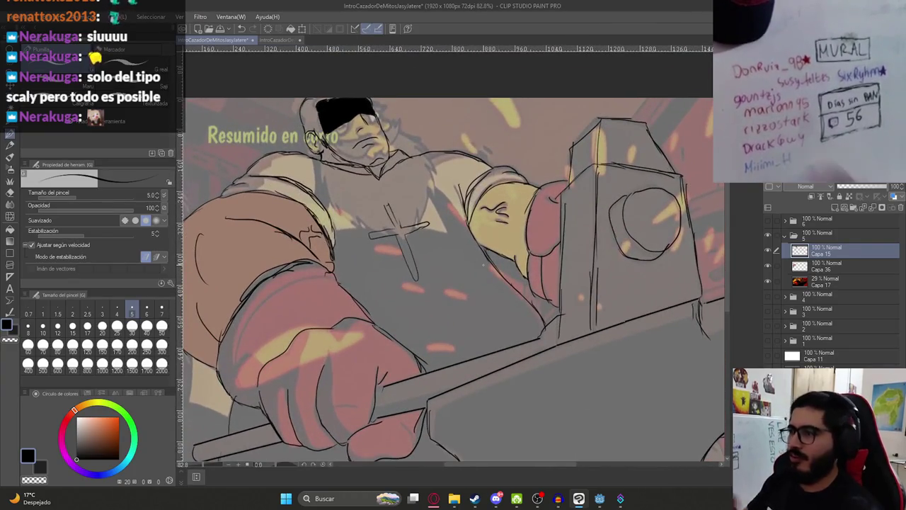
click(767, 281)
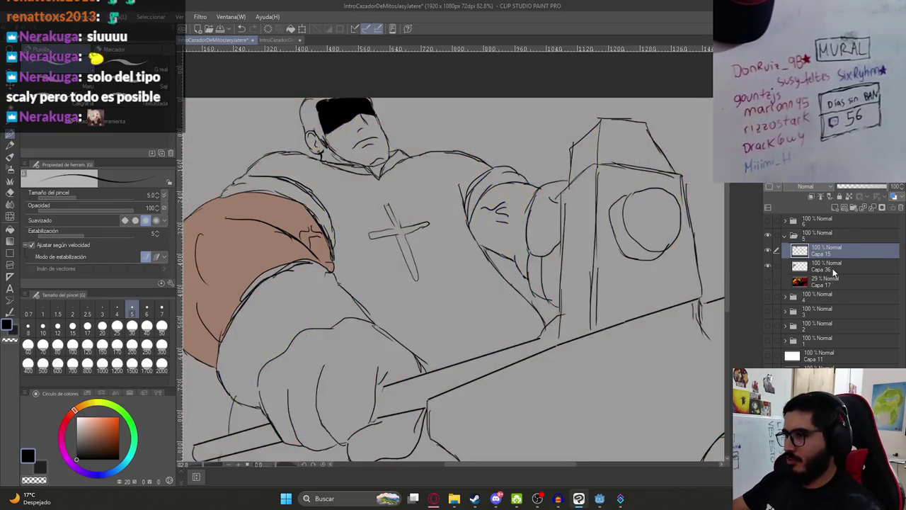
click(825, 266)
key(g)
click(502, 226)
key(ctrl+z)
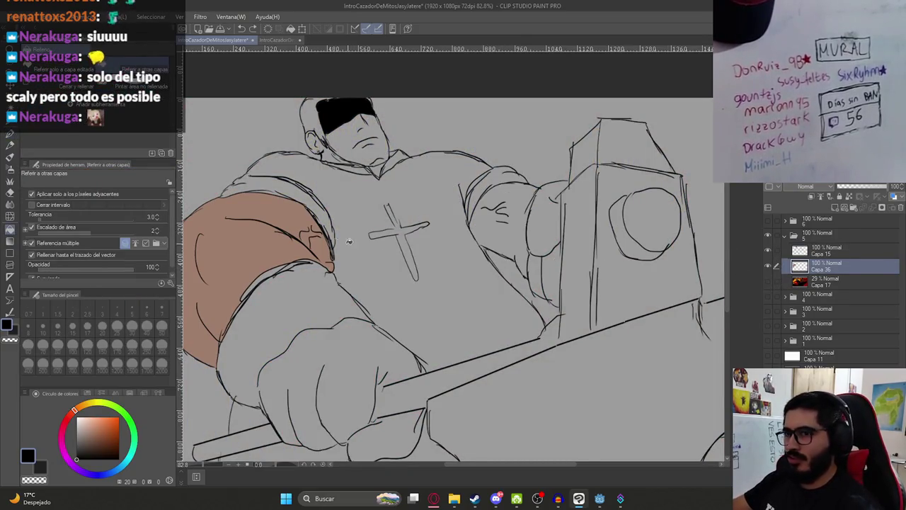
alt+click(260, 217)
click(515, 195)
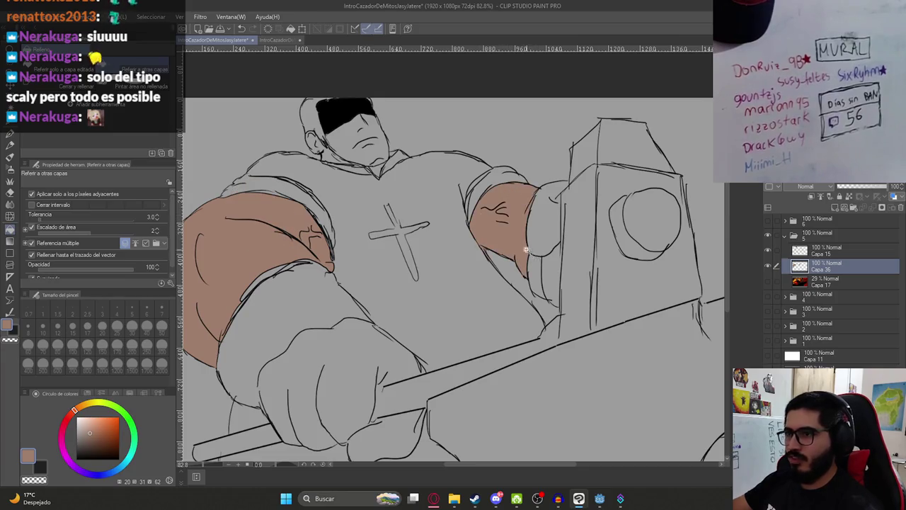
scroll(509, 241, down, 4)
scroll(481, 234, up, 3)
scroll(475, 225, down, 1)
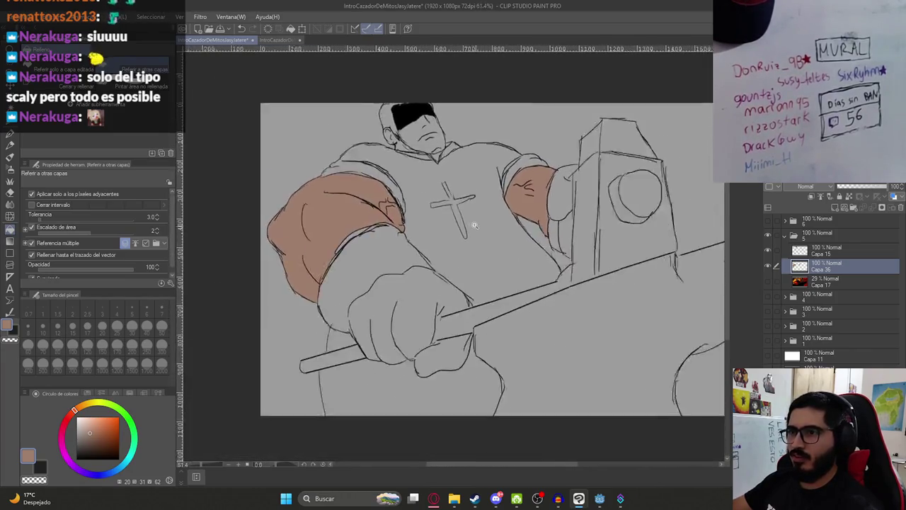
scroll(475, 225, up, 5)
Fill the face and the small gap by the ear with skin tone, then set black as the colour.
click(417, 214)
click(393, 244)
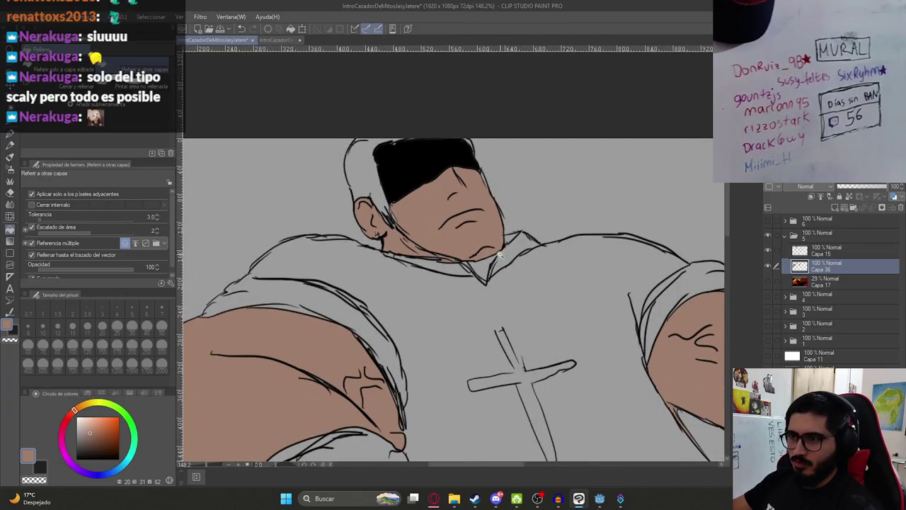
scroll(499, 256, down, 5)
scroll(488, 248, up, 1)
scroll(481, 240, down, 1)
key(x)
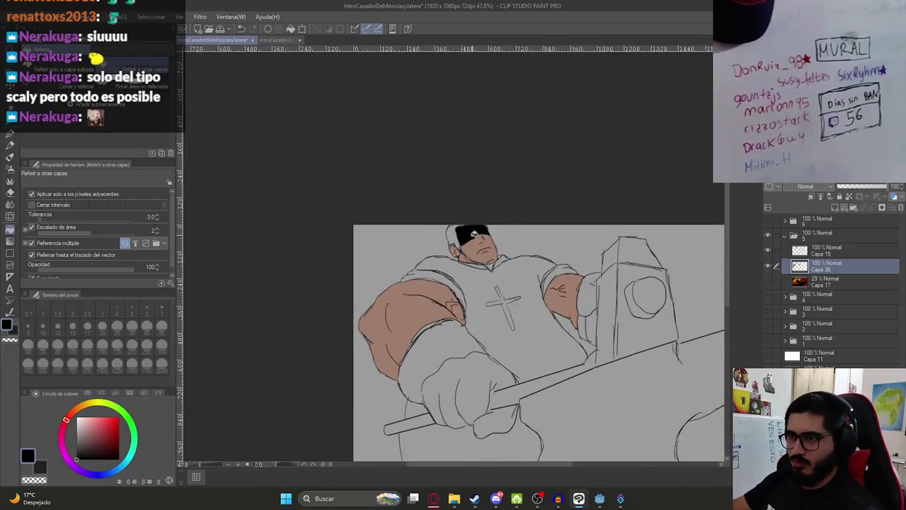
scroll(474, 234, up, 4)
scroll(509, 285, down, 4)
scroll(458, 272, up, 1)
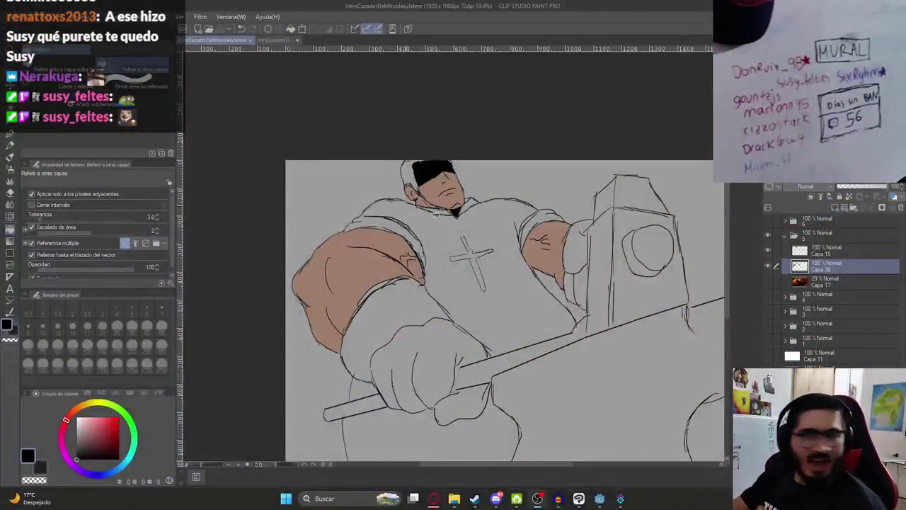
At 100% view, fill the shirt and its grey right-shoulder patch white, then sample the collar's black.
key(x)
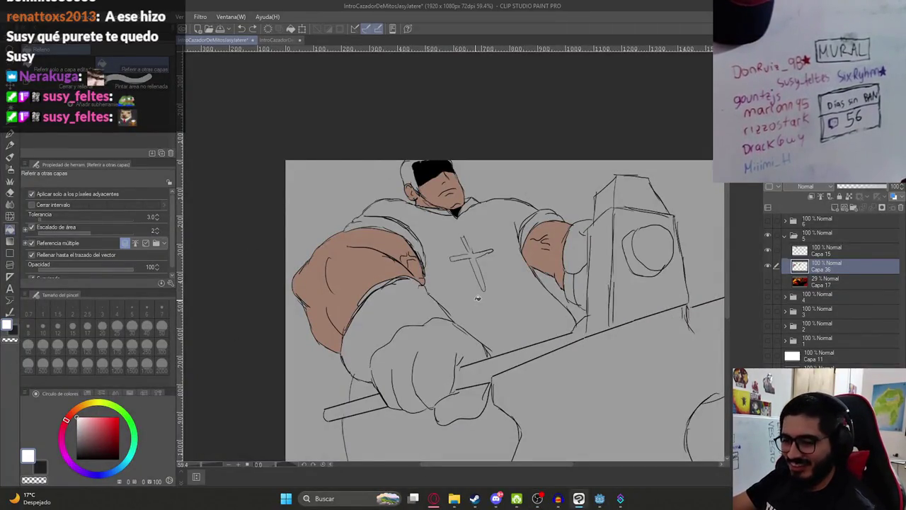
key(p)
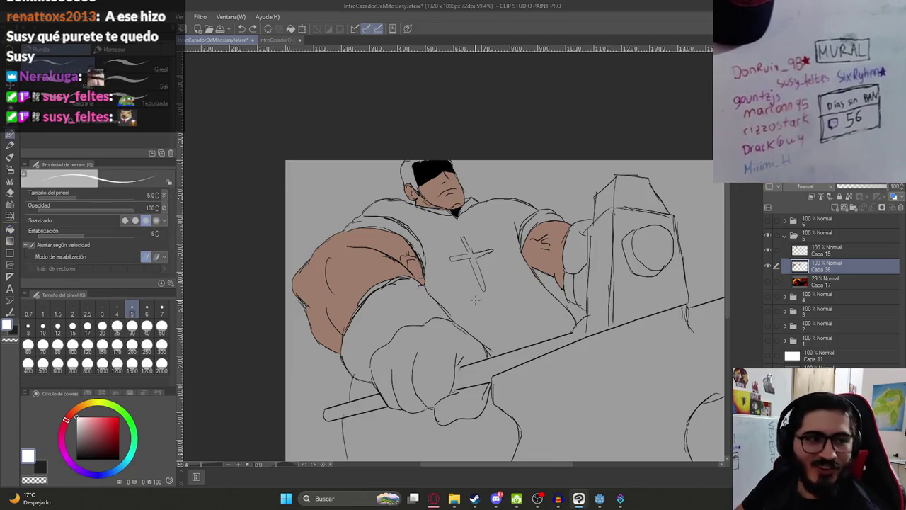
key(ctrl+alt+0)
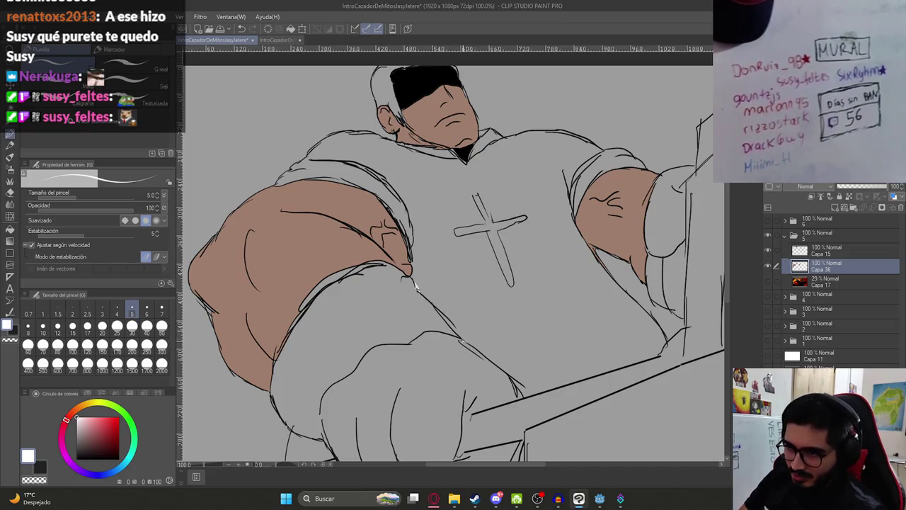
key(g)
click(486, 330)
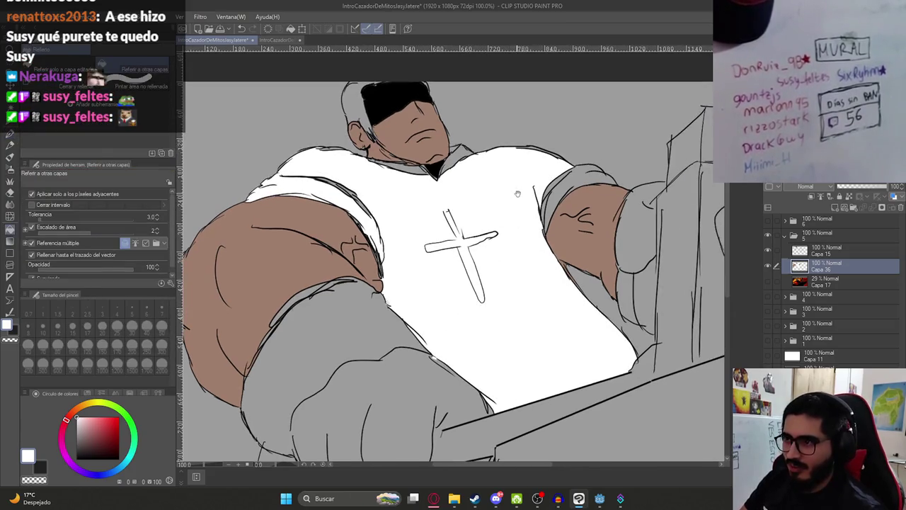
click(571, 179)
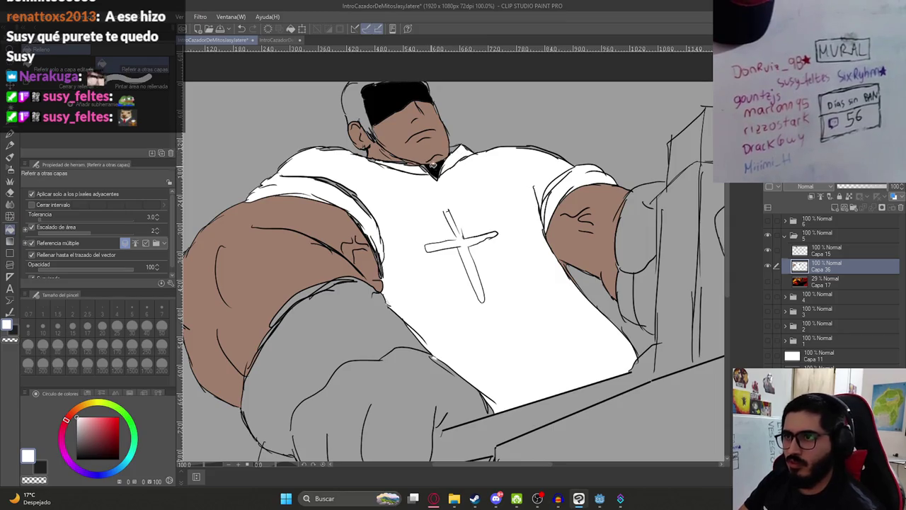
alt+click(433, 170)
scroll(449, 219, down, 3)
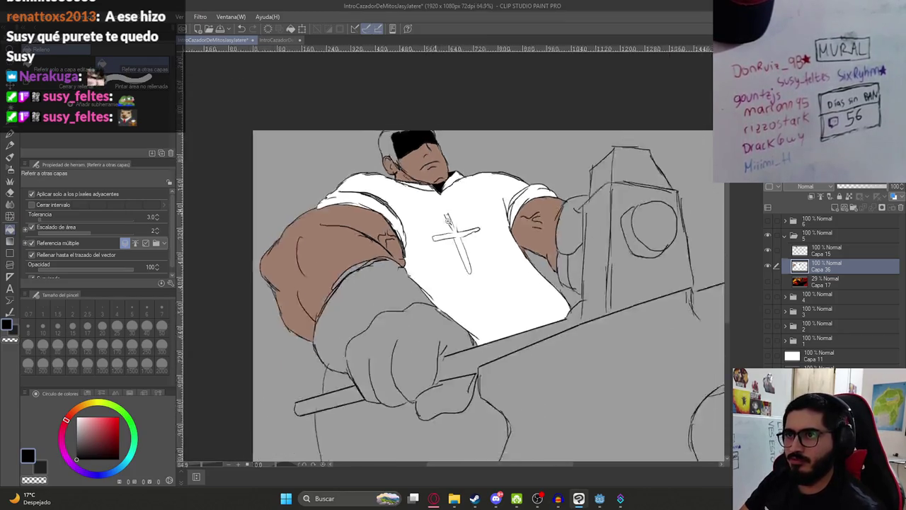
Mix a light blond yellow on the colour wheel.
scroll(447, 218, down, 2)
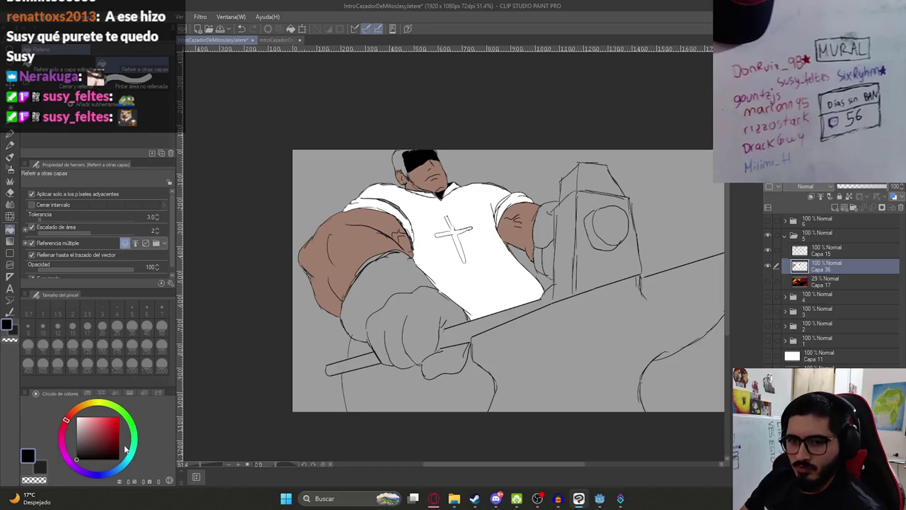
click(76, 440)
click(80, 407)
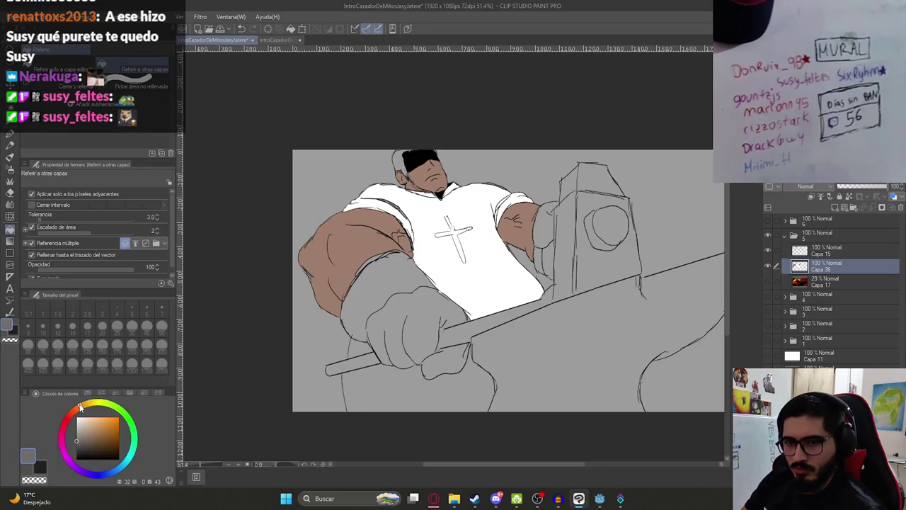
drag(80, 407, 96, 401)
click(102, 424)
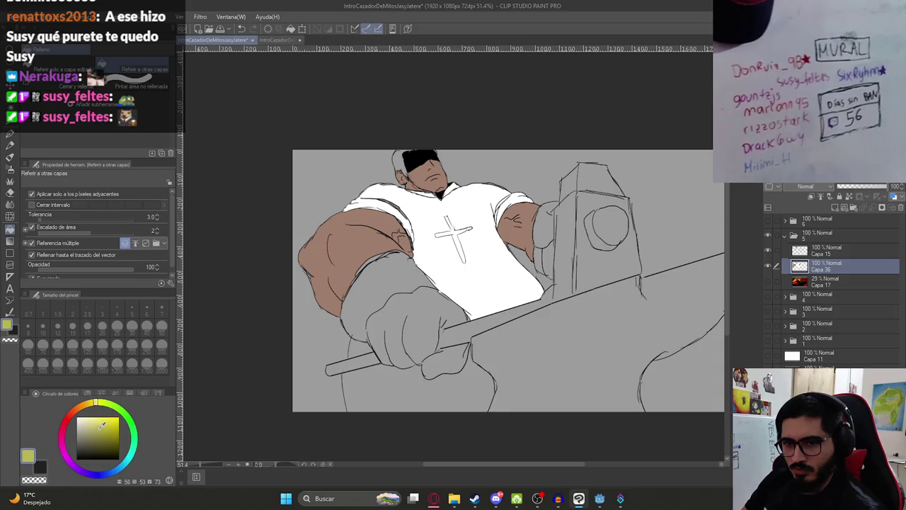
click(88, 403)
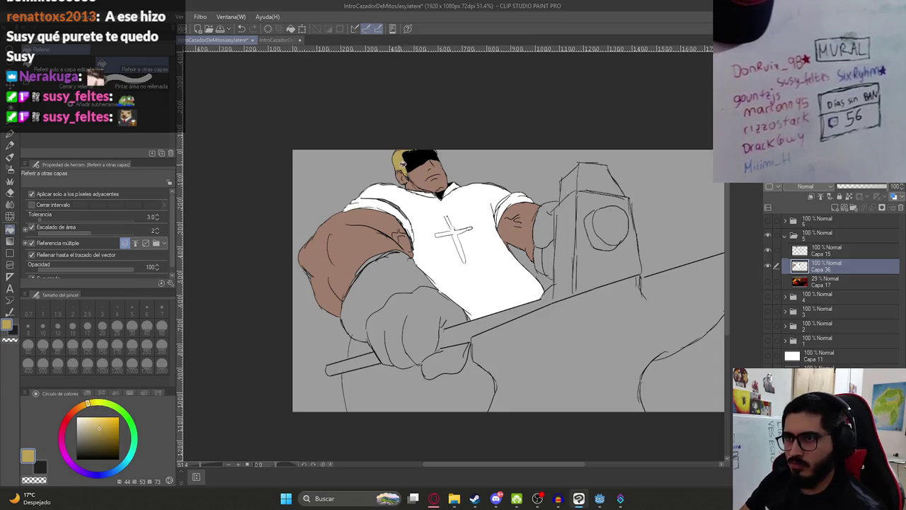
scroll(436, 144, up, 5)
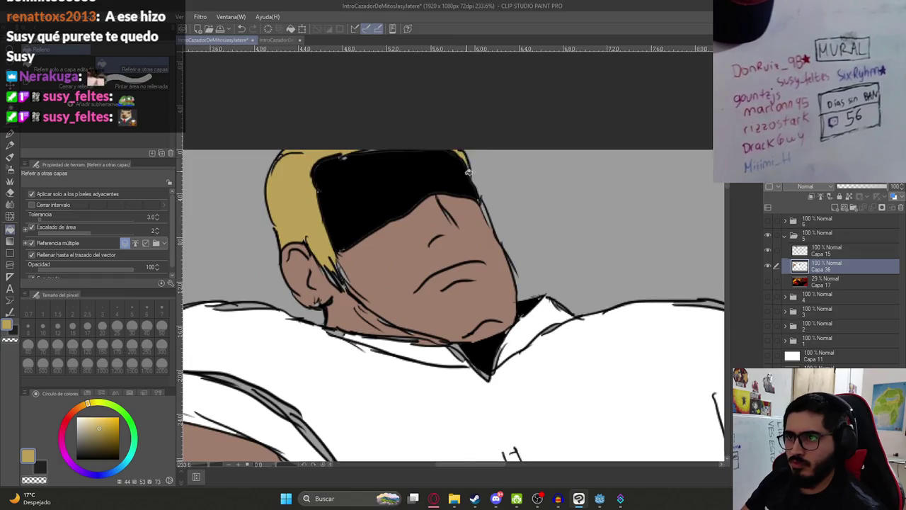
scroll(453, 230, down, 5)
scroll(453, 230, up, 5)
Colour the hair beside the cap blond, then sample the shirt's white.
key(p)
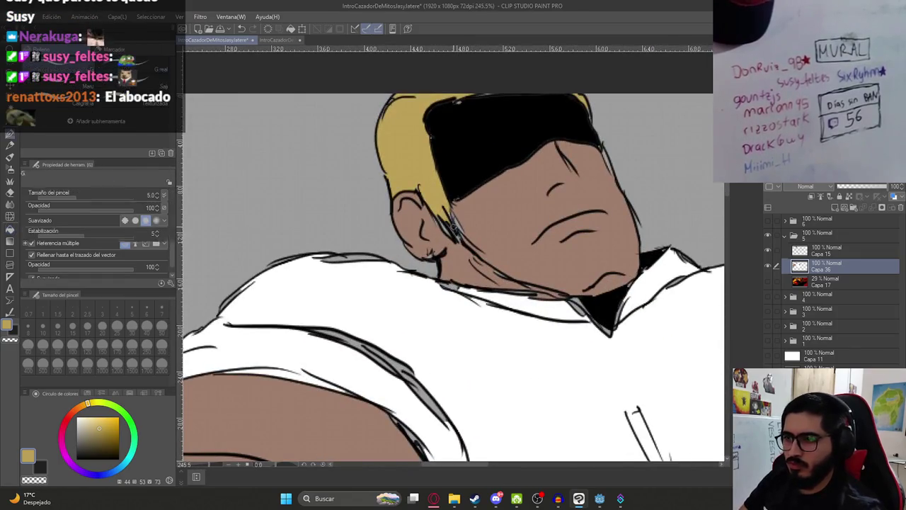
key(p)
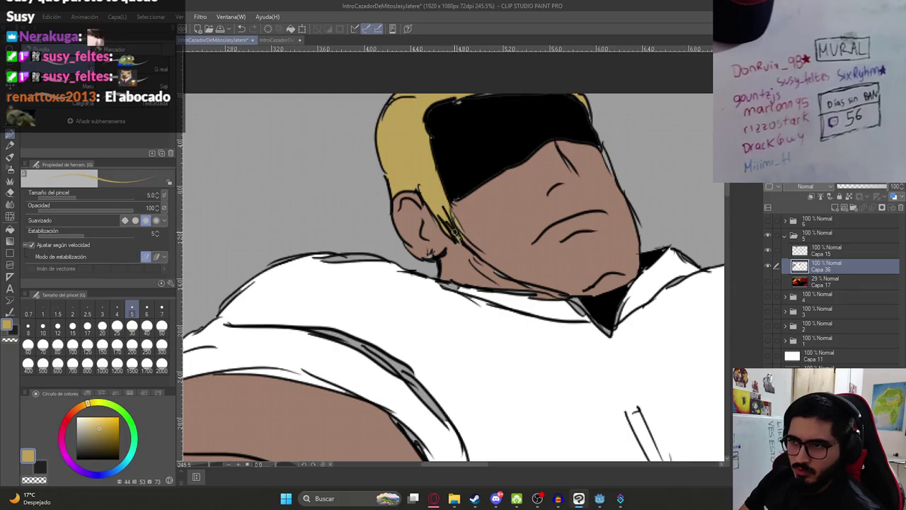
scroll(486, 242, down, 6)
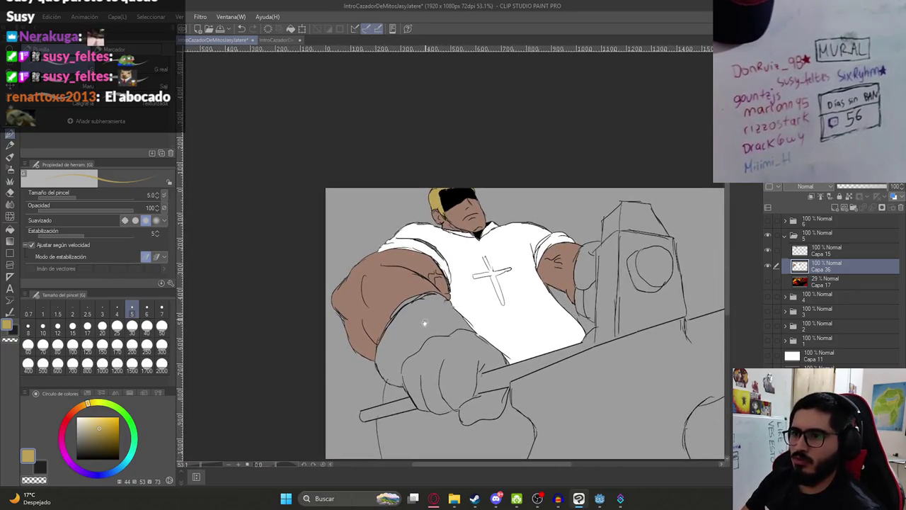
drag(424, 323, 426, 266)
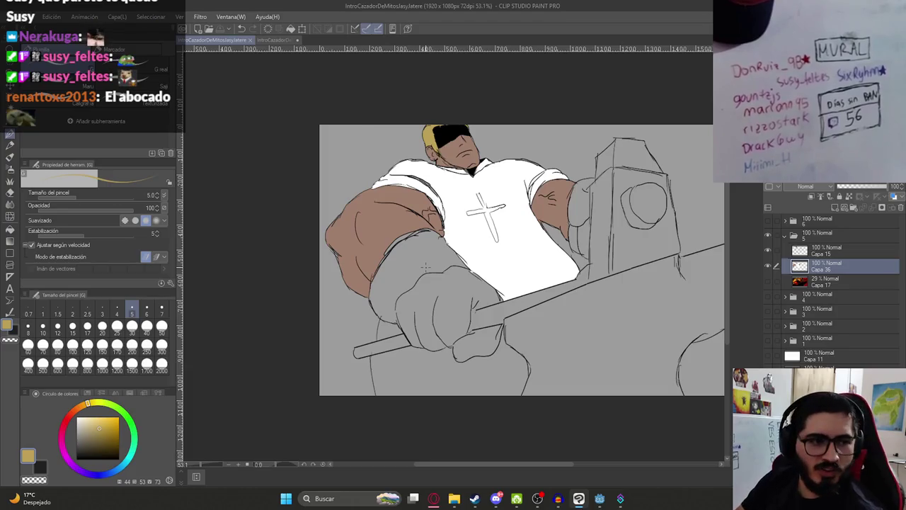
alt+click(446, 203)
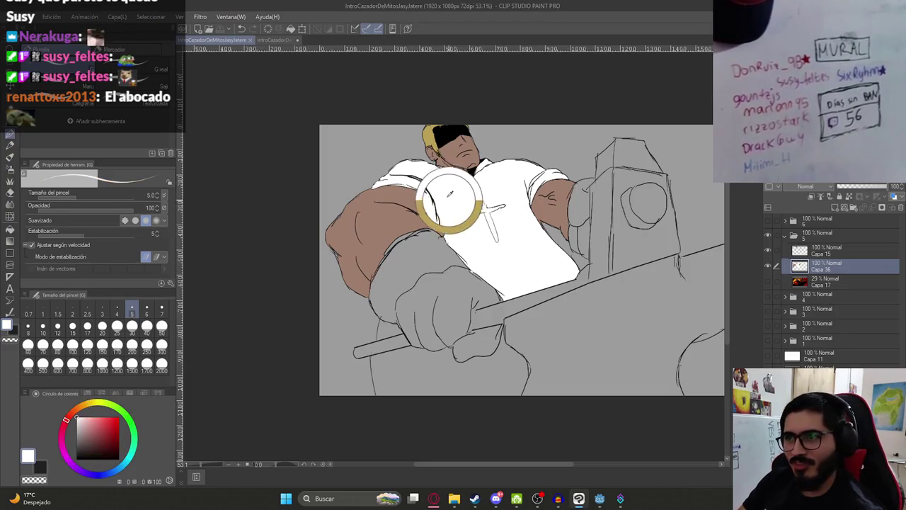
Paint white over the shirt's upper edge line with the pen.
scroll(428, 188, up, 4)
drag(390, 183, 453, 237)
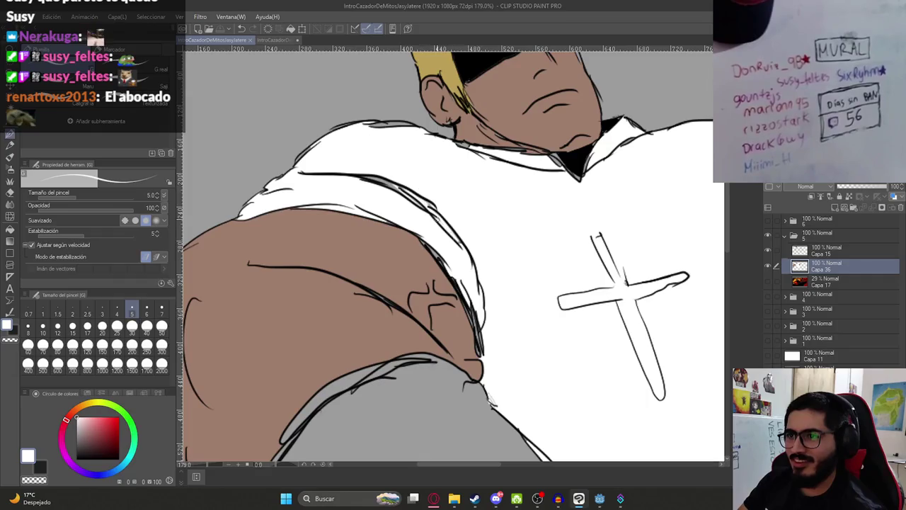
drag(383, 137, 402, 121)
key(g)
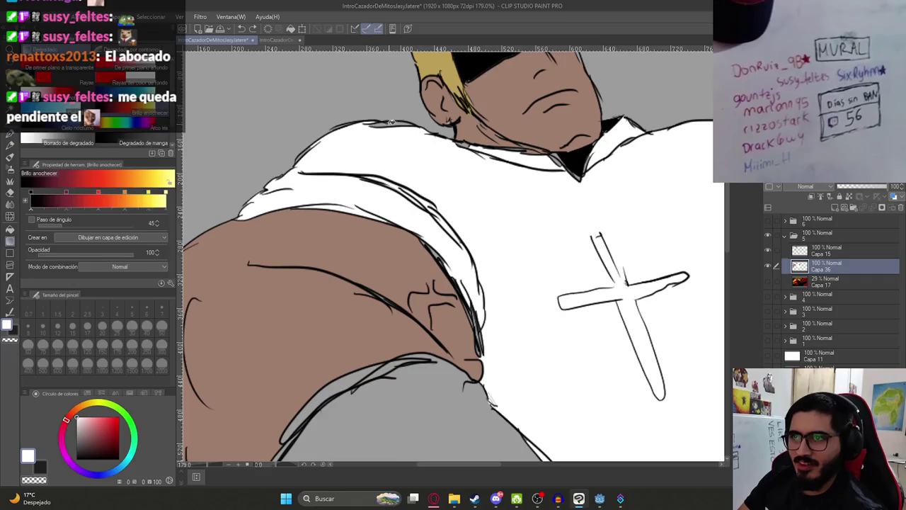
scroll(464, 134, up, 2)
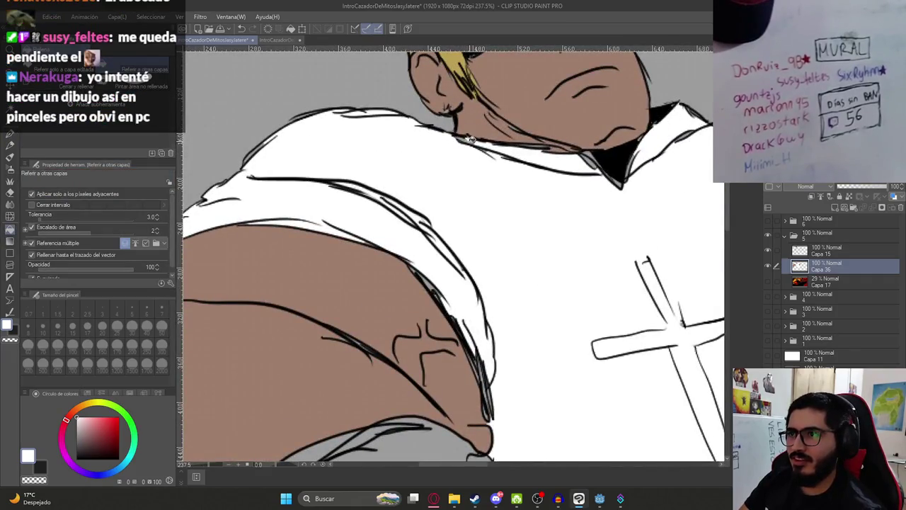
key(p)
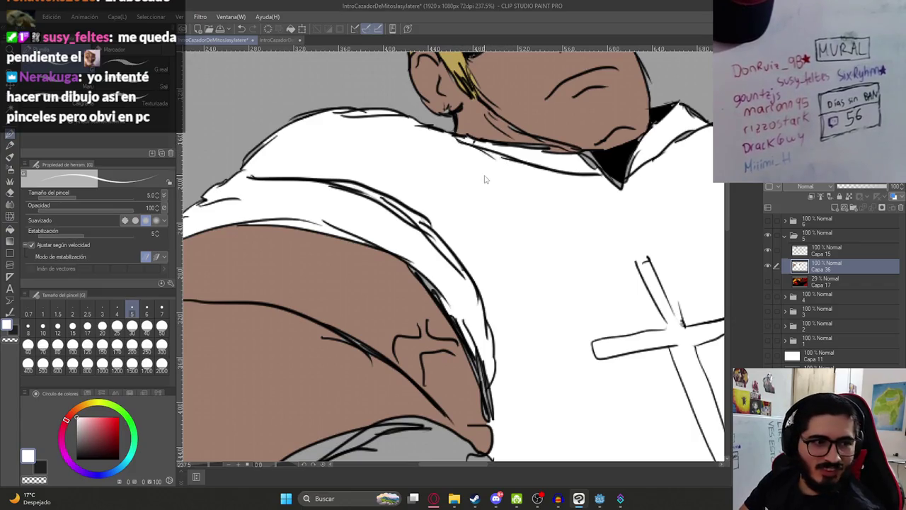
Save the illustration and bring the whole figure back into view.
key(ctrl+s)
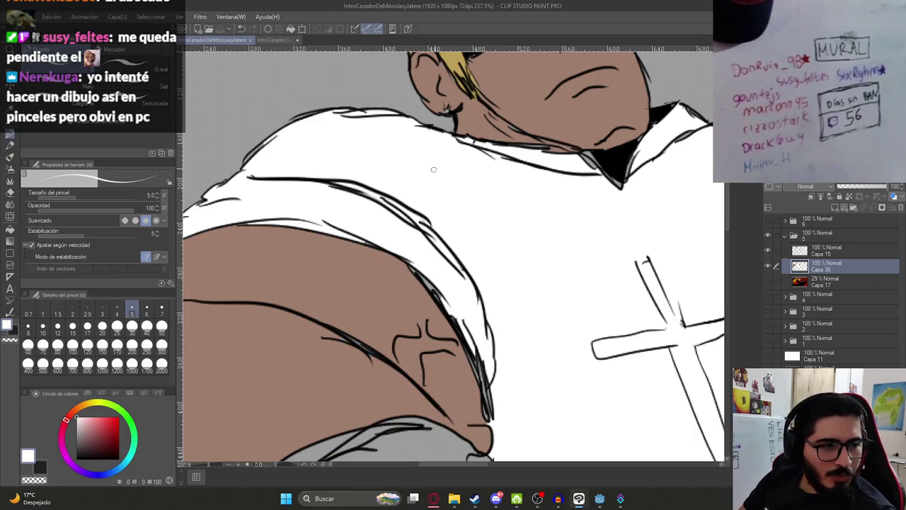
scroll(460, 211, down, 5)
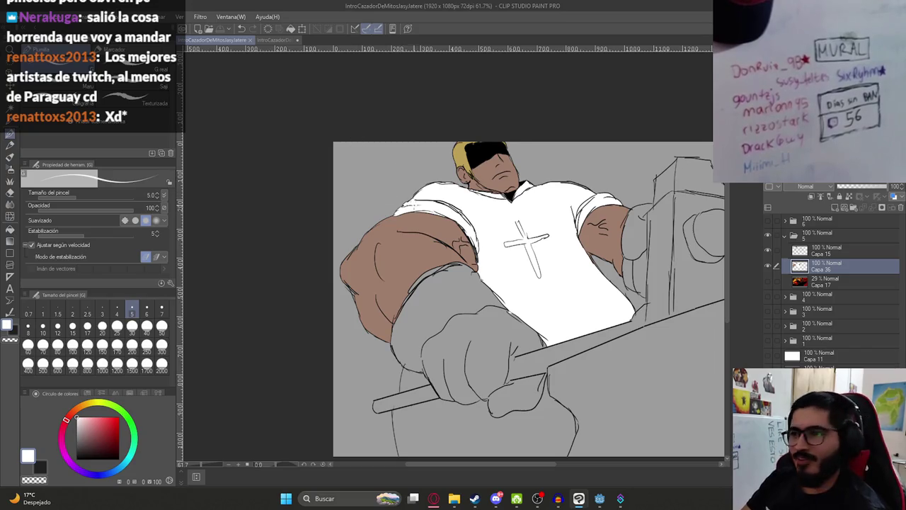
drag(453, 254, 402, 230)
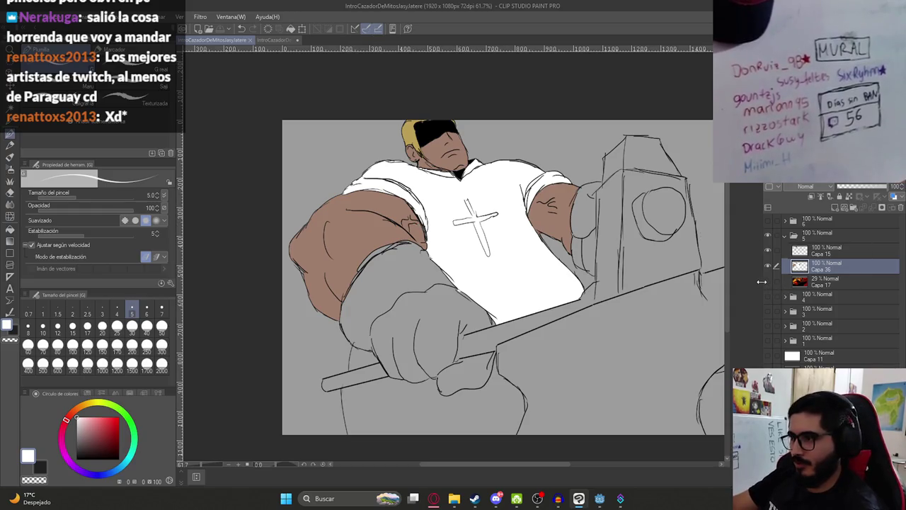
Show colour reference Capa 17 at full opacity, sample the glove colour, then hide it.
click(767, 281)
click(825, 281)
click(887, 186)
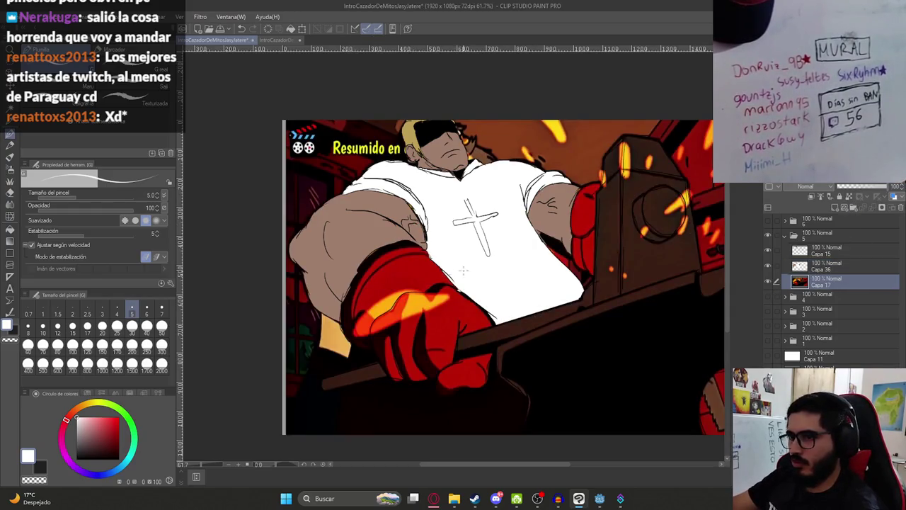
alt+click(412, 280)
click(767, 281)
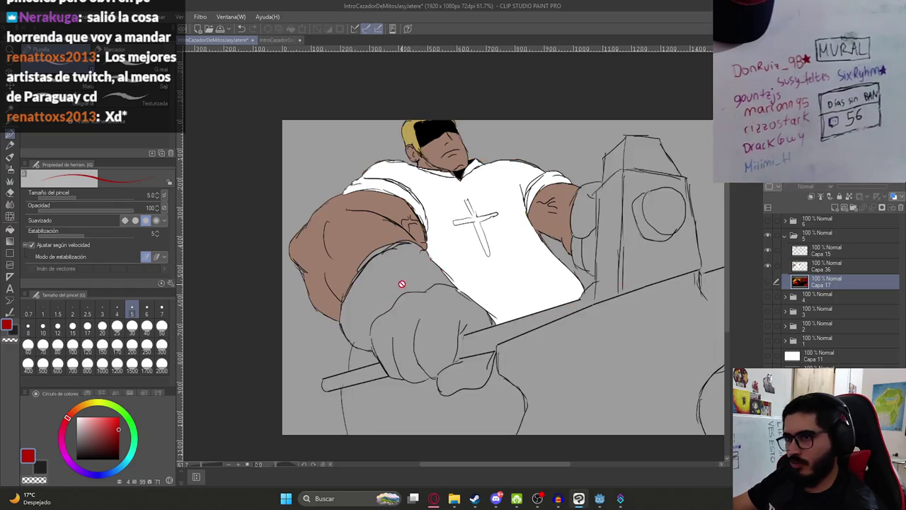
Test-fill the glove on Capa 36 in red, then dark brown, undoing both fills.
key(g)
click(814, 266)
click(425, 286)
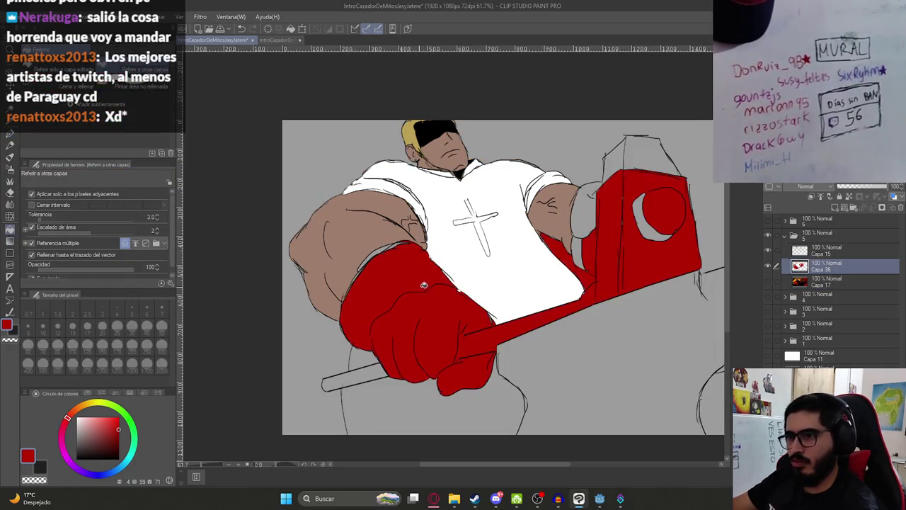
key(ctrl+z)
mouse_move(77, 420)
mouse_down()
mouse_move(75, 410)
mouse_move(107, 439)
mouse_up()
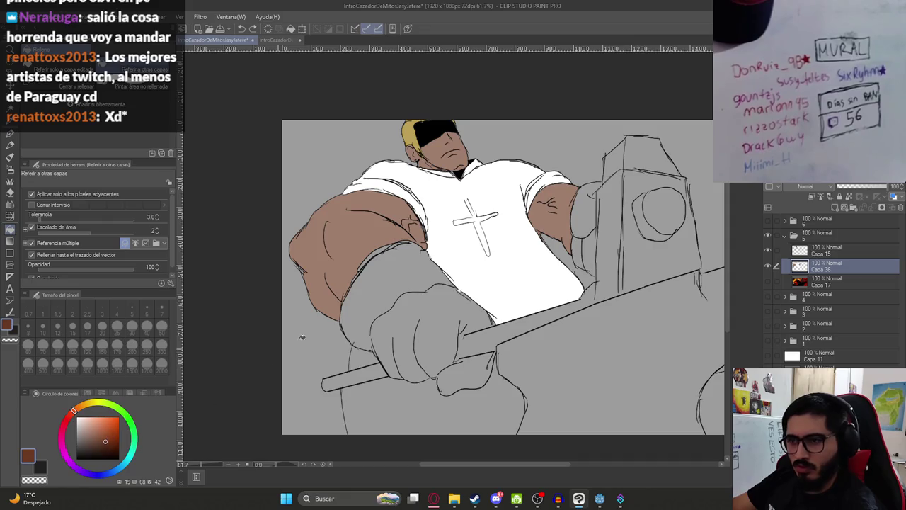
click(415, 286)
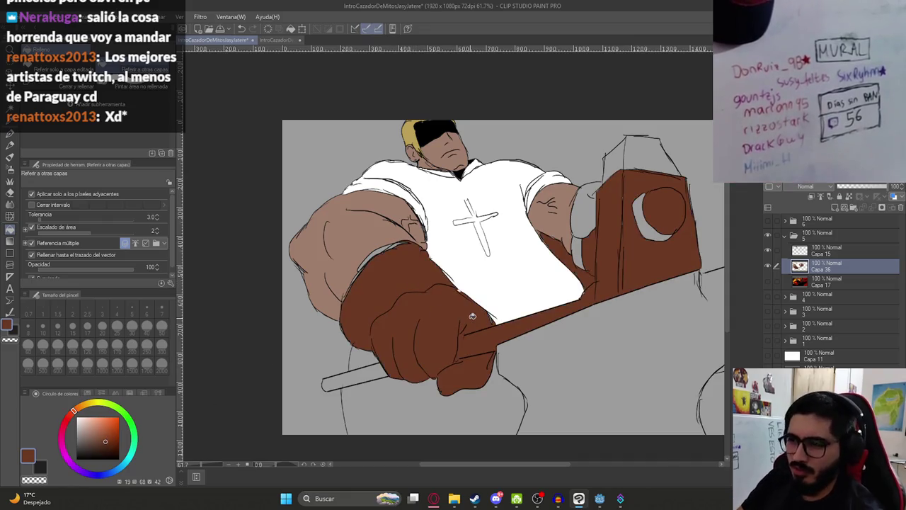
key(ctrl+z)
Seal the line gaps where the hand meets the hammer with the G-pen.
key(p)
scroll(468, 333, up, 5)
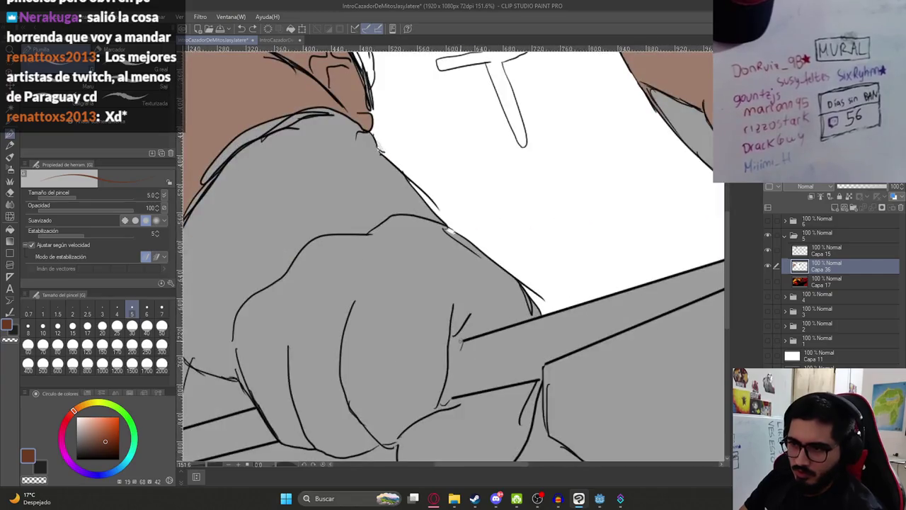
drag(451, 342, 458, 344)
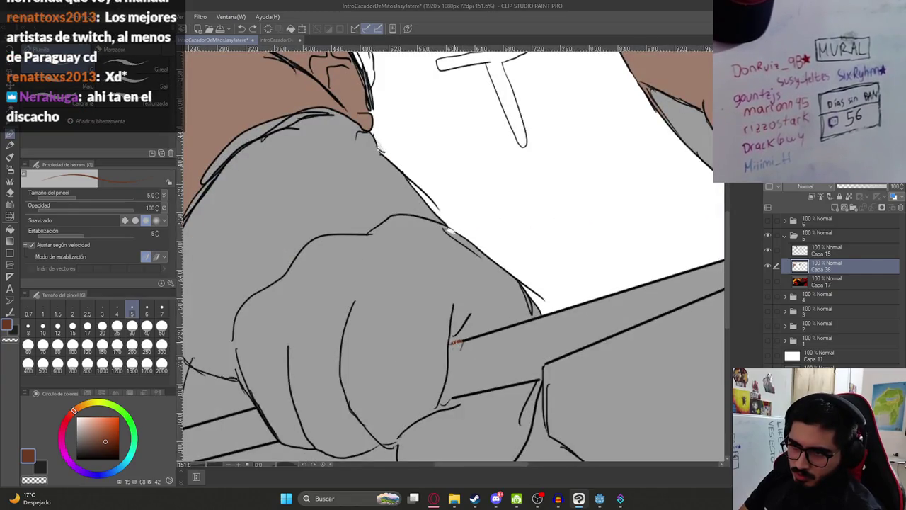
key(g)
scroll(445, 263, down, 4)
scroll(453, 276, up, 6)
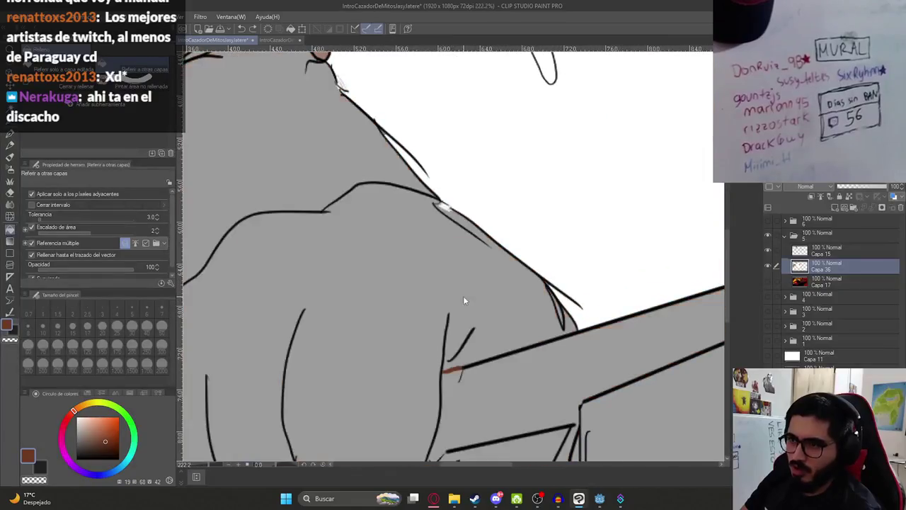
key(p)
drag(429, 325, 412, 330)
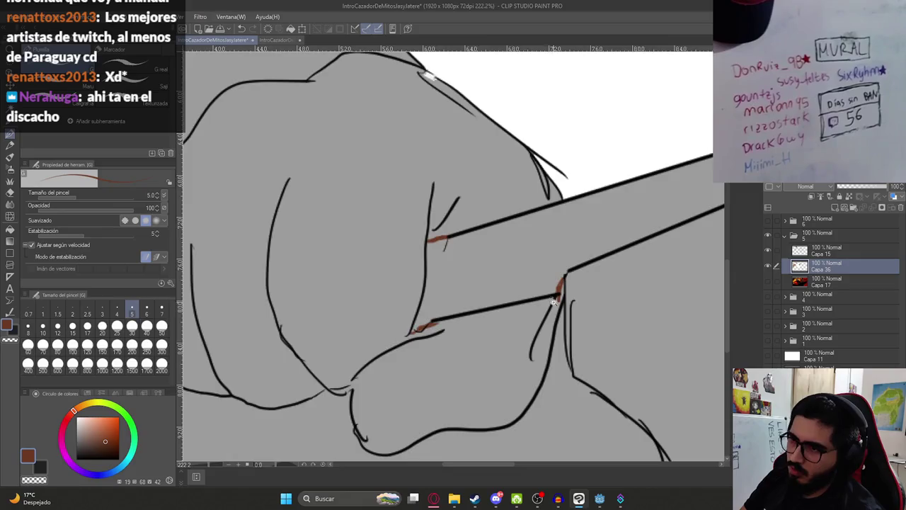
scroll(553, 301, down, 7)
Fill the glove, cuff and thin edge gap dark brown, then switch to Discord.
key(g)
click(525, 302)
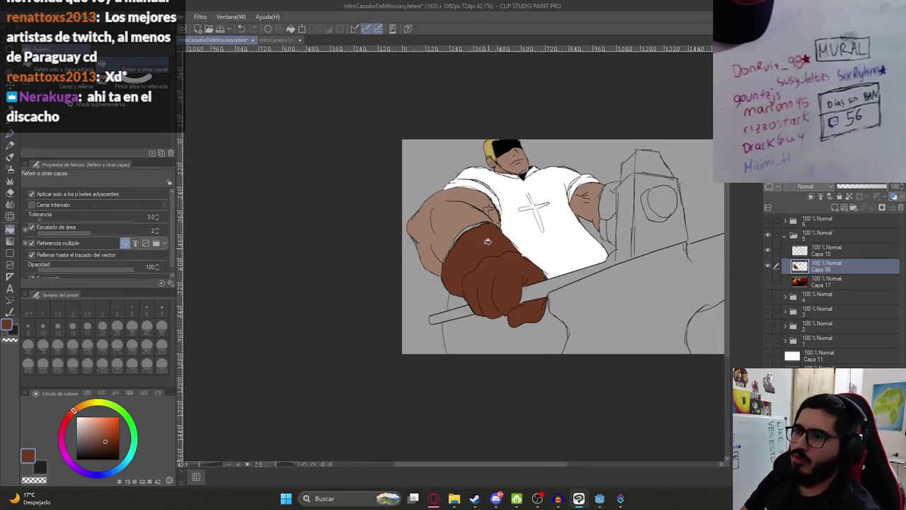
scroll(488, 241, up, 6)
click(483, 260)
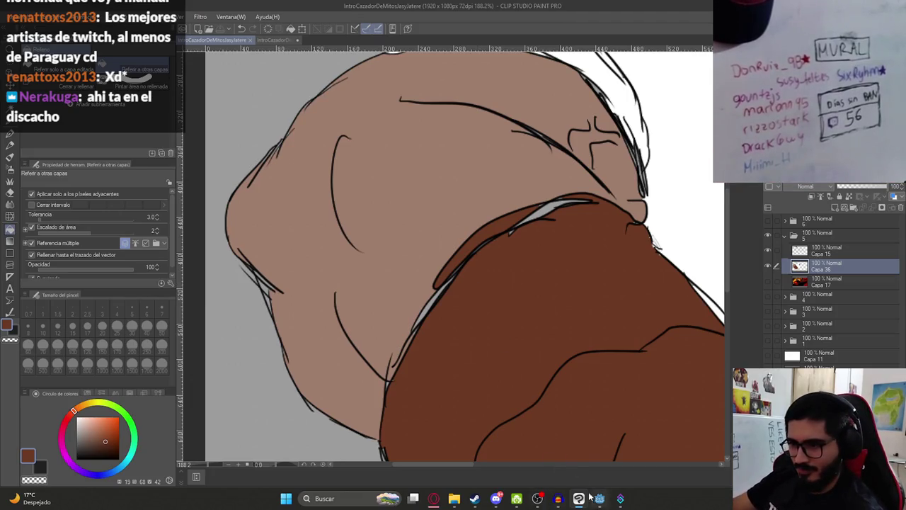
mouse_move(495, 498)
click(496, 446)
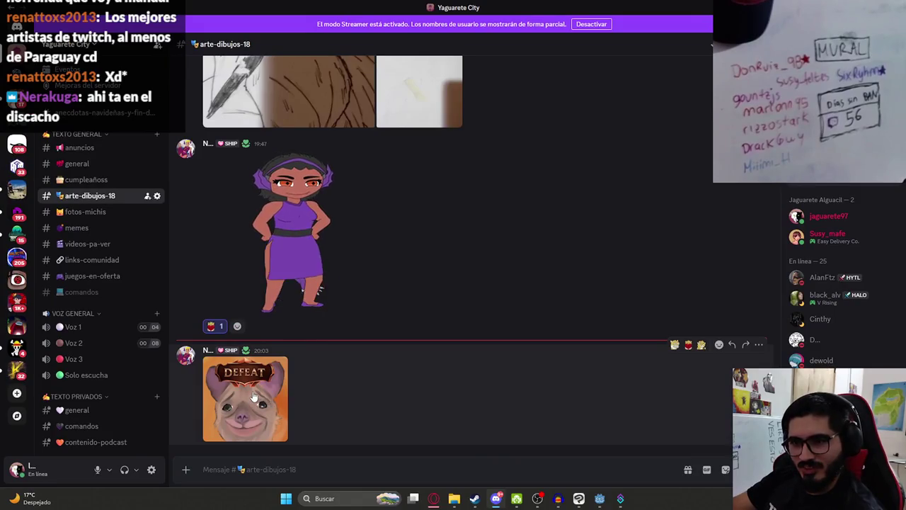
View the DEFEAT picture enlarged in Discord, close it, and minimize Discord.
click(256, 394)
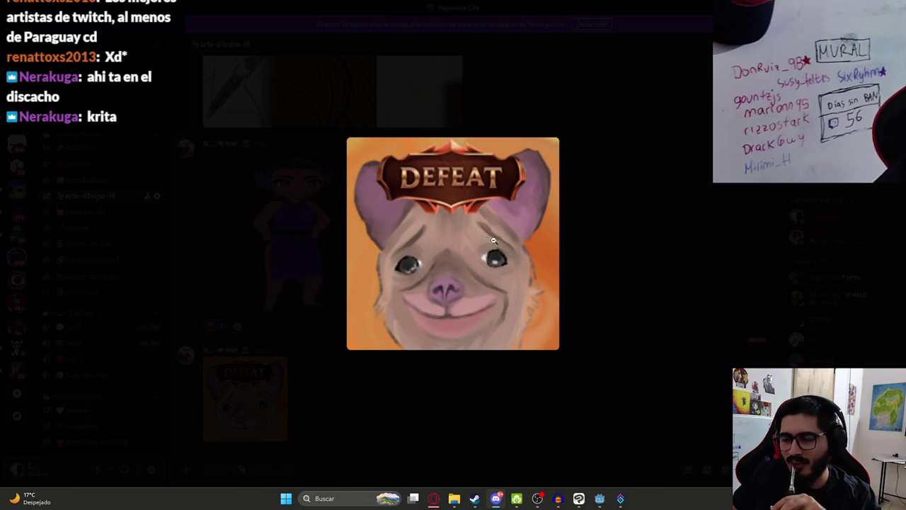
click(603, 210)
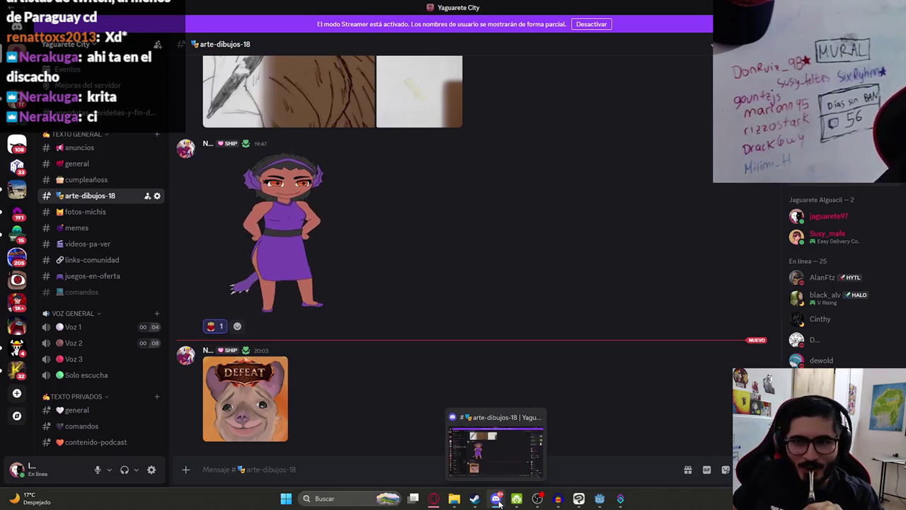
click(497, 500)
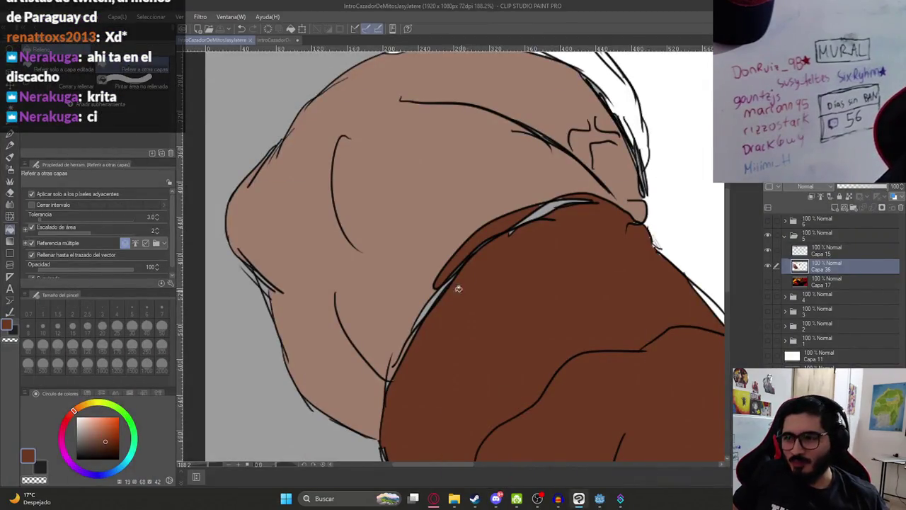
Fill the grey gap and sliver along the glove's edge dark brown.
click(429, 308)
click(547, 208)
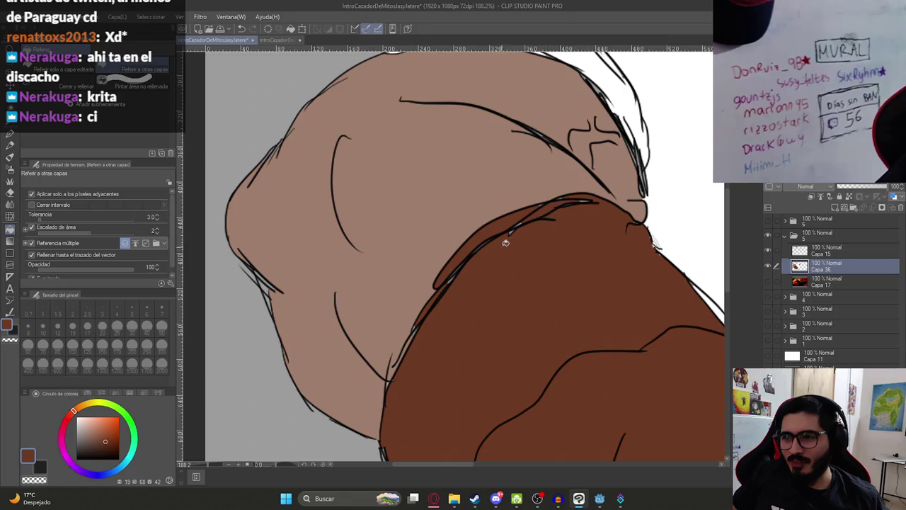
key(p)
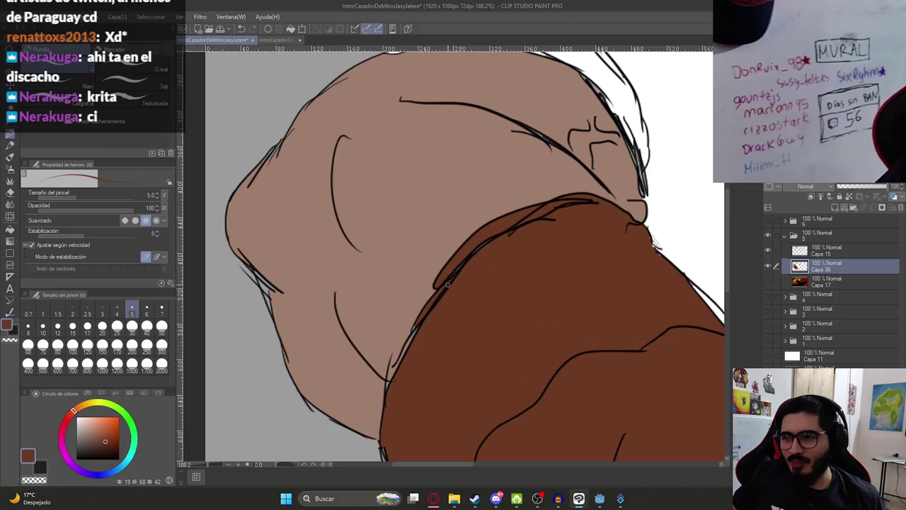
drag(423, 351, 444, 286)
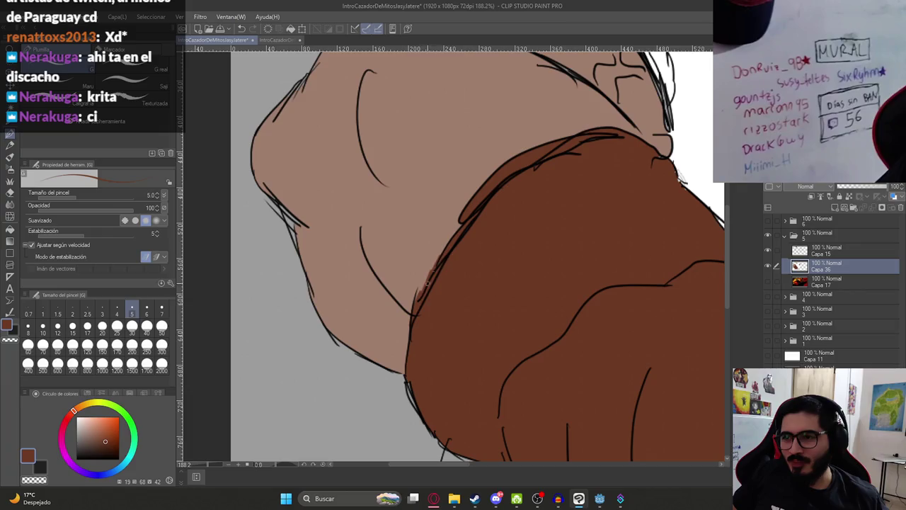
scroll(427, 282, down, 5)
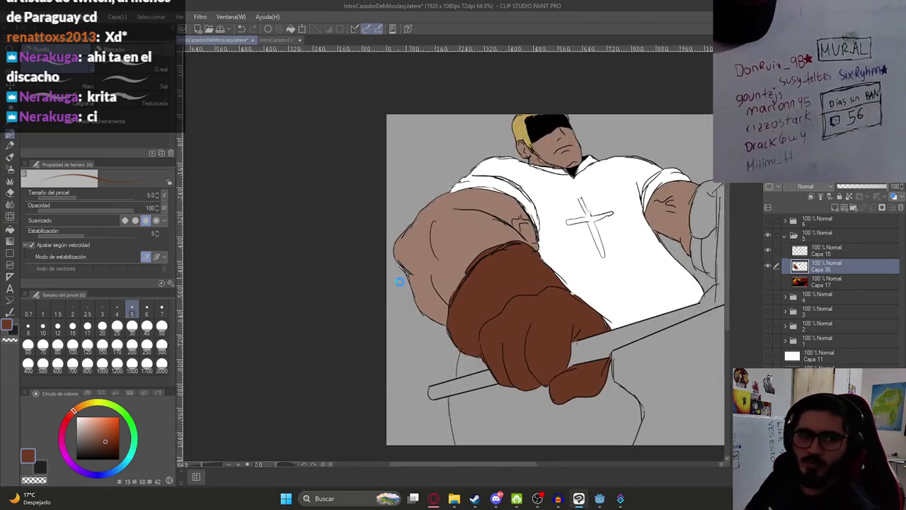
scroll(425, 283, up, 3)
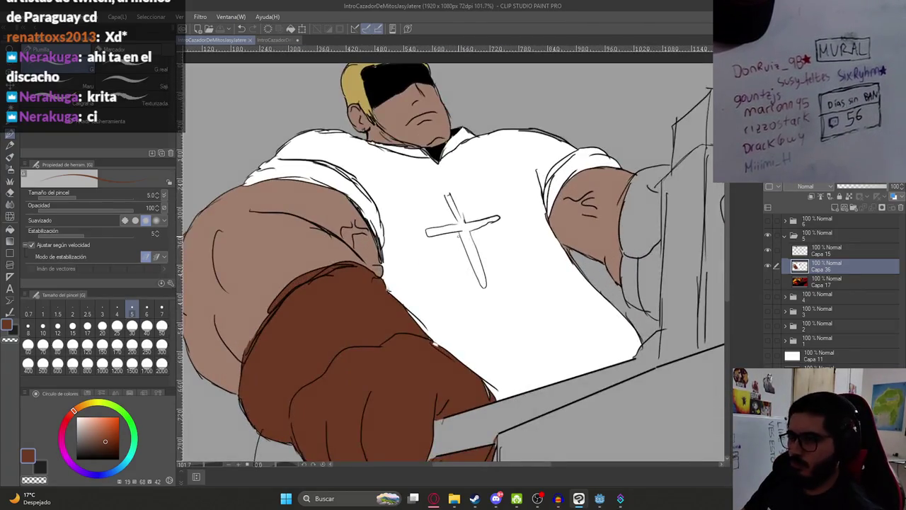
scroll(456, 213, up, 3)
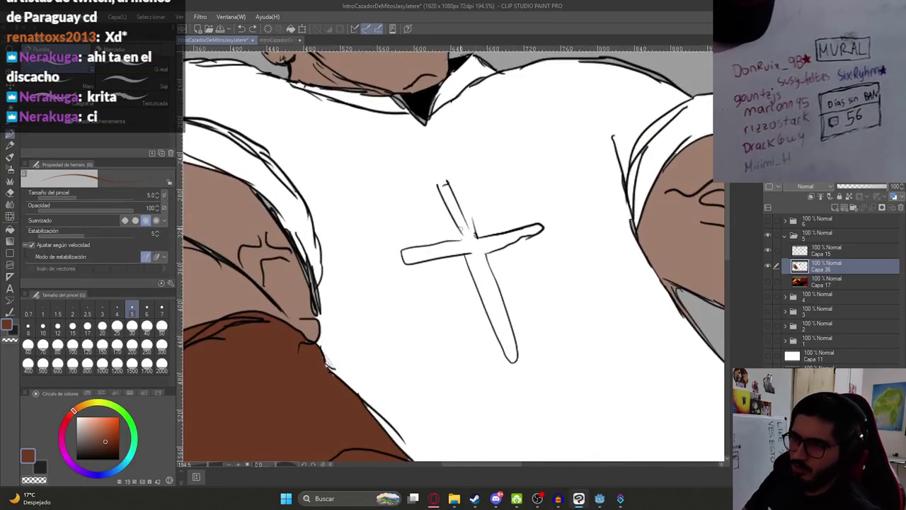
Paint and fill the cross on the shirt dark brown, undoing a background spill.
drag(469, 222, 474, 240)
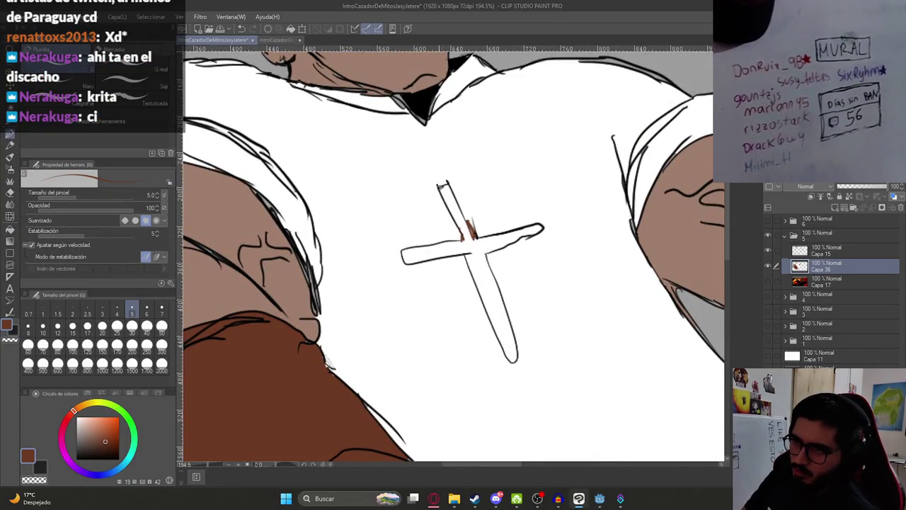
key(g)
click(492, 284)
scroll(506, 273, down, 6)
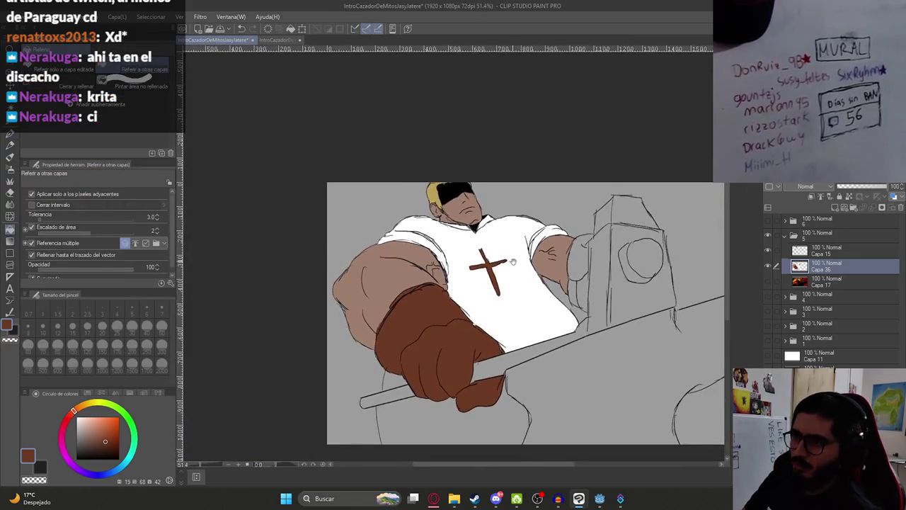
scroll(485, 262, up, 4)
click(475, 286)
key(ctrl+z)
Fill the right glove's gap brown after undoing a spill, and show reference Capa 17.
key(p)
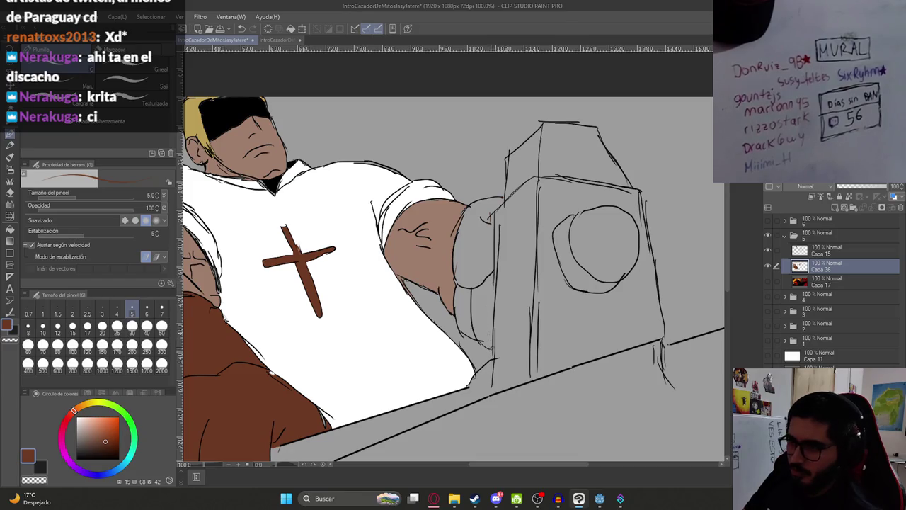
key(g)
click(495, 318)
key(ctrl+z)
click(472, 278)
scroll(509, 325, up, 4)
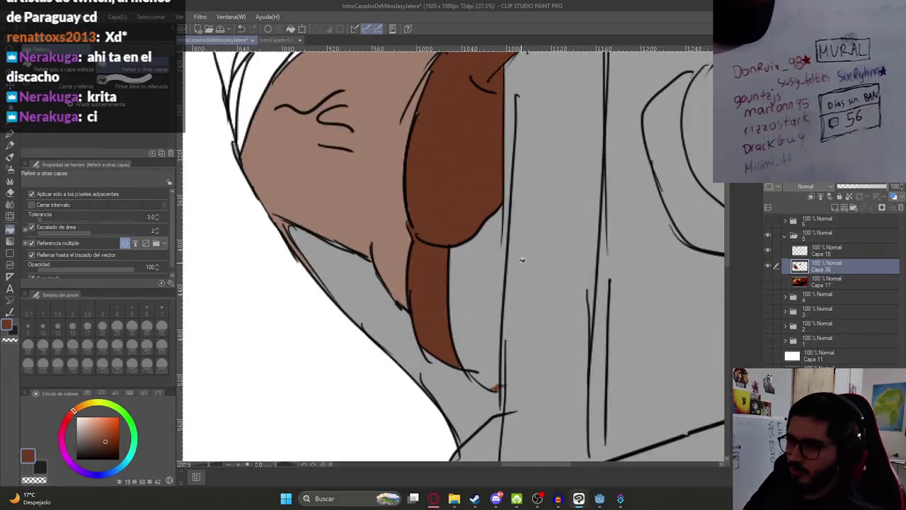
key(g)
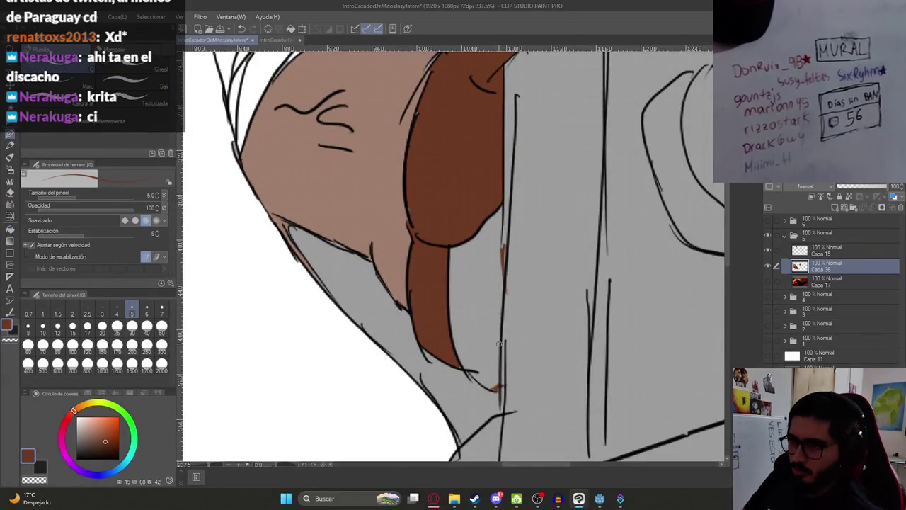
key(g)
scroll(488, 283, down, 5)
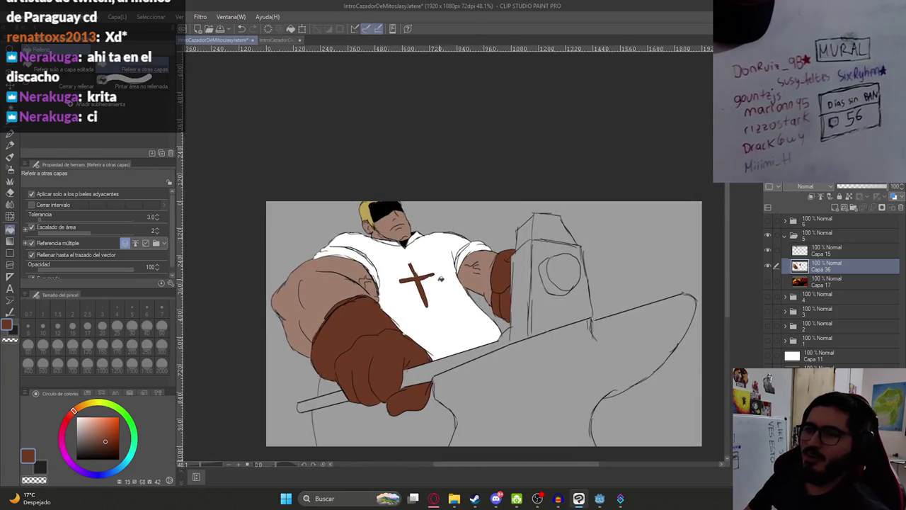
scroll(476, 289, down, 1)
scroll(471, 276, up, 3)
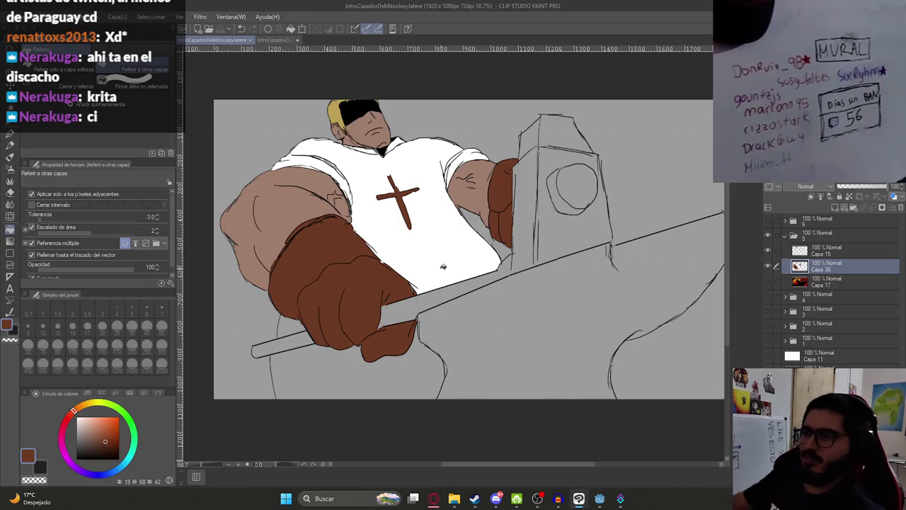
click(767, 282)
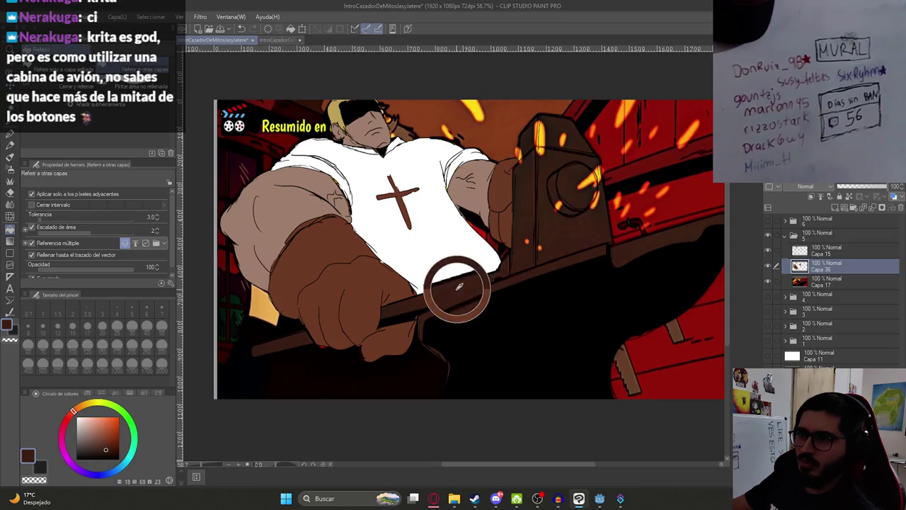
Hide the reference and fill the hammer handle and head in a greyer dark brown.
click(767, 282)
click(411, 305)
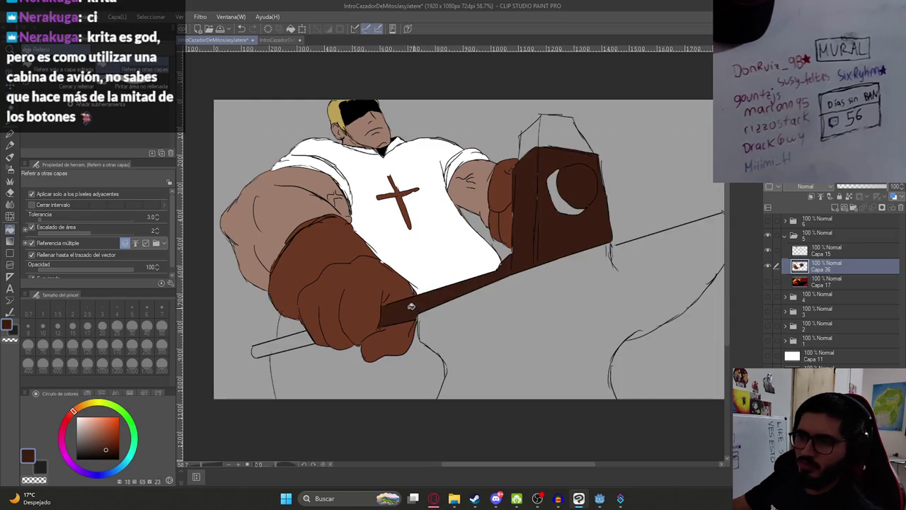
click(287, 338)
drag(111, 439, 97, 447)
key(ctrl+z)
Fill the hammer head's top facets and circle dark brown, undoing a stray background fill.
key(ctrl+z)
click(421, 309)
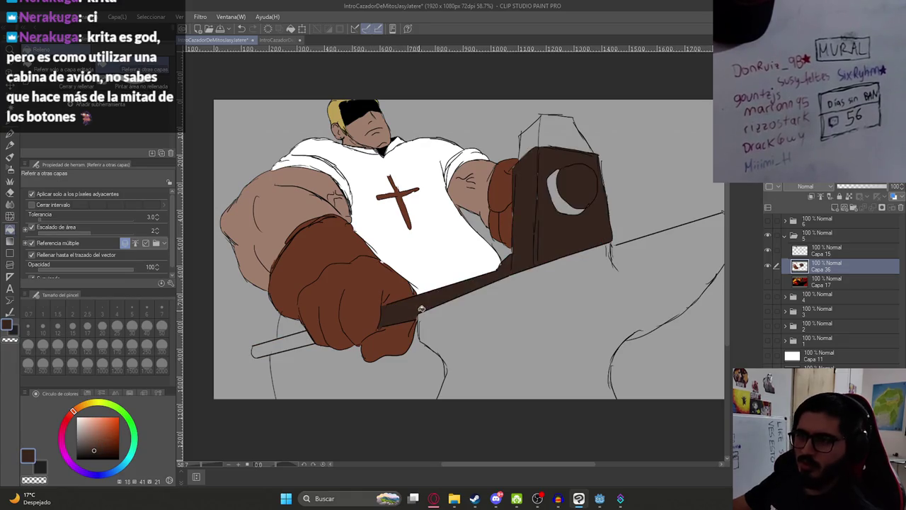
click(281, 340)
click(561, 135)
click(531, 139)
click(568, 211)
scroll(568, 210, down, 3)
scroll(543, 211, up, 3)
click(558, 277)
key(ctrl+z)
key(p)
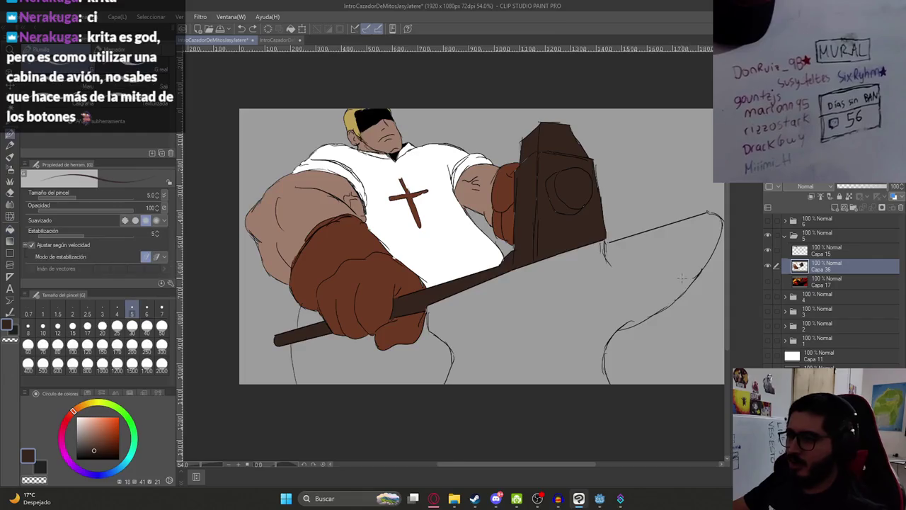
Switch the colour to white and fill the left trouser leg below the hands.
drag(606, 290, 513, 304)
scroll(513, 262, up, 5)
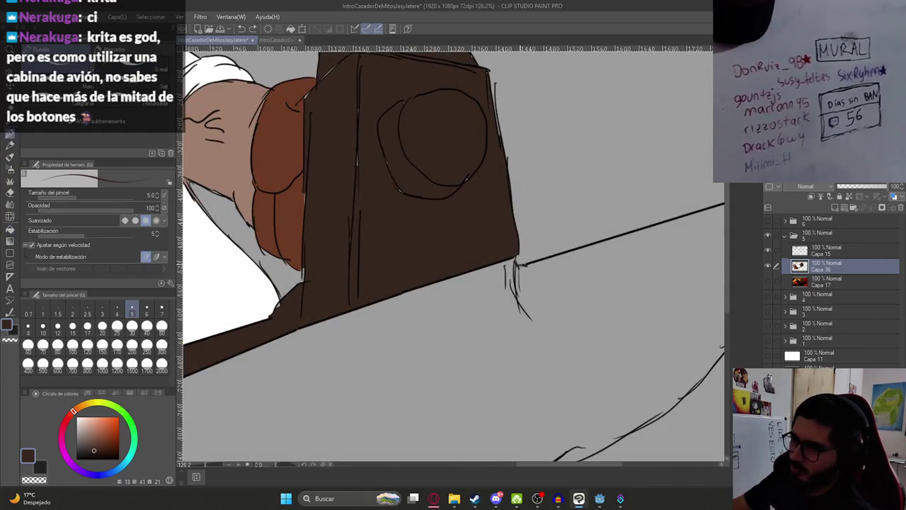
scroll(545, 380, down, 5)
drag(522, 371, 507, 308)
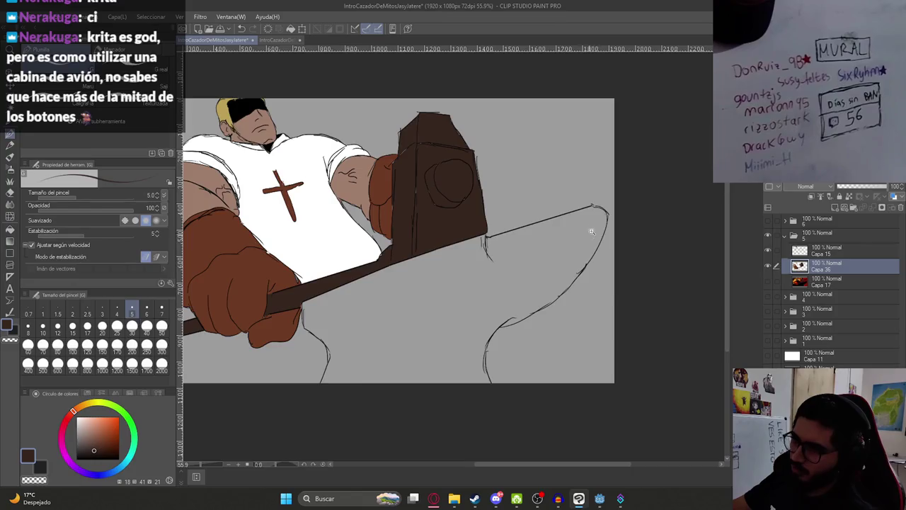
scroll(591, 231, up, 5)
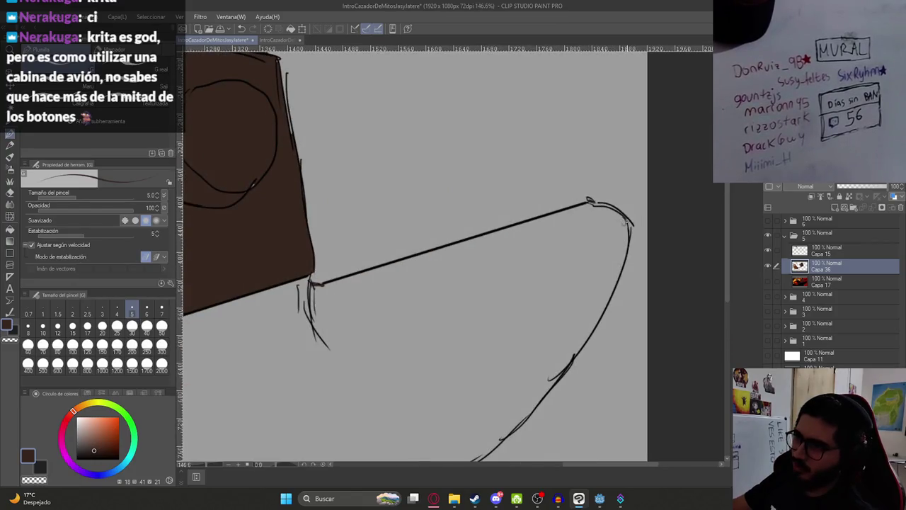
scroll(511, 301, down, 5)
key(g)
click(370, 349)
key(ctrl+z)
scroll(396, 283, down, 1)
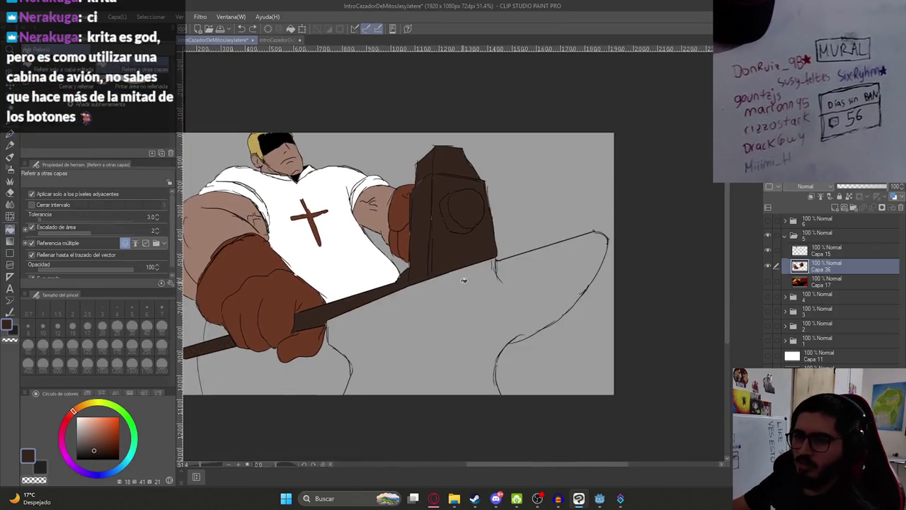
scroll(419, 251, up, 1)
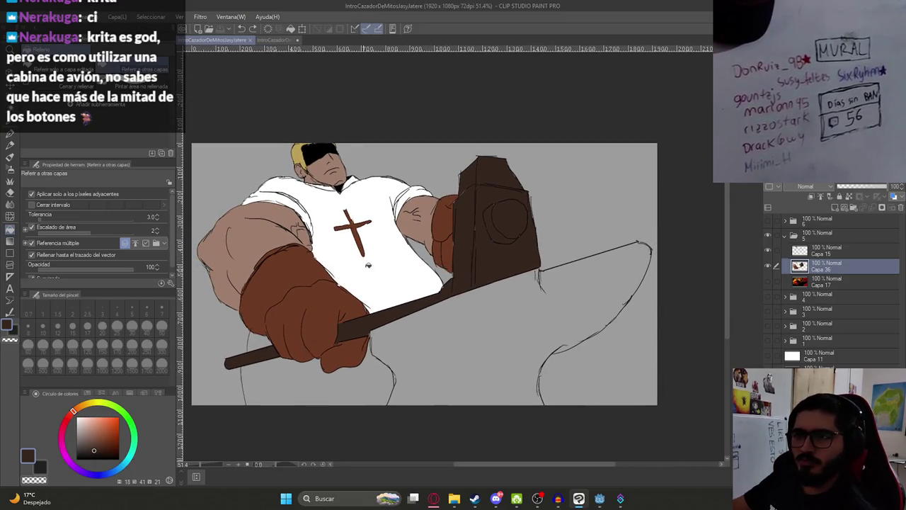
key(x)
click(323, 394)
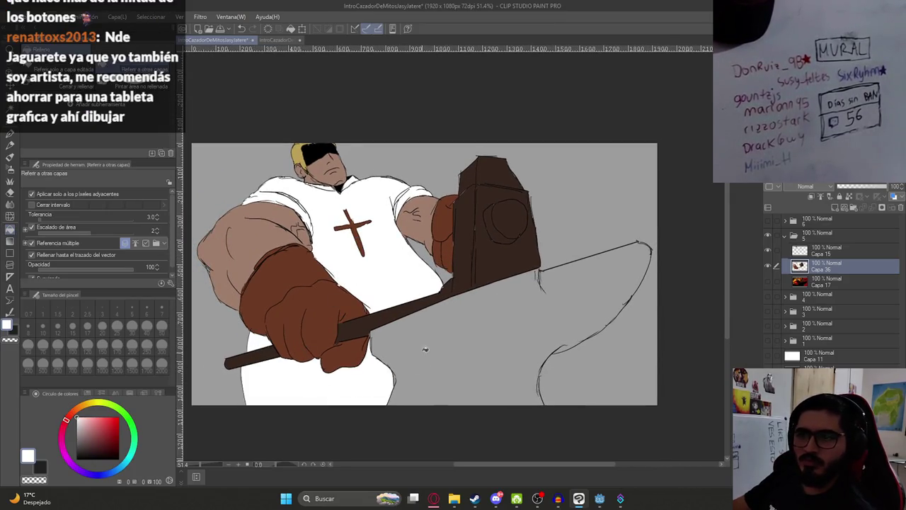
Sample the hammer head's dark brown, test-fill the anvil and undo it, then return to the pen.
alt+click(517, 259)
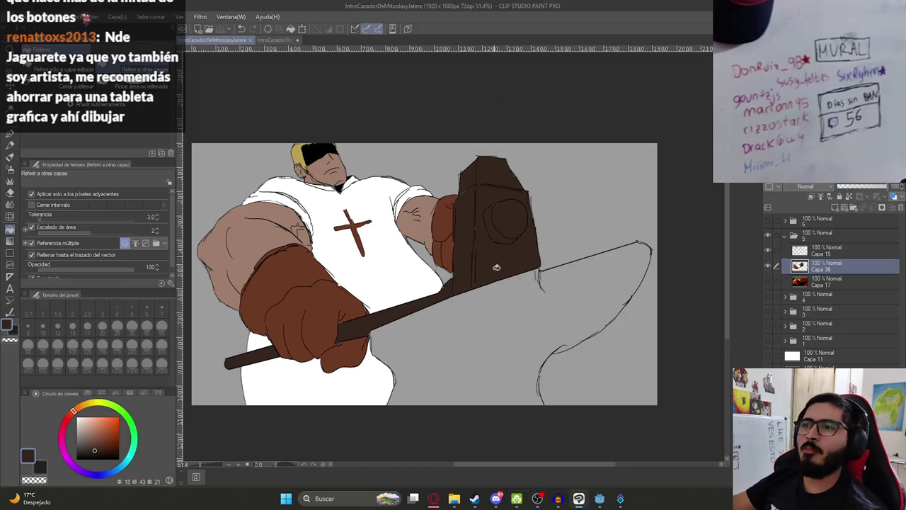
scroll(475, 340, up, 2)
click(484, 327)
key(ctrl+z)
drag(587, 283, 469, 280)
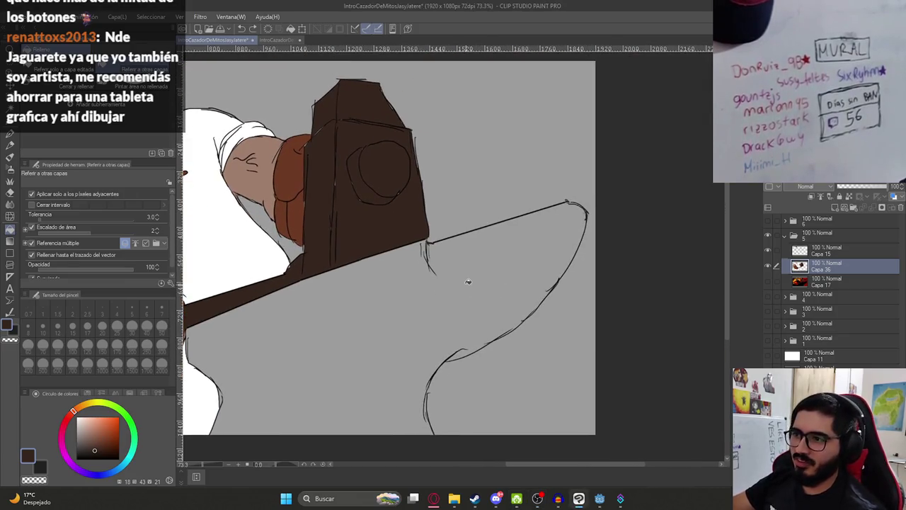
key(p)
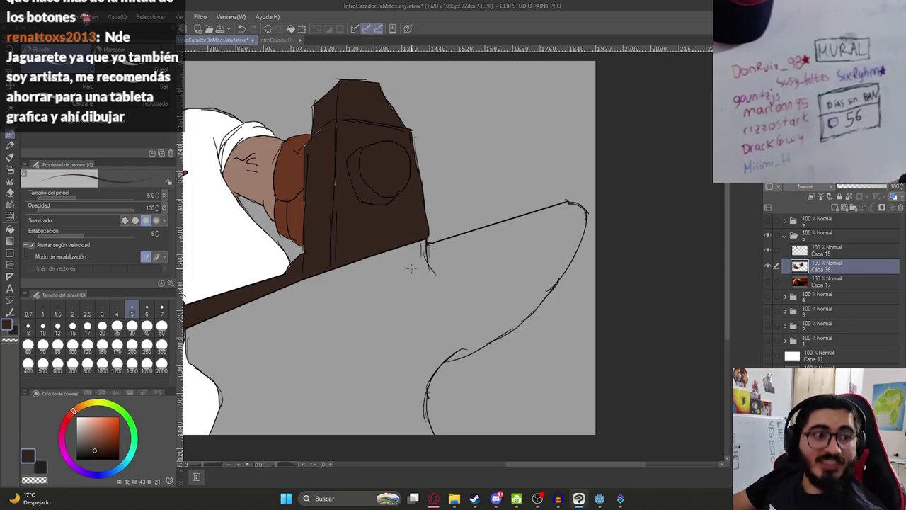
scroll(435, 331, down, 3)
scroll(435, 331, up, 3)
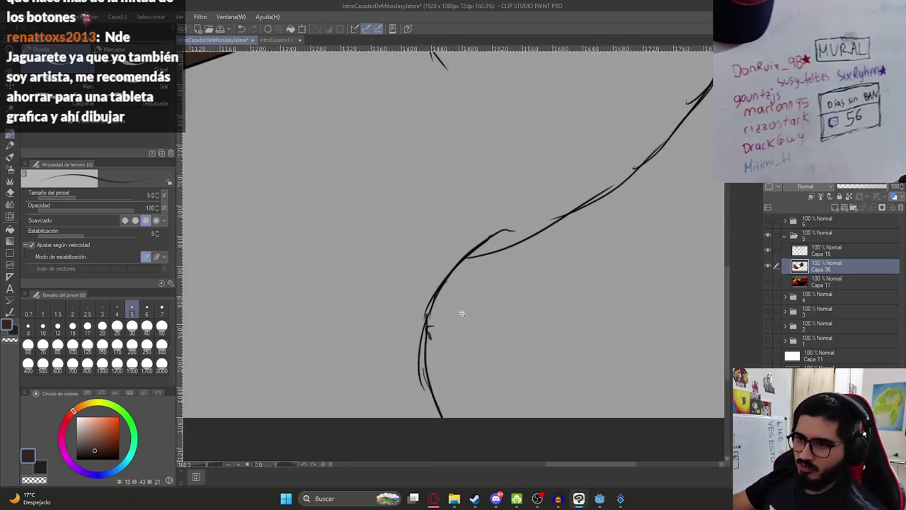
key(e)
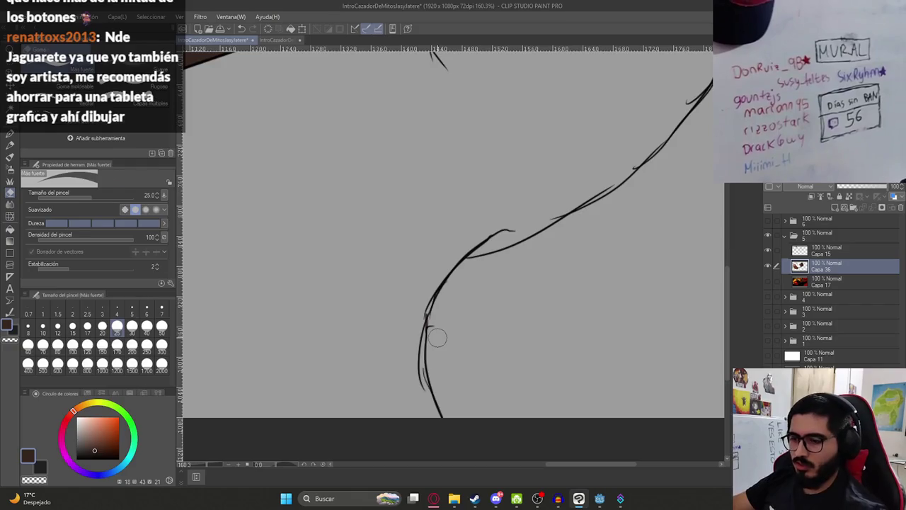
key(p)
scroll(473, 247, down, 4)
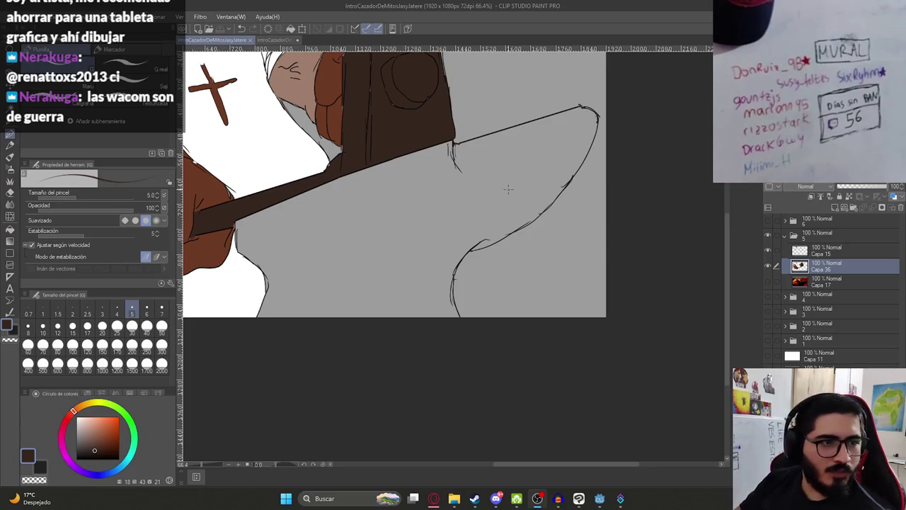
Undo a stray stroke and fill both grey areas below the sword dark brown.
drag(457, 229, 461, 288)
key(ctrl+z)
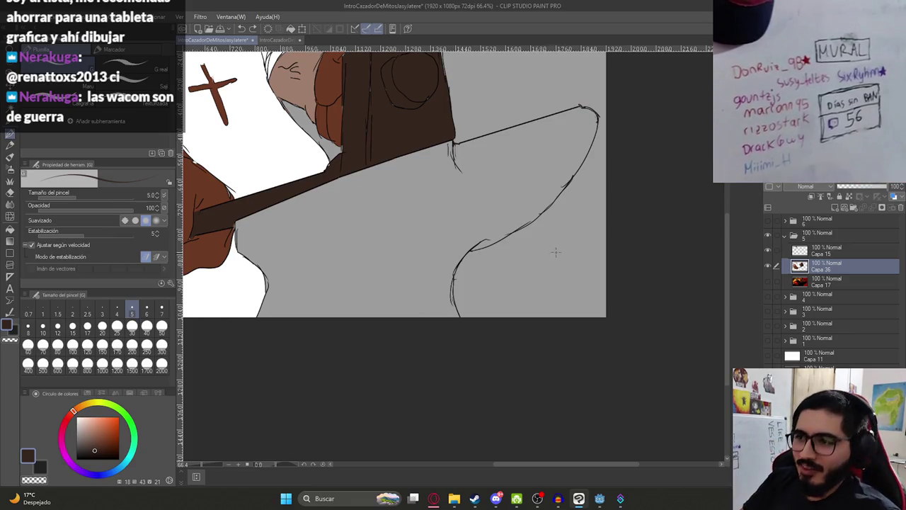
key(g)
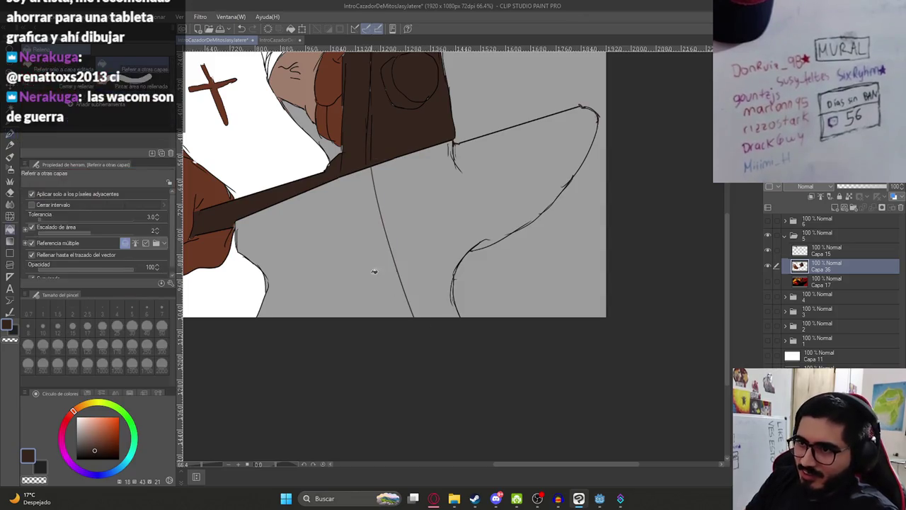
click(375, 269)
click(430, 213)
scroll(448, 213, down, 5)
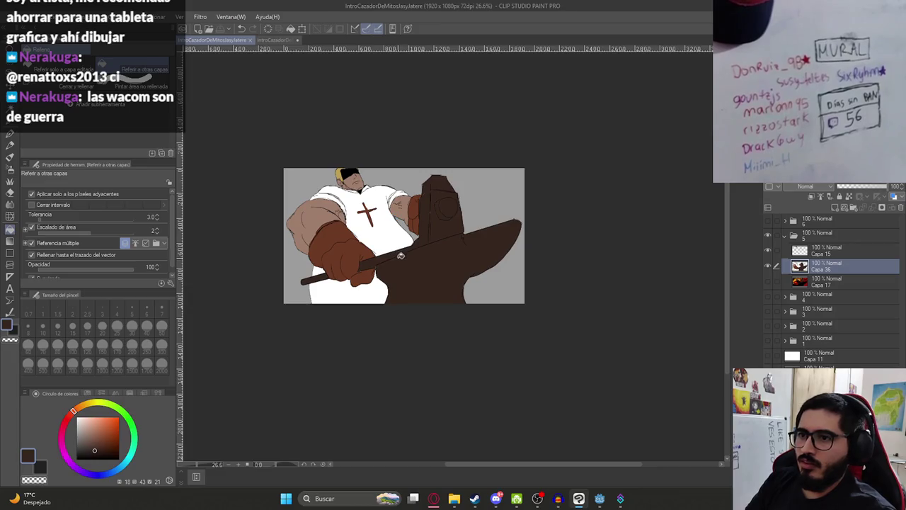
scroll(402, 256, down, 1)
scroll(419, 255, up, 5)
Ink a vertical line and a short stroke along the dark block's left edge, then save.
key(p)
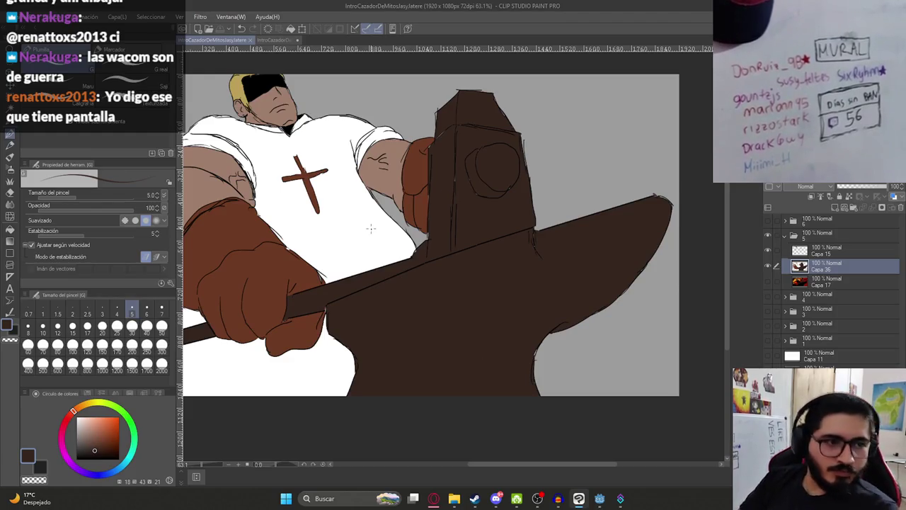
scroll(454, 164, up, 3)
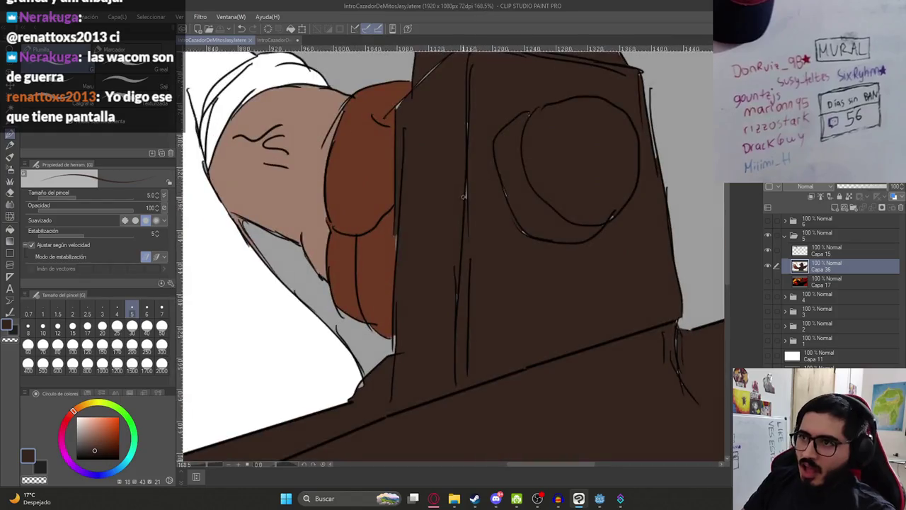
drag(405, 141, 409, 235)
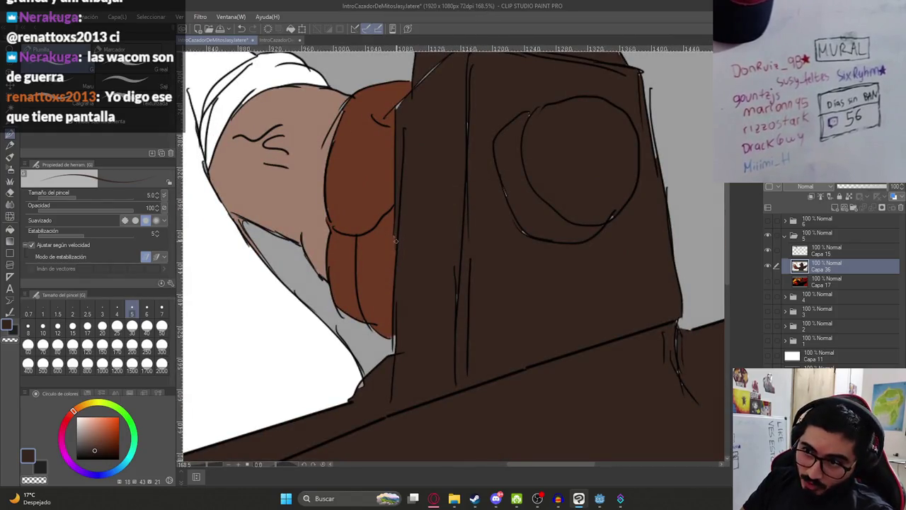
scroll(407, 183, up, 1)
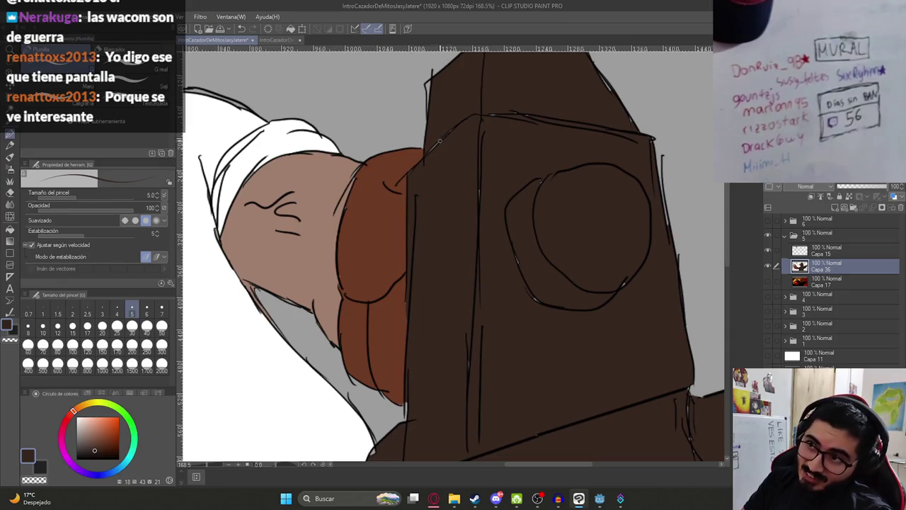
scroll(447, 138, up, 2)
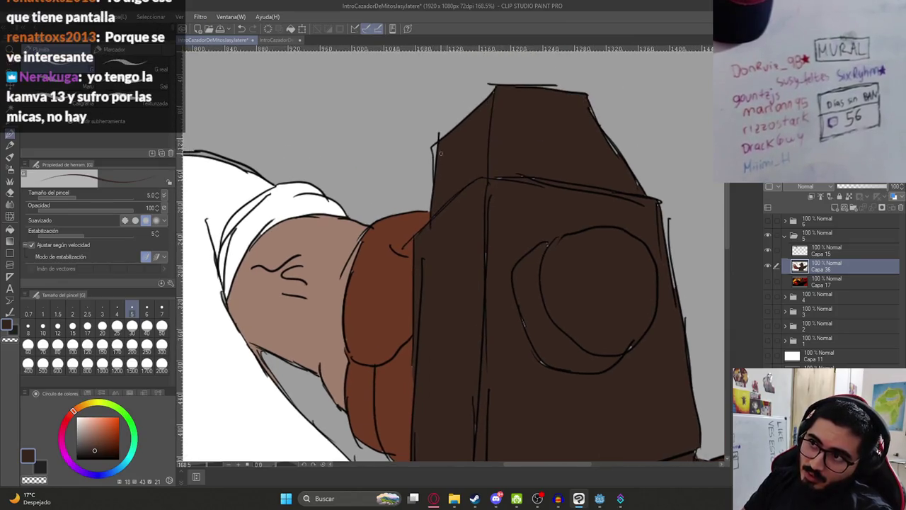
drag(432, 150, 434, 170)
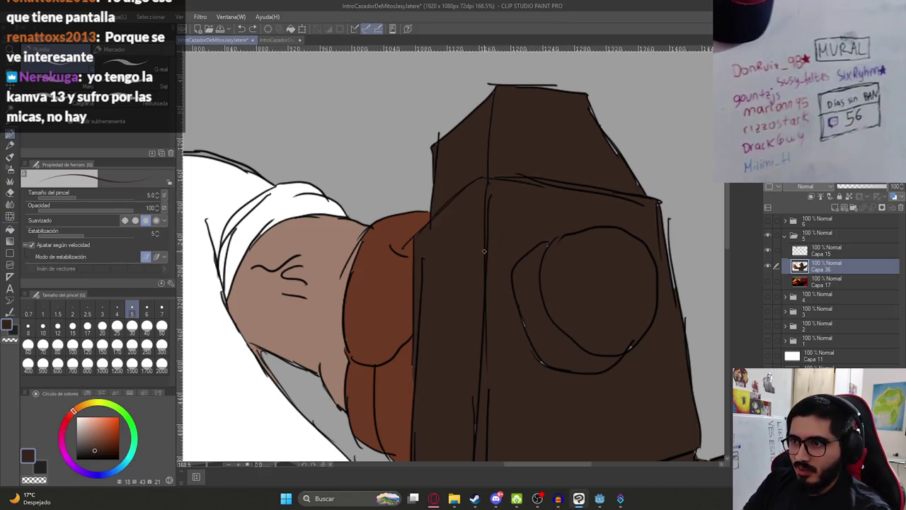
key(ctrl+s)
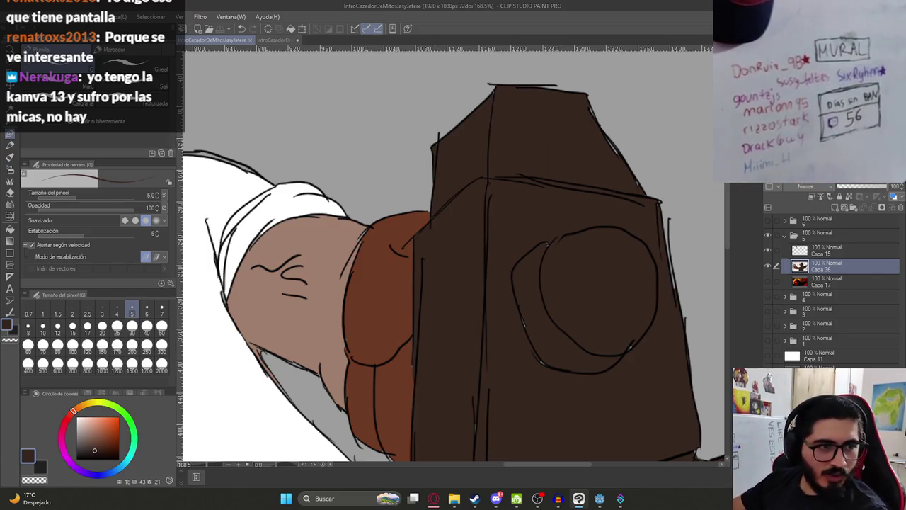
click(433, 498)
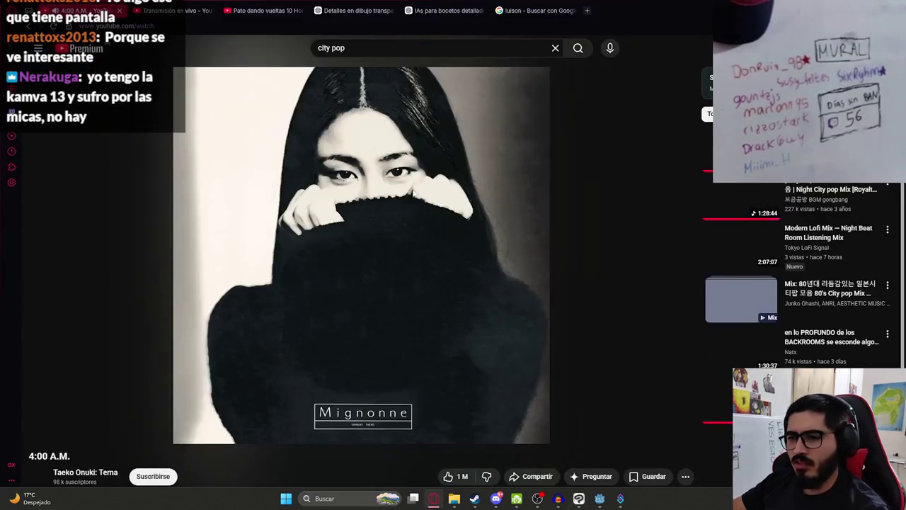
Search images for 'tablet kamvas 13' in a new tab and preview several Kamvas 13 results.
click(587, 10)
text(tabl)
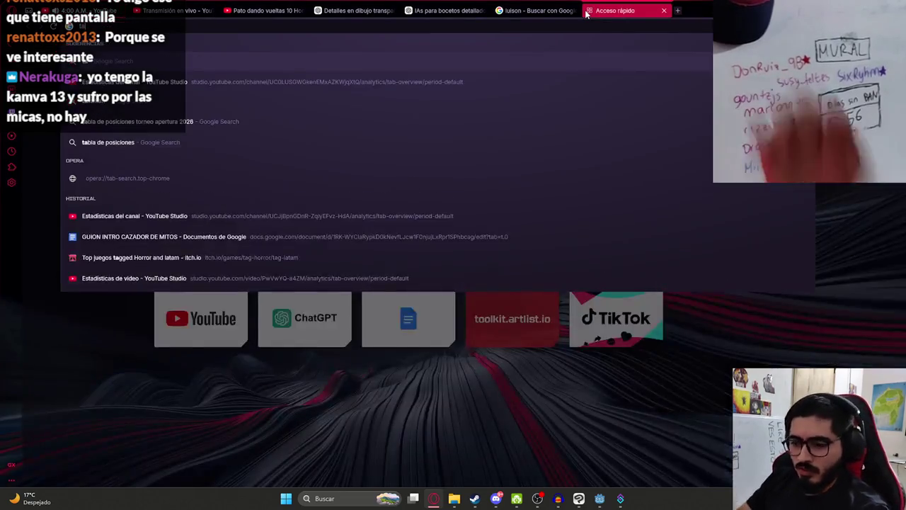
text(et kamvas 13)
key(Return)
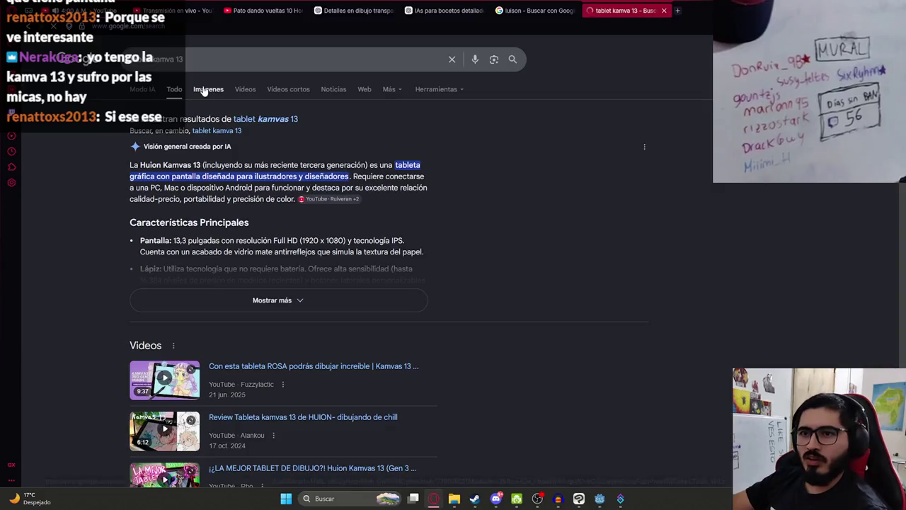
click(208, 89)
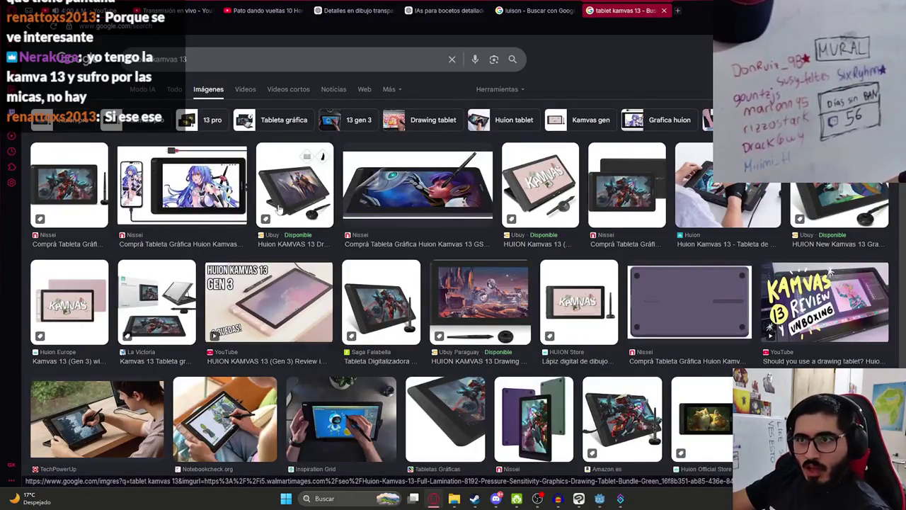
click(183, 185)
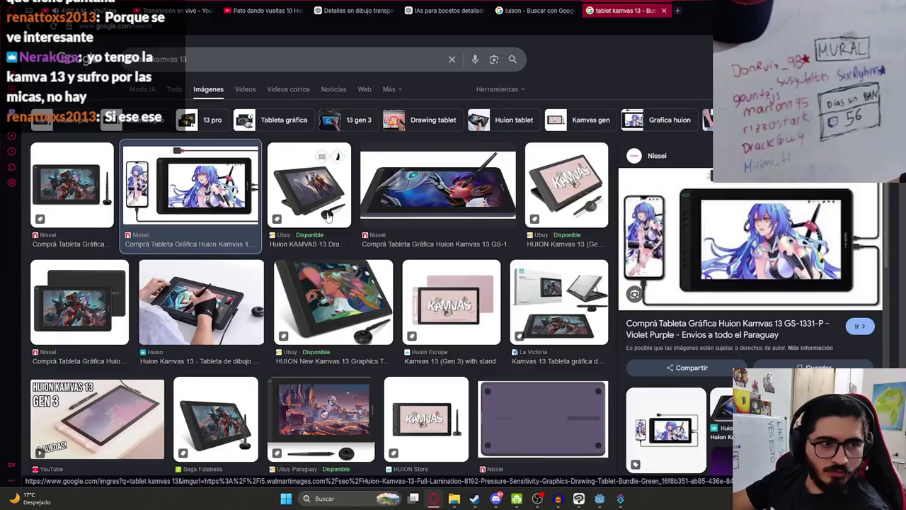
click(207, 298)
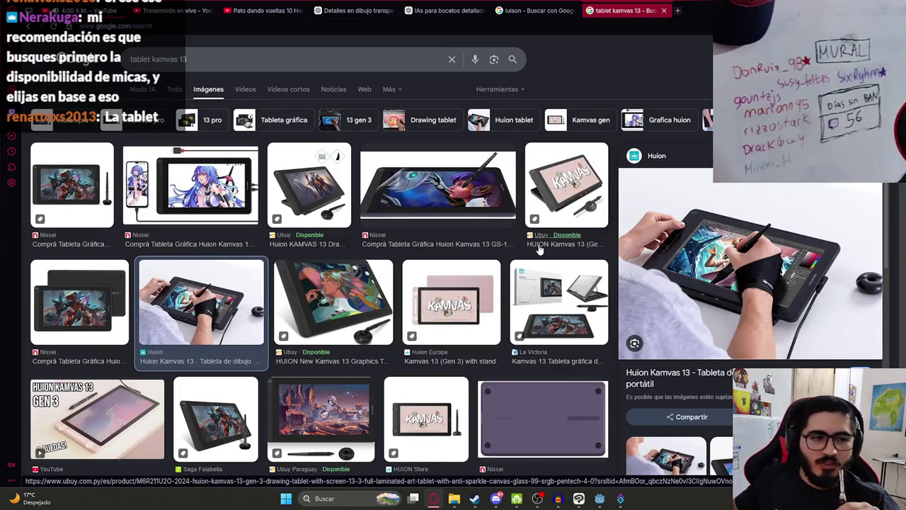
scroll(764, 294, down, 3)
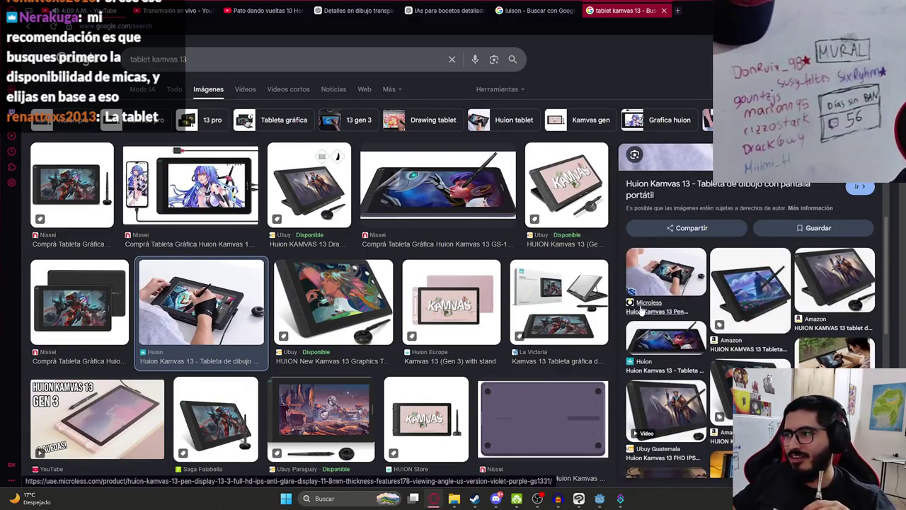
scroll(736, 291, up, 3)
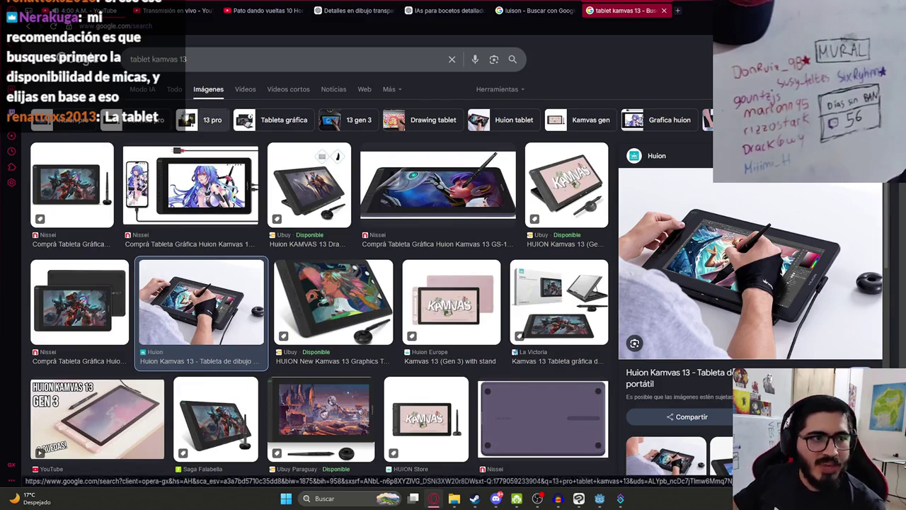
scroll(395, 317, down, 3)
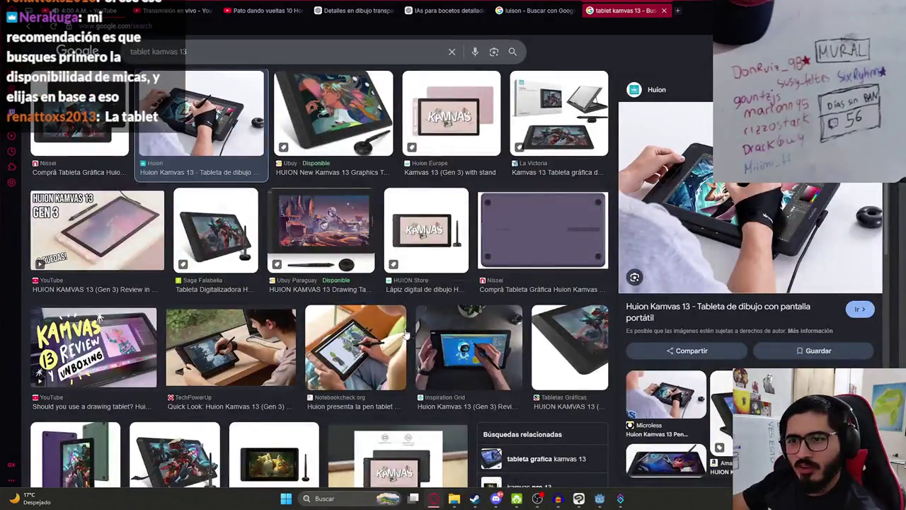
click(346, 342)
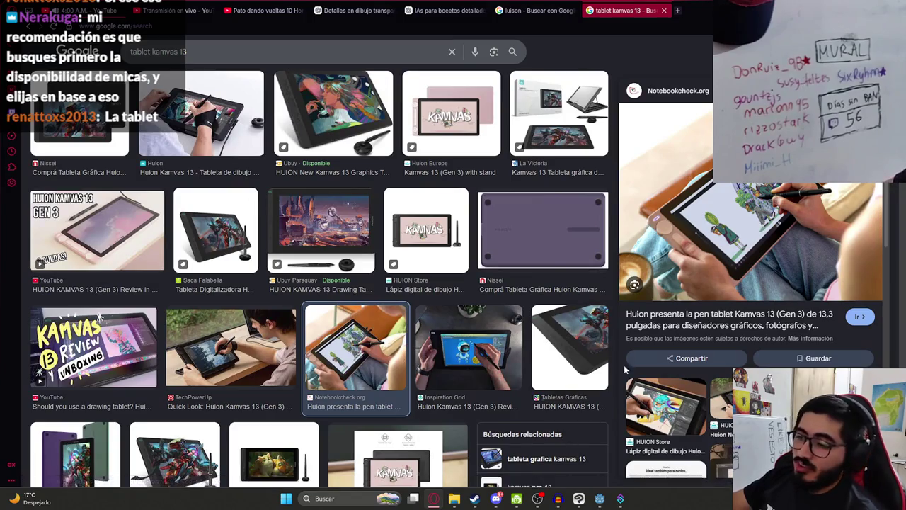
scroll(483, 311, down, 2)
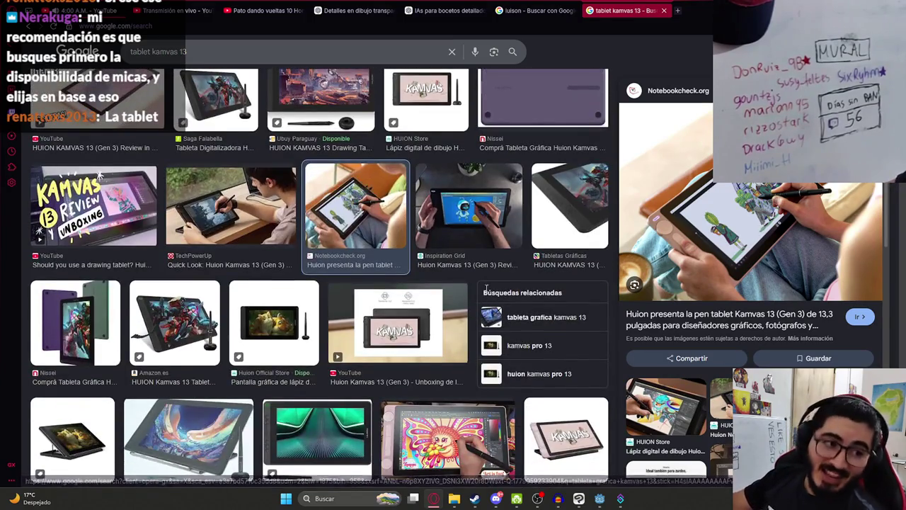
Search 'ipad 13', then 'ipad 15', go back, and return to Clip Studio Paint.
triple_click(213, 47)
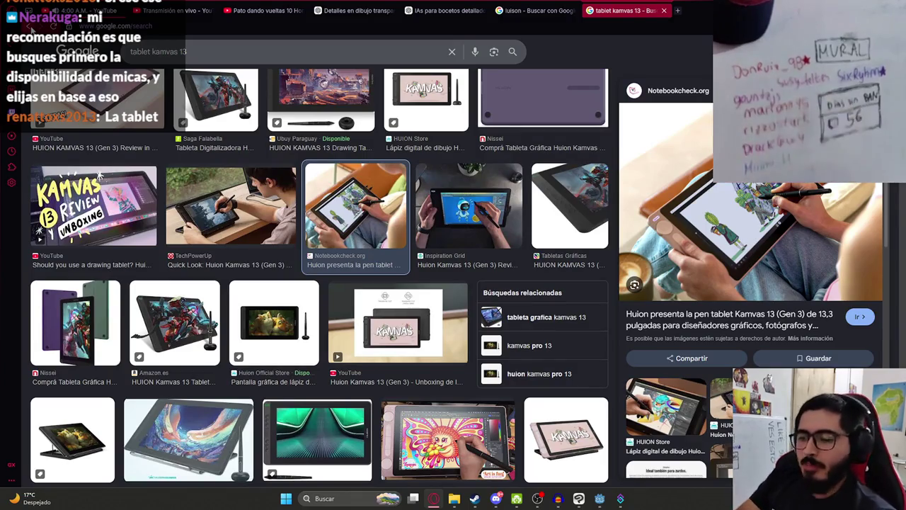
text(ipad 13)
key(Return)
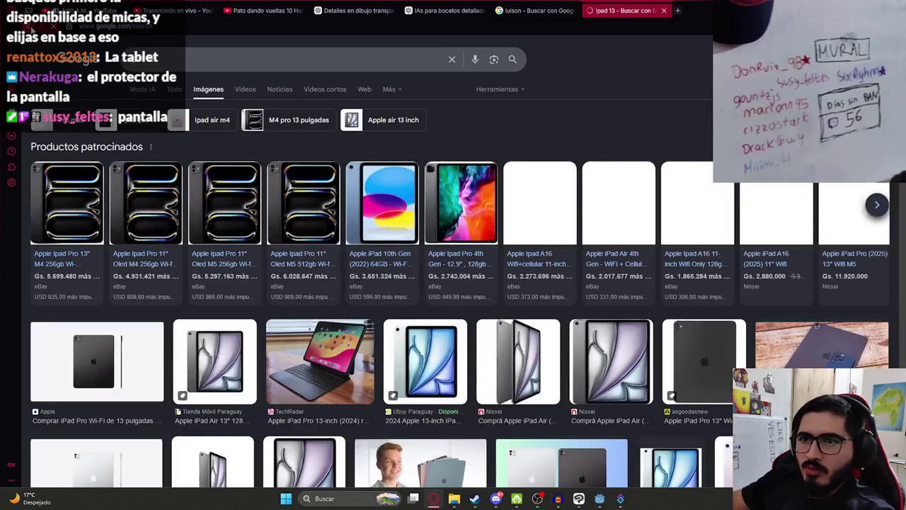
scroll(330, 249, down, 3)
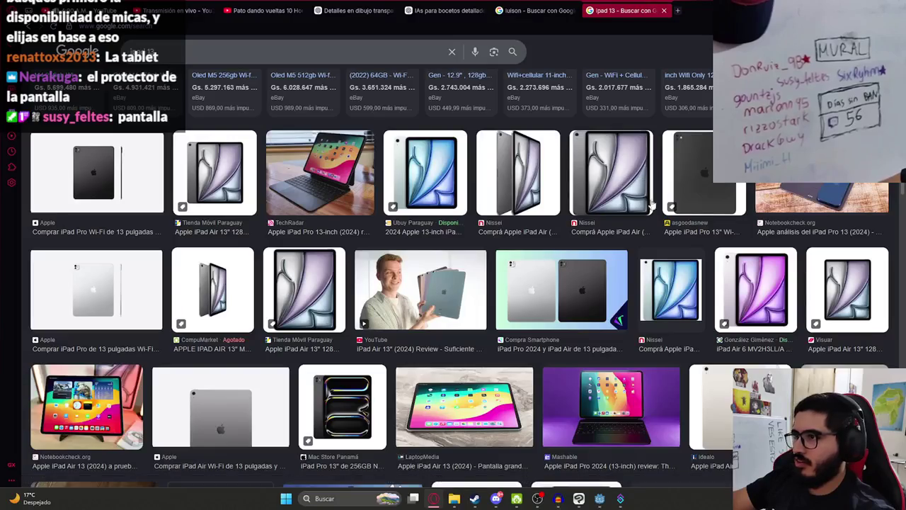
click(206, 52)
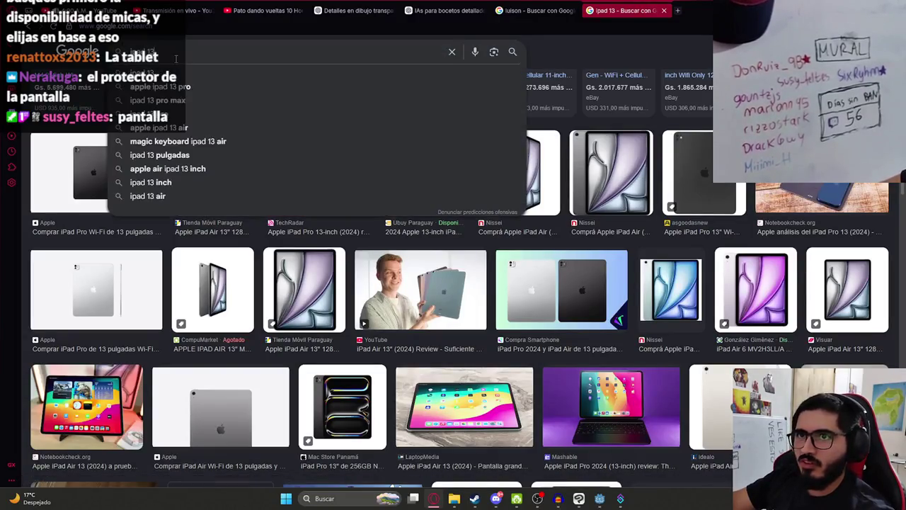
key(BackSpace)
text(5)
key(Return)
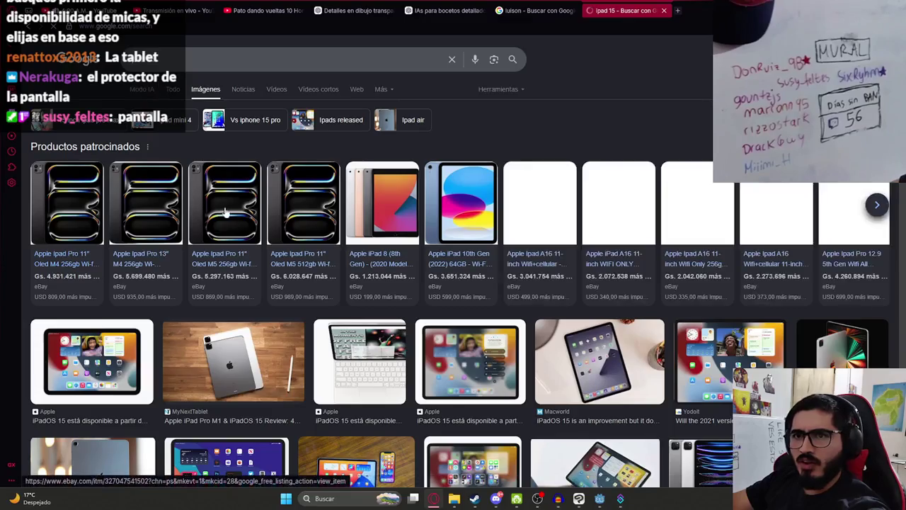
scroll(554, 222, down, 2)
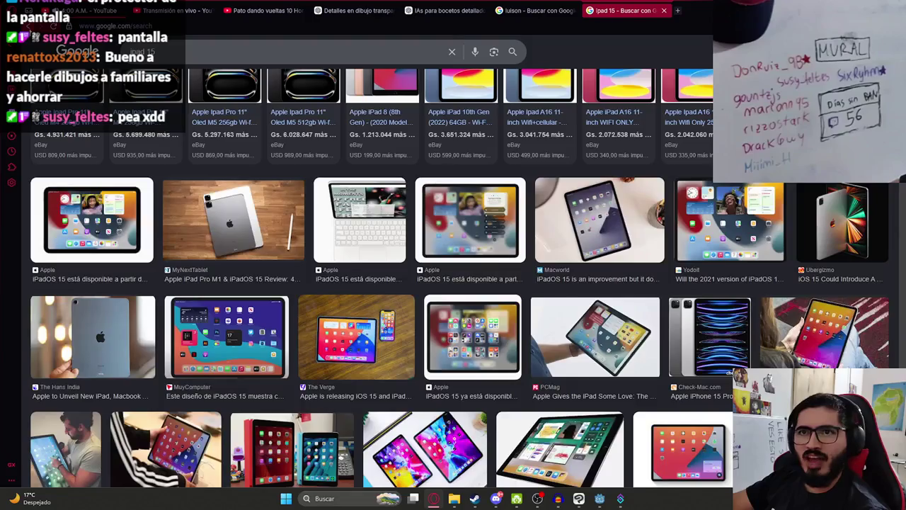
key(alt+Left)
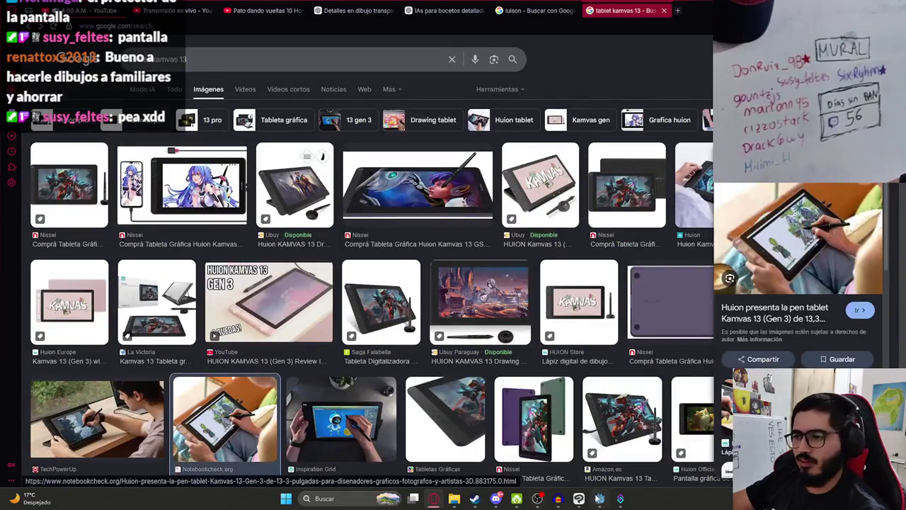
click(588, 502)
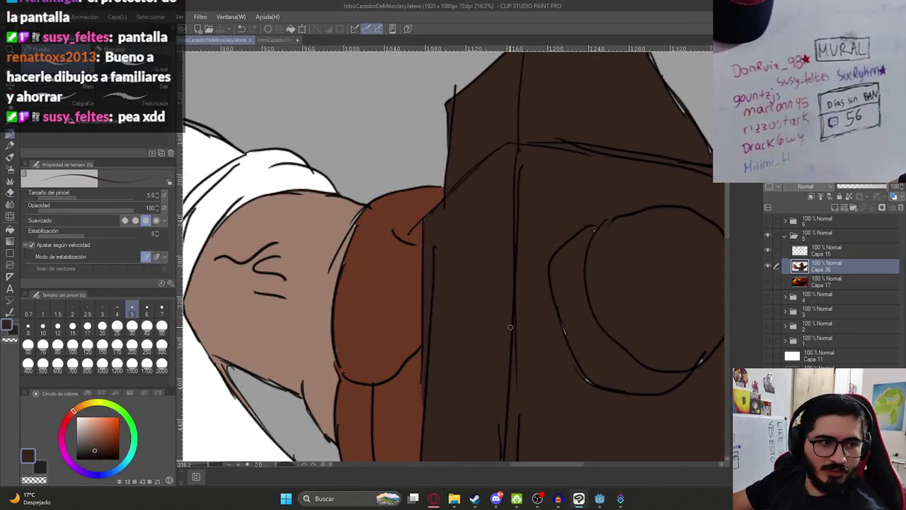
Retrace the left side of the hammer head's round face on Capa 36.
drag(573, 333, 419, 321)
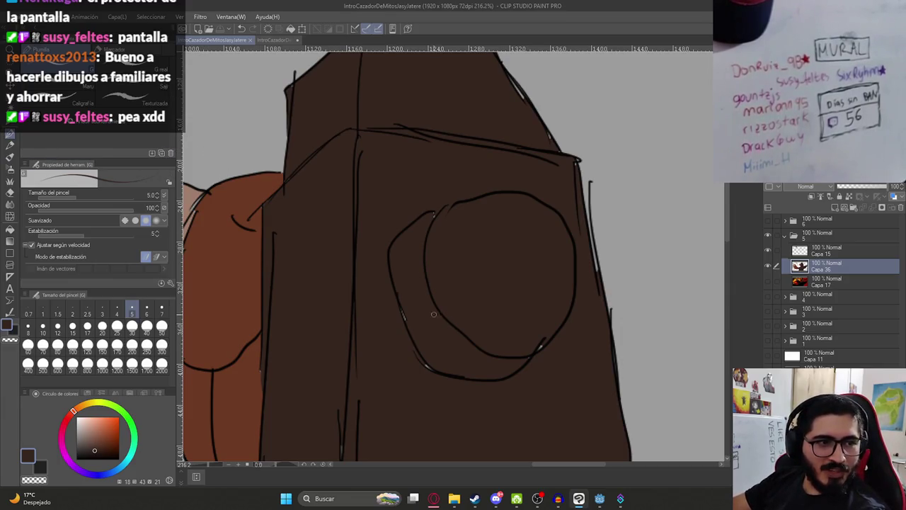
scroll(424, 234, down, 3)
scroll(424, 234, up, 2)
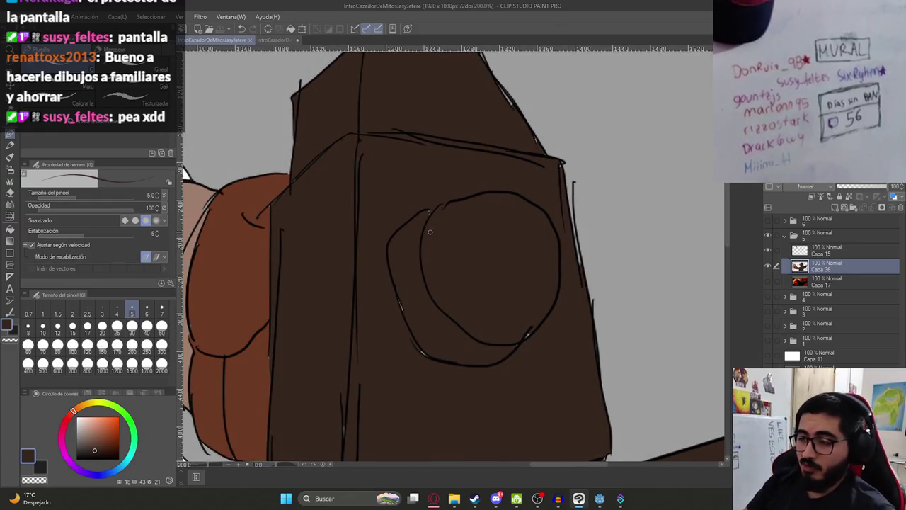
drag(432, 213, 412, 324)
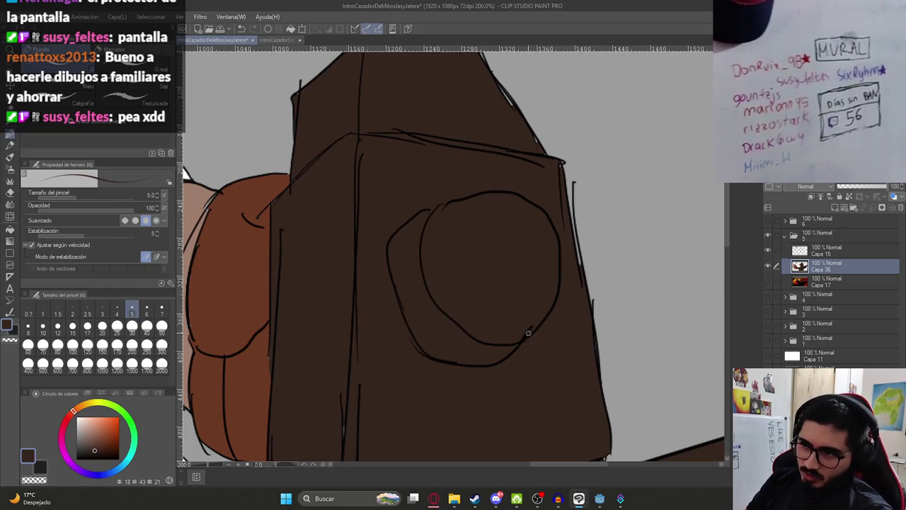
Thicken the hammer head's upper right corner with a short dark stroke, then zoom out.
scroll(377, 397, down, 1)
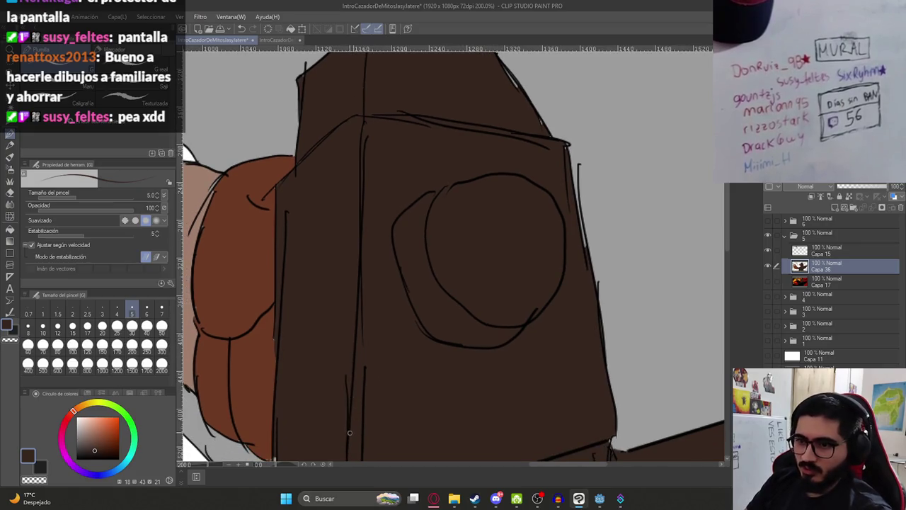
scroll(348, 431, down, 8)
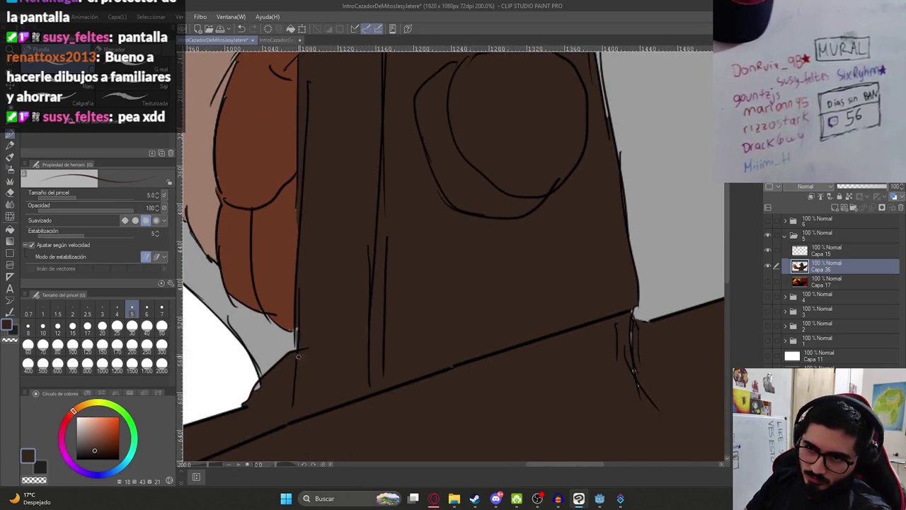
scroll(389, 343, down, 5)
scroll(494, 362, up, 5)
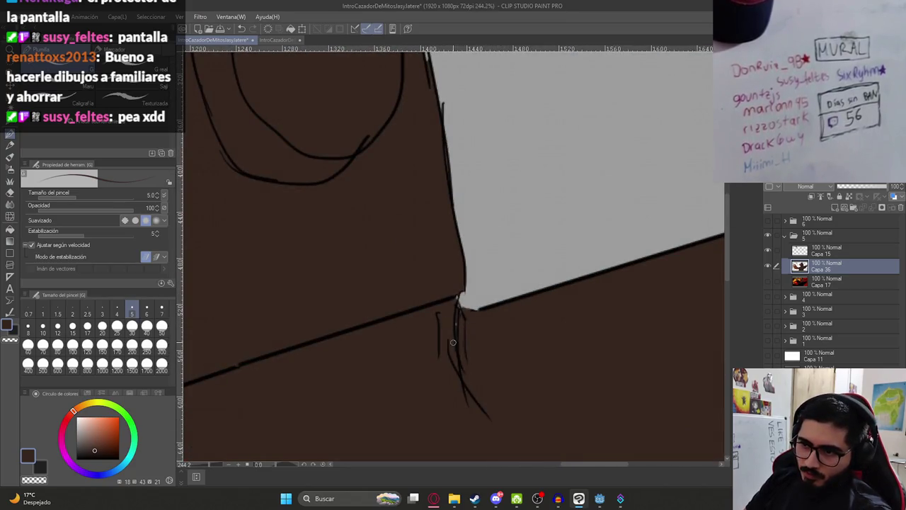
scroll(439, 294, down, 6)
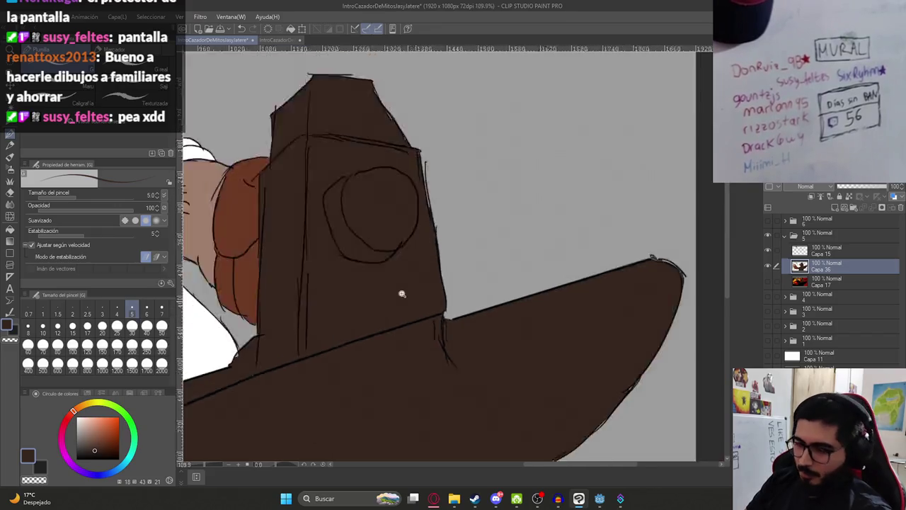
scroll(424, 226, up, 6)
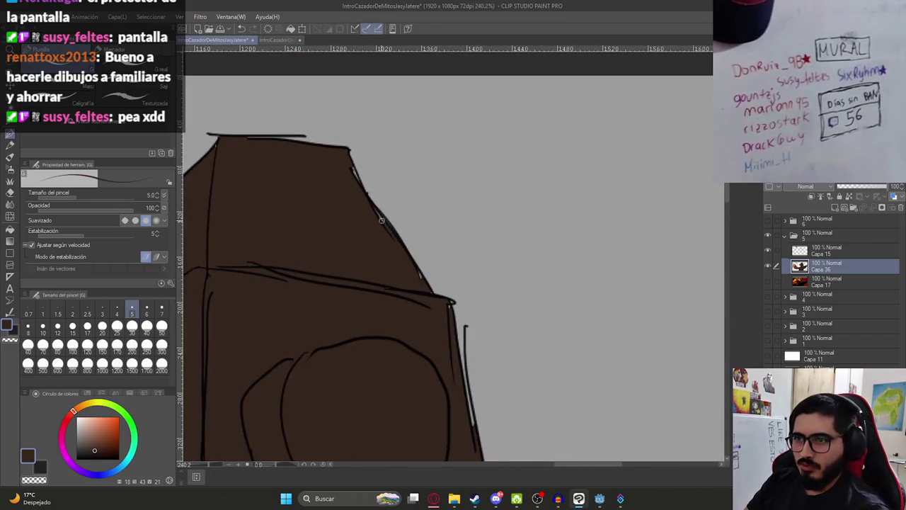
drag(451, 305, 453, 313)
scroll(415, 299, down, 4)
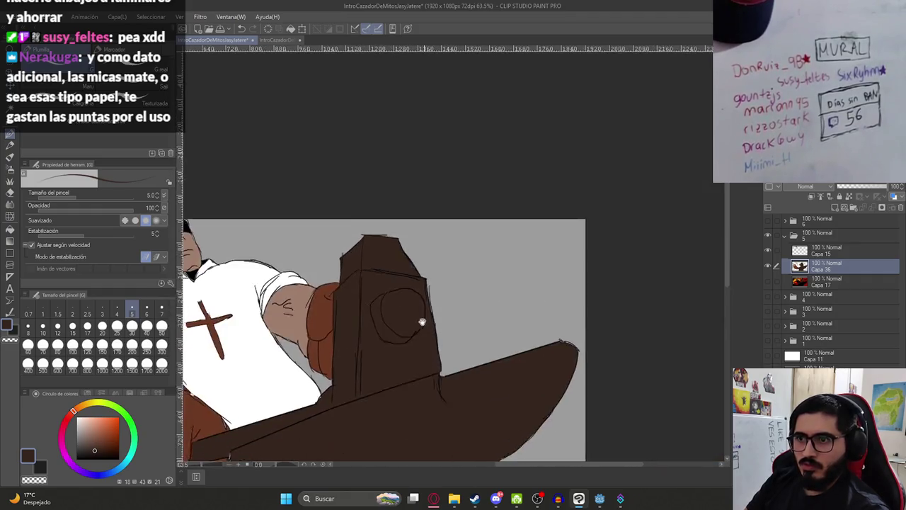
scroll(457, 262, down, 2)
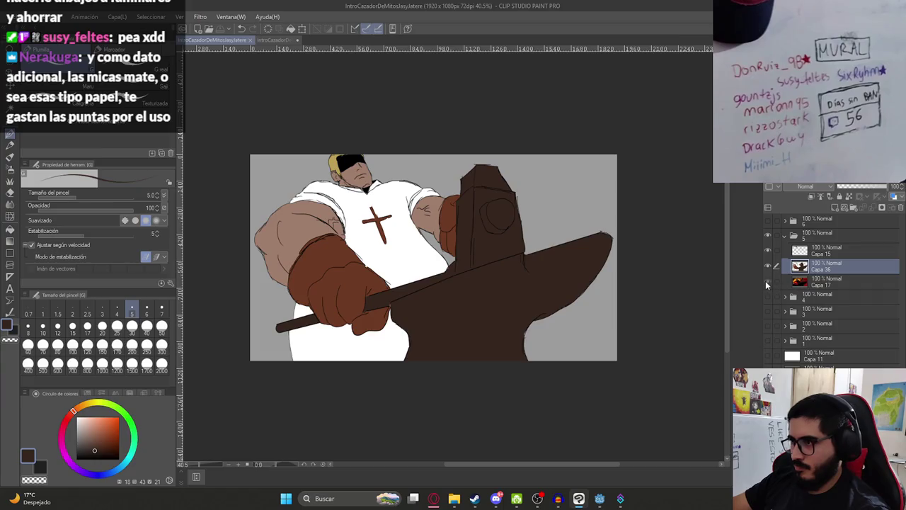
Show the red reference Capa 17, hide flat-colour Capa 36, and sample the spark yellow.
click(767, 281)
click(767, 266)
alt+click(430, 157)
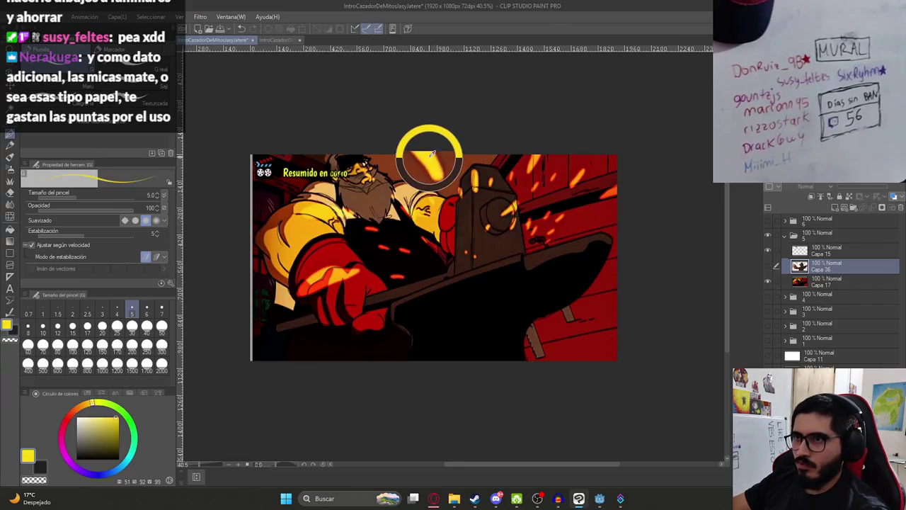
Set reference layer Capa 17 to 22% opacity and add new raster layer Capa 37.
click(827, 282)
click(848, 186)
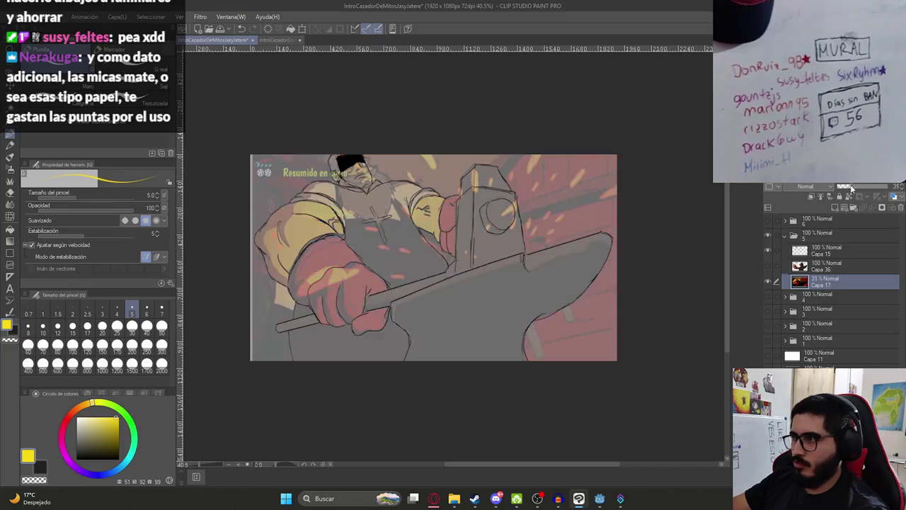
click(834, 207)
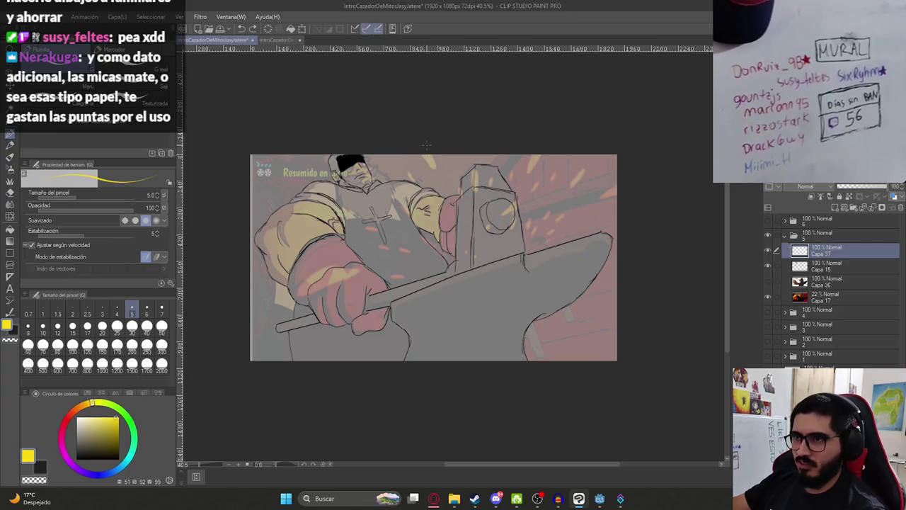
scroll(434, 158, up, 2)
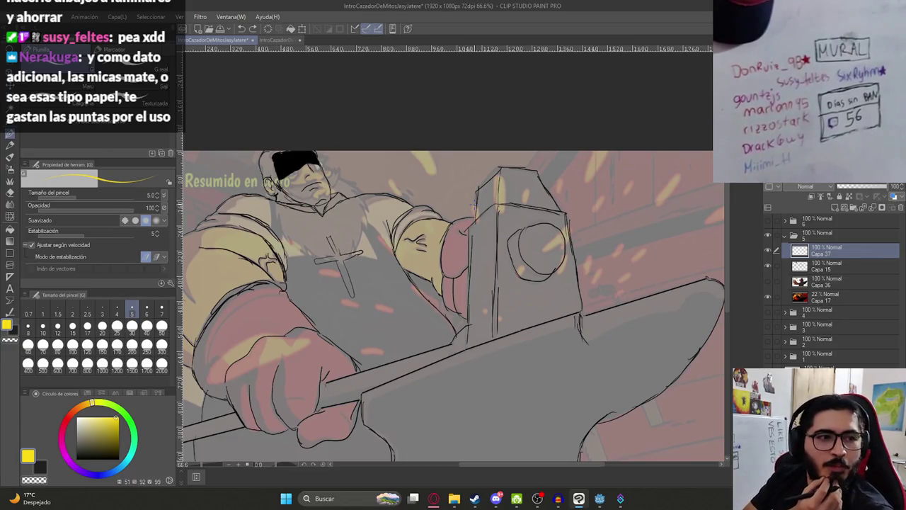
scroll(401, 155, up, 5)
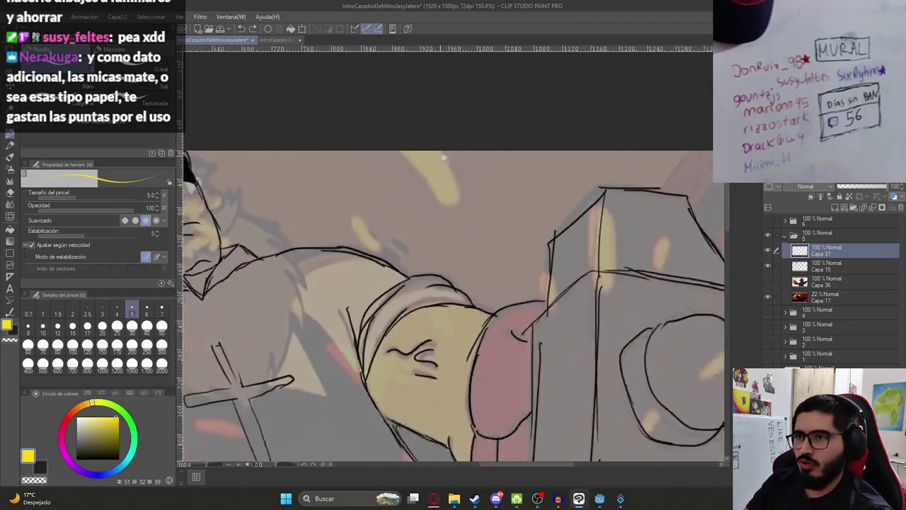
Draw a short yellow spark outline from the top edge, redoing overlong strokes.
drag(398, 153, 443, 206)
key(ctrl+z)
drag(397, 151, 414, 172)
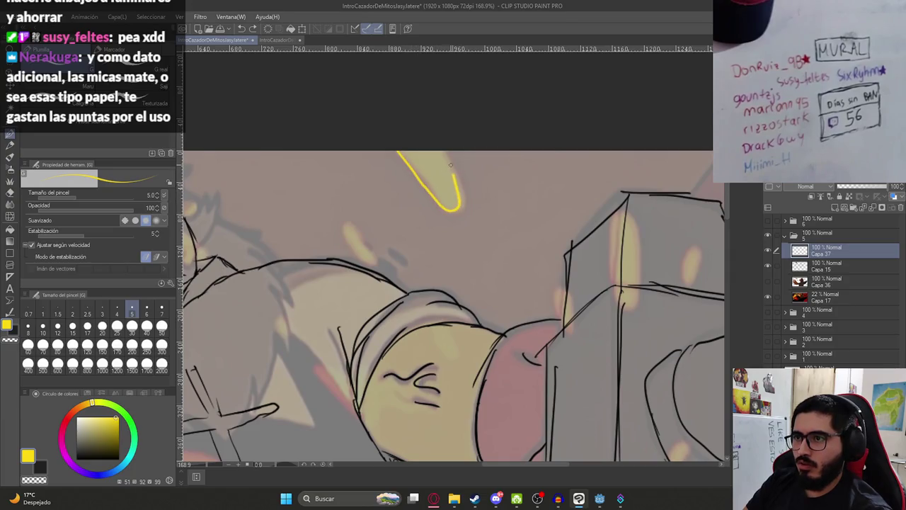
key(ctrl+z)
drag(398, 152, 424, 183)
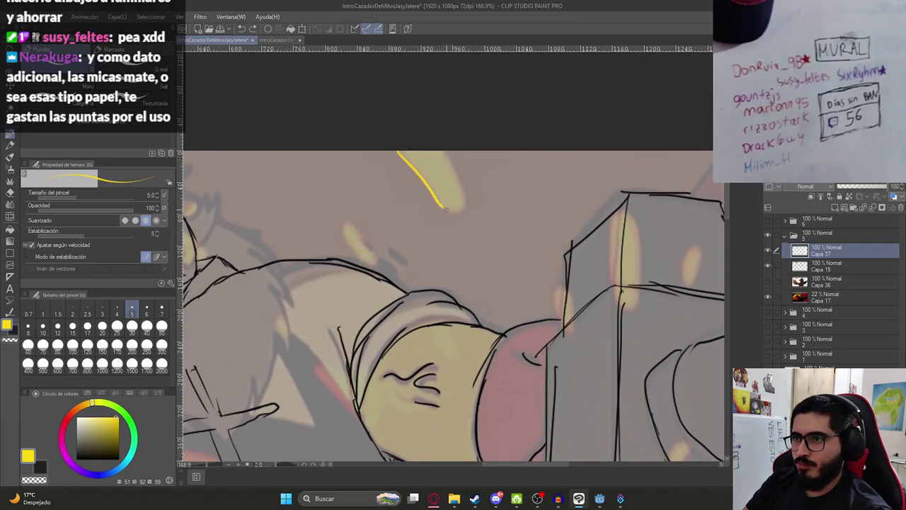
Try a yellow fill of the spark outline, undo it, and return to the pencil.
key(g)
click(448, 185)
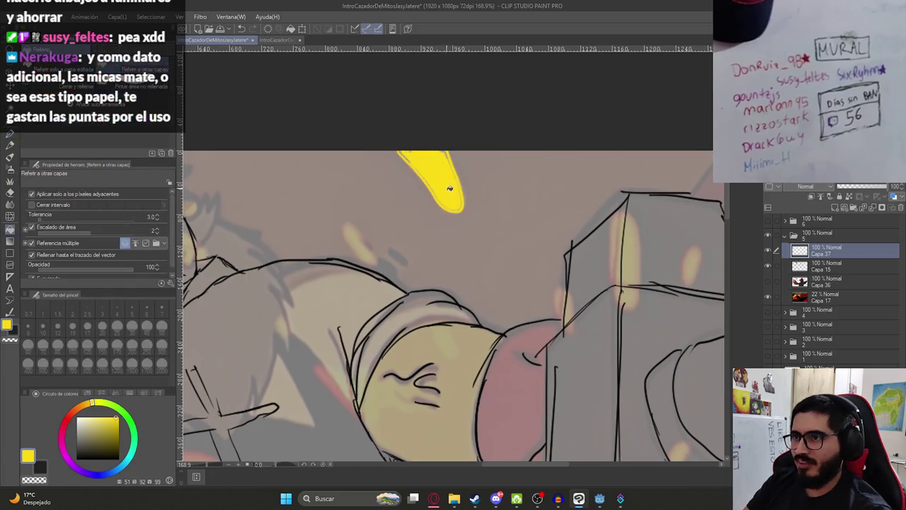
key(ctrl+z)
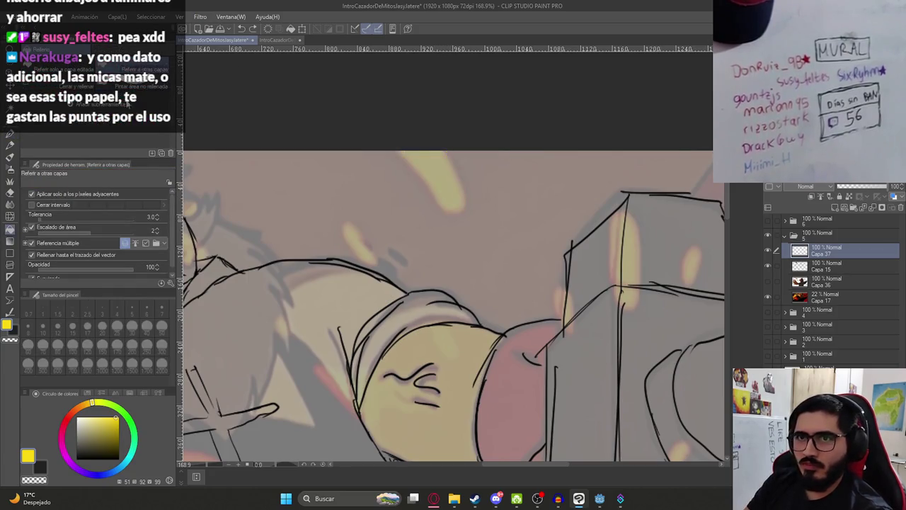
key(u)
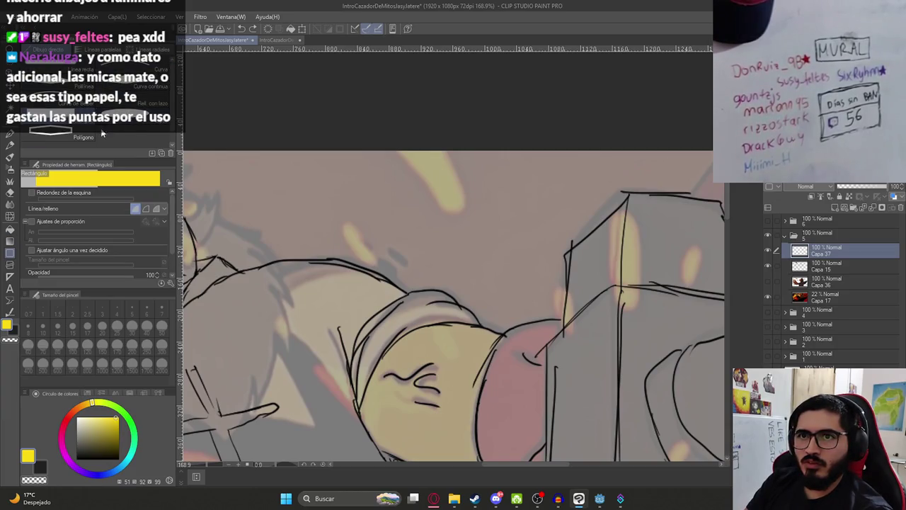
key(p)
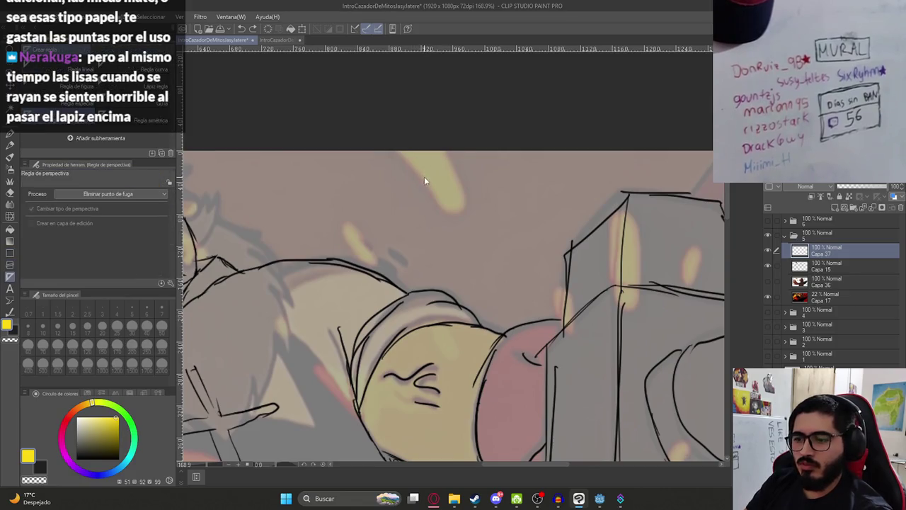
key(p)
key(p)
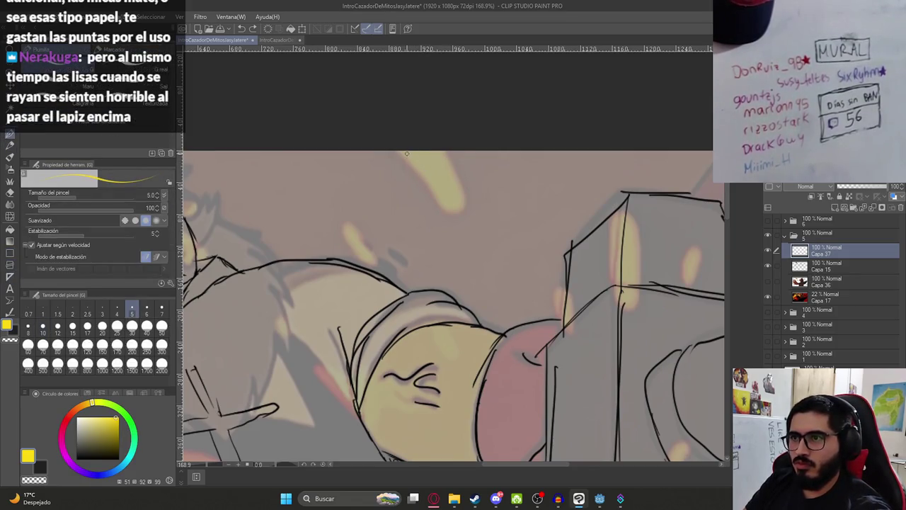
Close the spark outline's right edge and retry yellow fills at tolerance 14.5, undoing each.
mouse_move(399, 152)
mouse_down()
mouse_move(441, 208)
mouse_move(448, 152)
mouse_up()
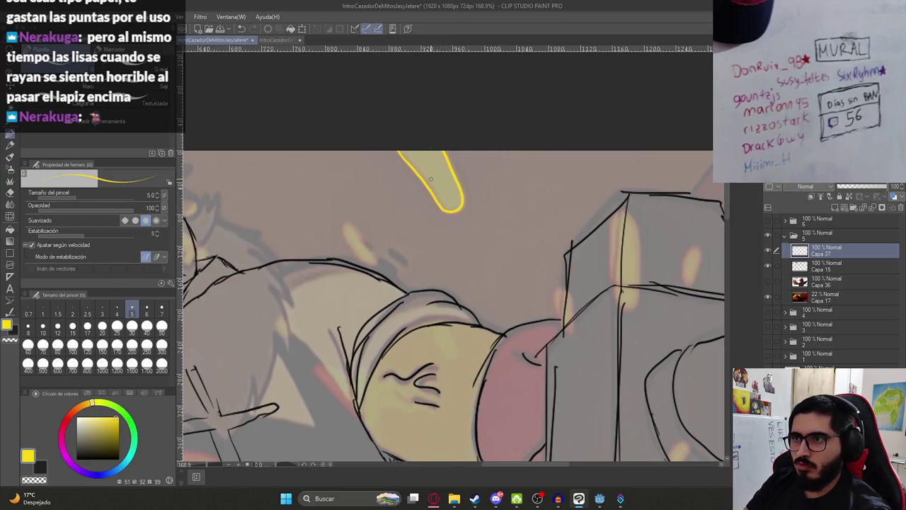
key(g)
click(434, 173)
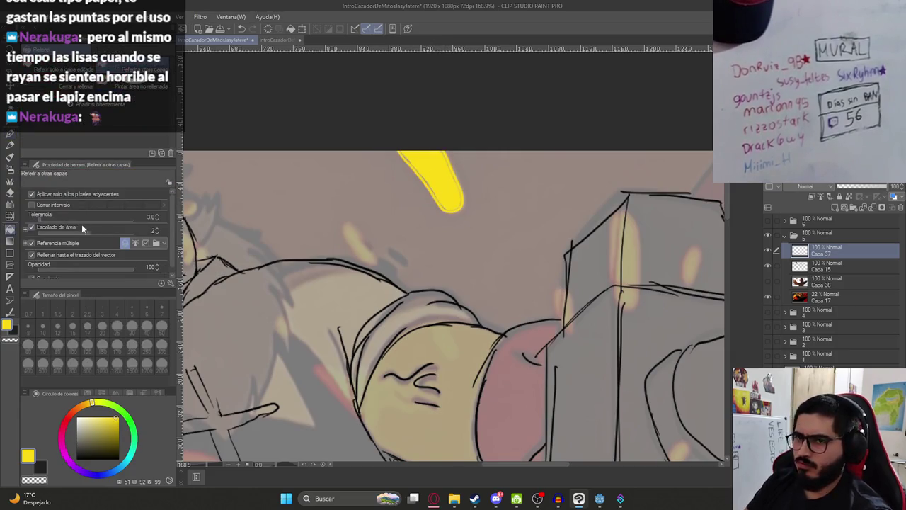
click(48, 223)
key(ctrl+z)
click(425, 178)
key(ctrl+z)
click(451, 171)
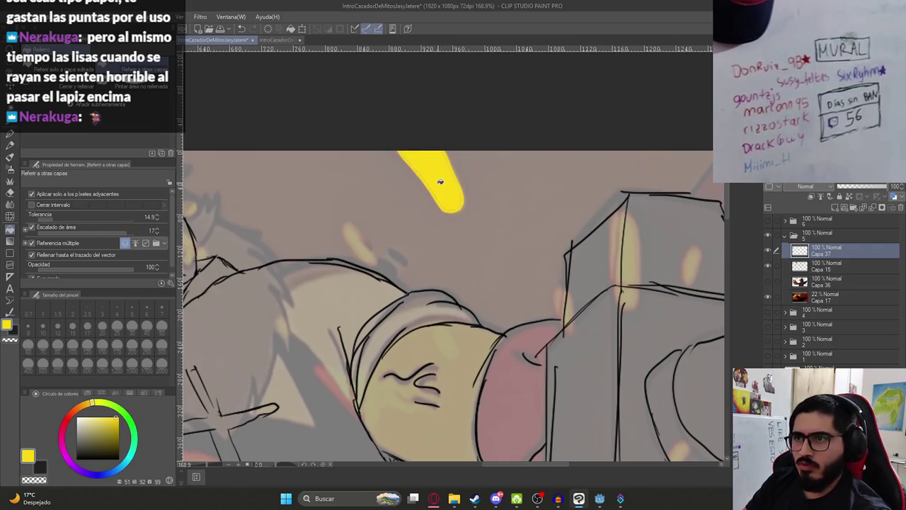
key(ctrl+z)
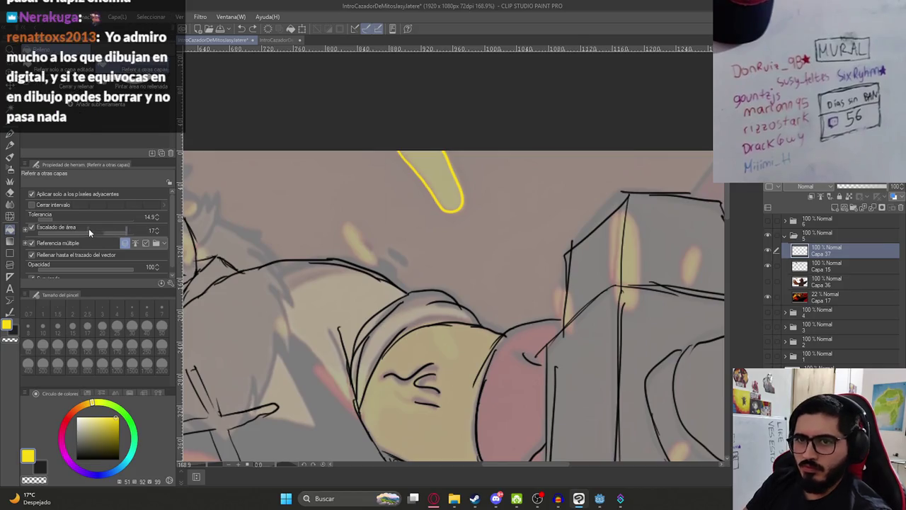
click(429, 166)
scroll(428, 178, down, 3)
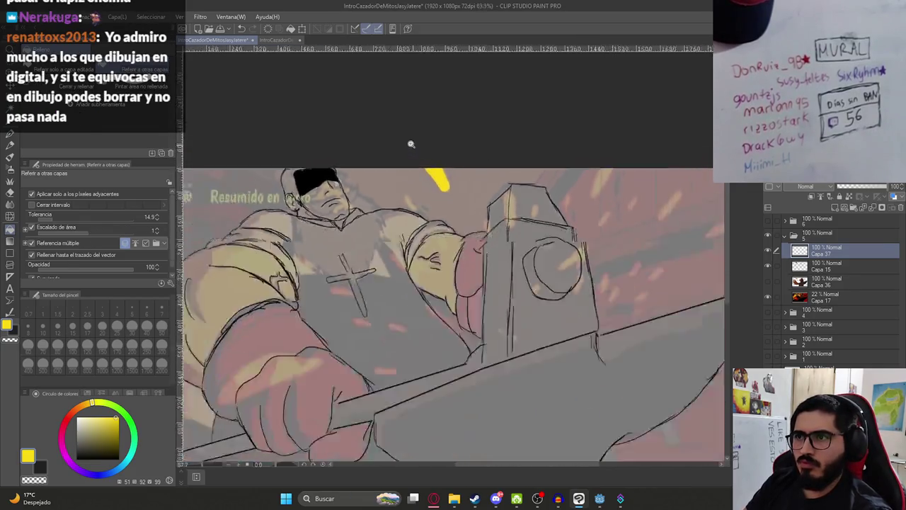
scroll(432, 191, up, 6)
key(ctrl+z)
key(ctrl+z)
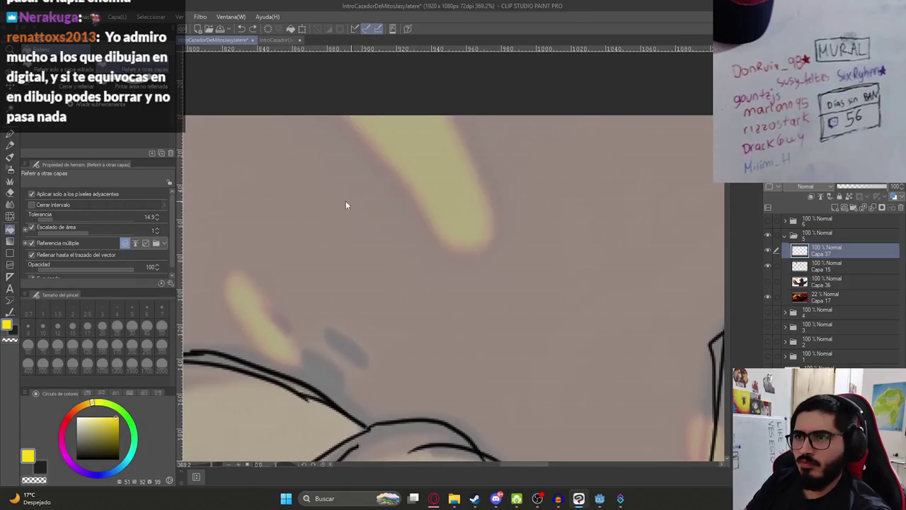
Paint a solid yellow spark streak near the top edge with Lasso Fill.
key(ctrl+shift+n)
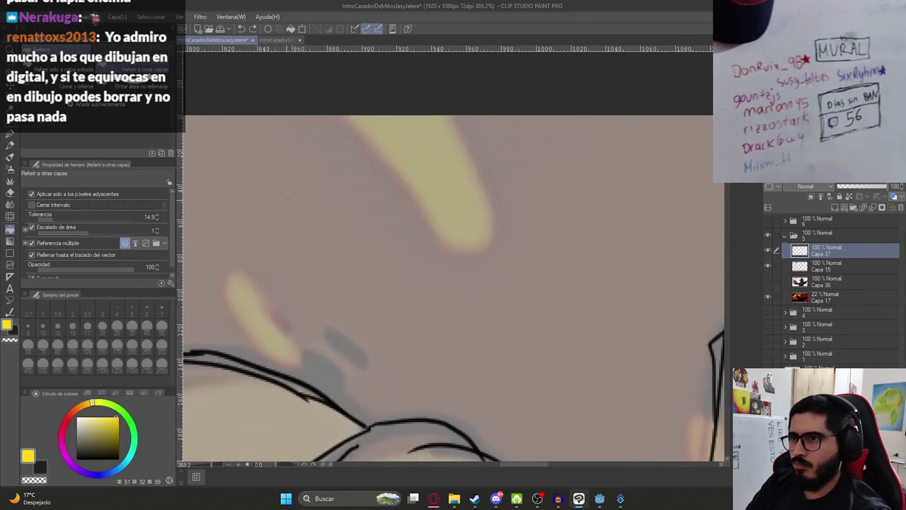
click(152, 106)
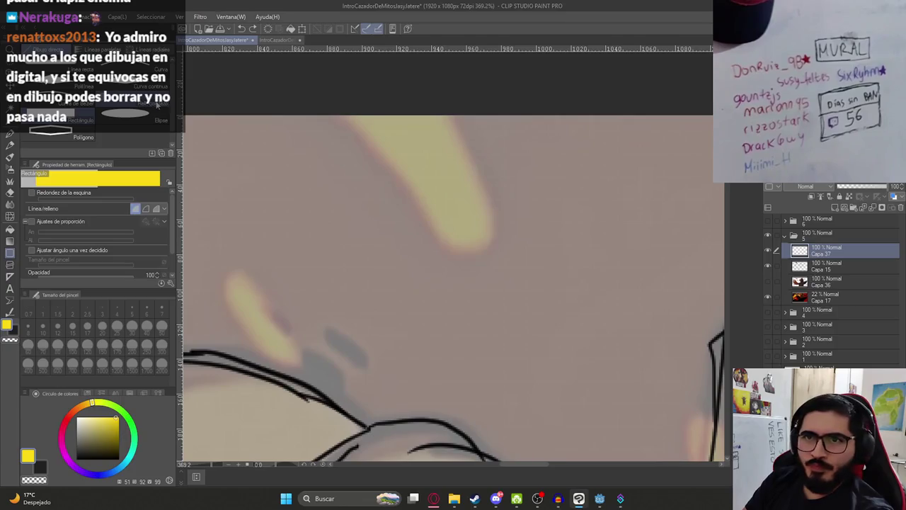
key(g)
mouse_move(341, 109)
mouse_down()
mouse_move(410, 180)
mouse_move(444, 244)
mouse_move(497, 196)
mouse_move(441, 109)
mouse_move(368, 106)
mouse_up()
scroll(463, 174, down, 10)
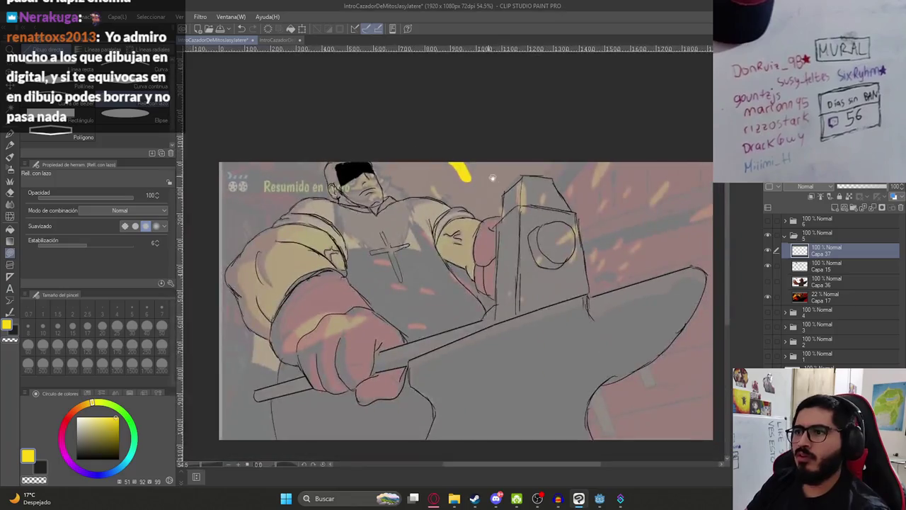
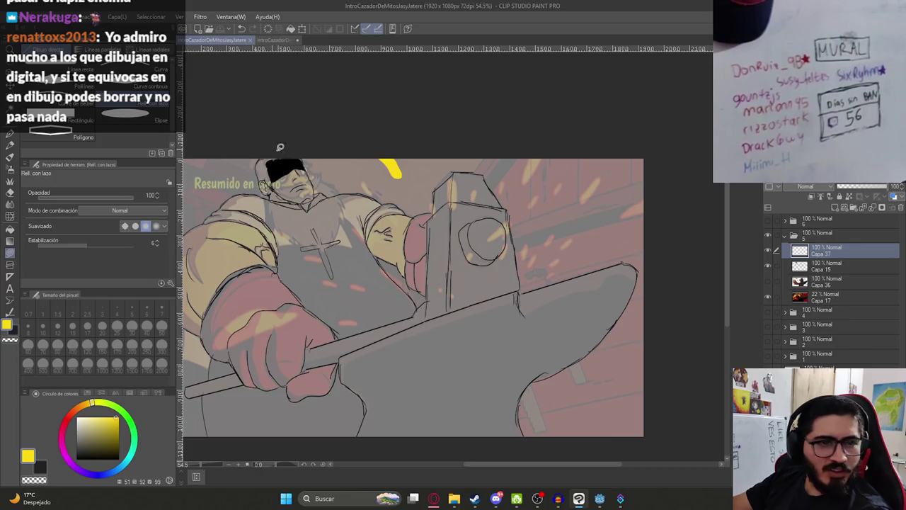
Lasso-fill small yellow sparks on the hammer head and a larger flame at the upper right.
drag(434, 176, 443, 237)
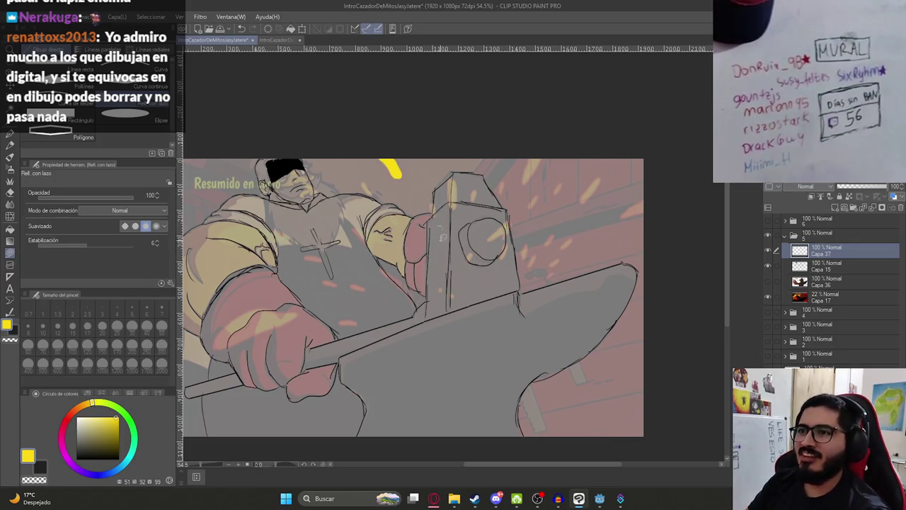
scroll(456, 174, up, 5)
mouse_move(443, 183)
mouse_down()
mouse_move(449, 282)
mouse_move(484, 197)
mouse_move(452, 173)
mouse_move(445, 191)
mouse_up()
mouse_move(546, 240)
mouse_down()
mouse_move(544, 253)
mouse_move(575, 234)
mouse_move(543, 213)
mouse_up()
scroll(507, 215, down, 3)
scroll(531, 211, up, 3)
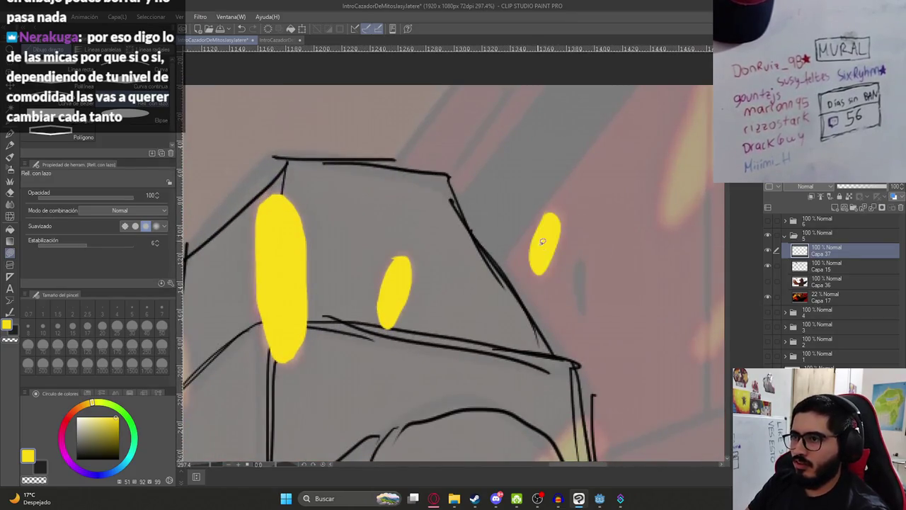
drag(592, 242, 438, 246)
scroll(538, 163, down, 3)
mouse_move(530, 156)
mouse_down()
mouse_move(545, 138)
mouse_move(530, 201)
mouse_move(594, 121)
mouse_up()
scroll(558, 189, down, 3)
scroll(558, 189, down, 2)
scroll(567, 194, up, 4)
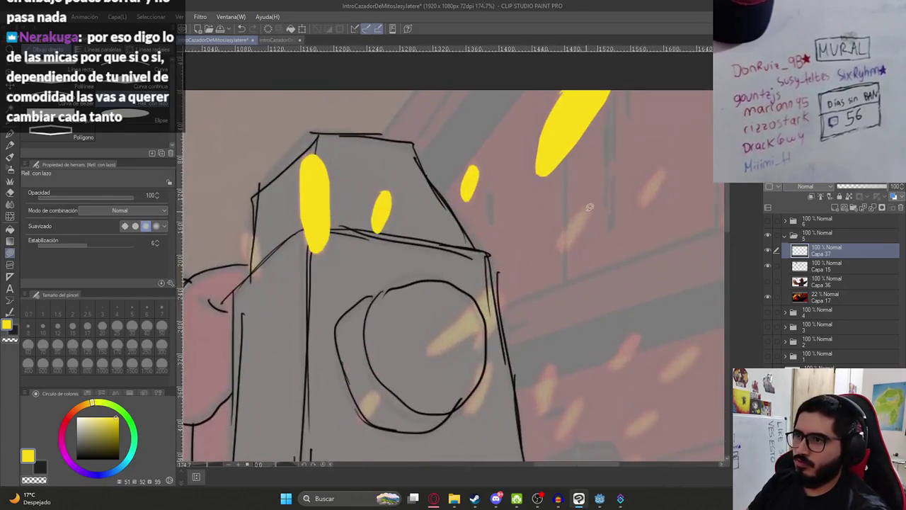
scroll(580, 198, down, 1)
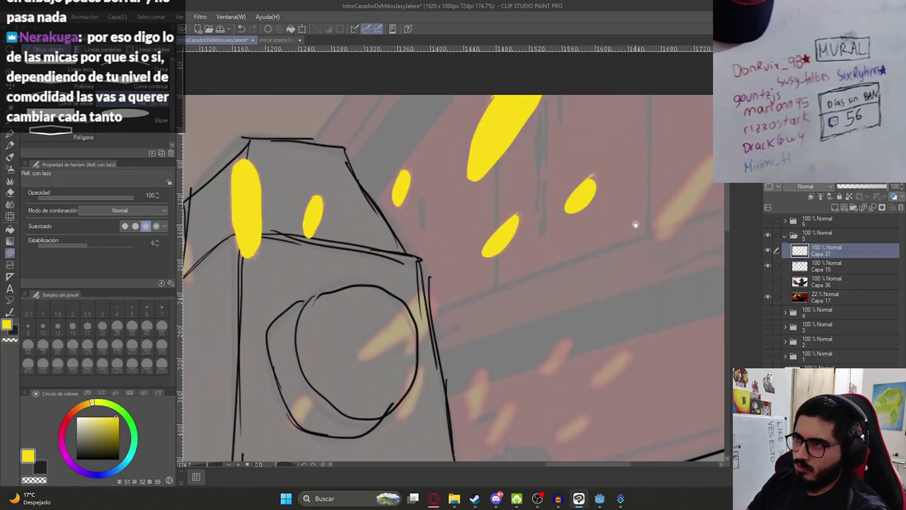
Add yellow flame-shaped sparks over the wall to the right of the hammer.
drag(659, 205, 559, 208)
drag(609, 166, 558, 242)
drag(609, 166, 609, 165)
scroll(588, 191, down, 5)
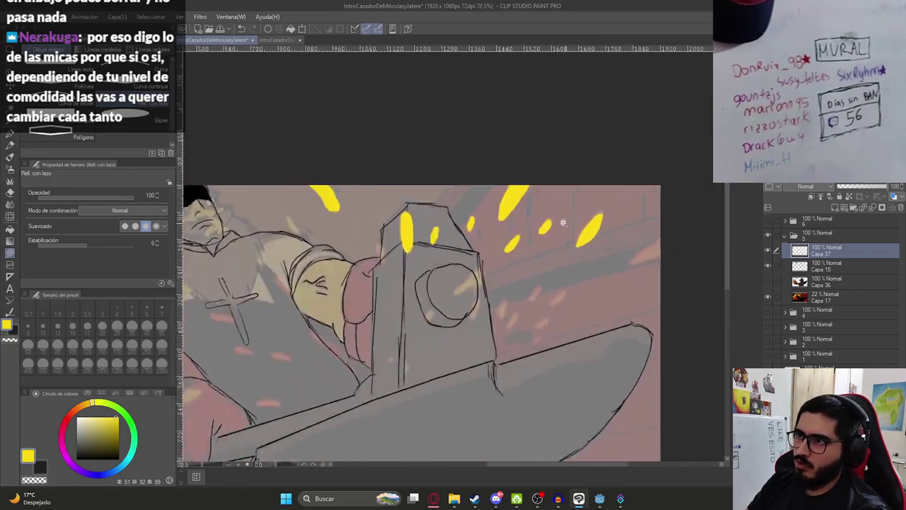
scroll(573, 212, up, 4)
mouse_move(573, 211)
mouse_down()
mouse_move(525, 248)
mouse_move(496, 233)
mouse_up()
drag(564, 281, 581, 264)
drag(615, 216, 591, 246)
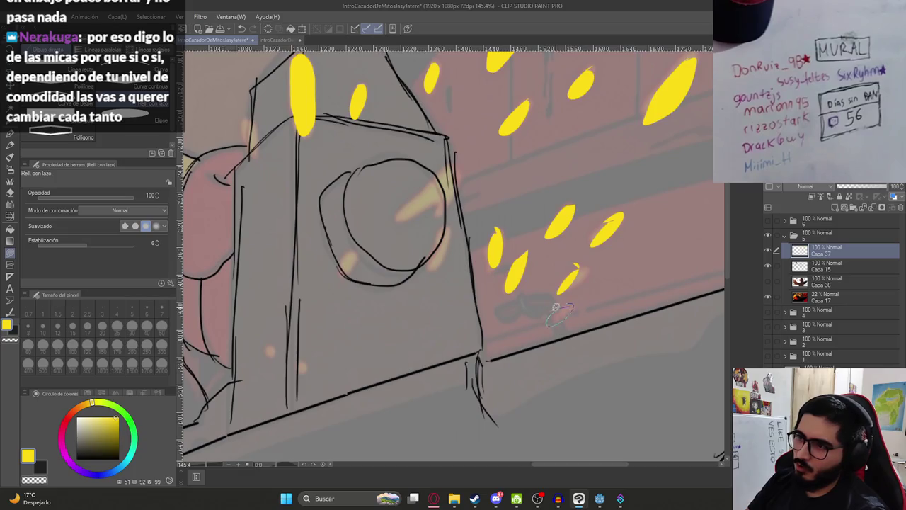
scroll(566, 305, down, 5)
scroll(666, 209, up, 5)
mouse_move(645, 218)
mouse_down()
mouse_move(613, 269)
mouse_move(658, 227)
mouse_up()
scroll(496, 276, down, 5)
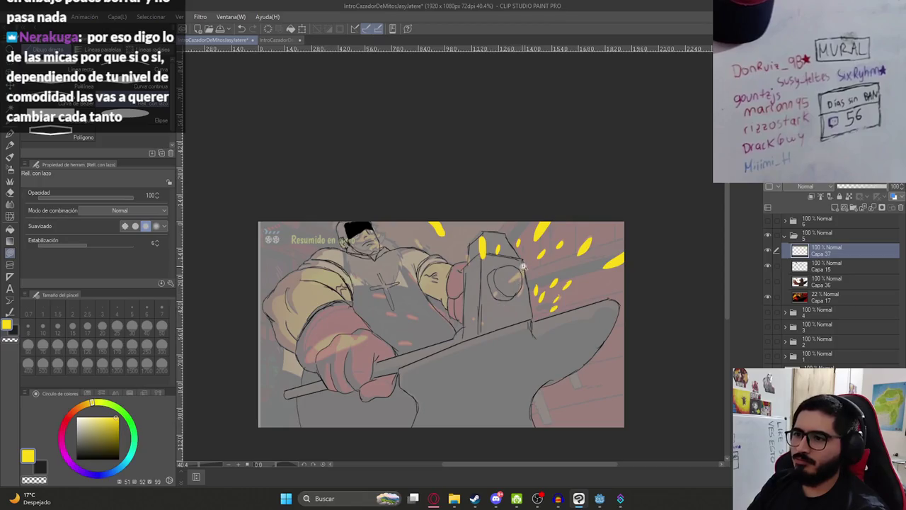
scroll(522, 266, up, 5)
Add small yellow sparks along the hammer's side, below its head, at its tip and near the arm.
mouse_move(530, 214)
mouse_down()
mouse_move(507, 279)
mouse_move(488, 255)
mouse_up()
scroll(496, 248, down, 5)
scroll(525, 239, up, 3)
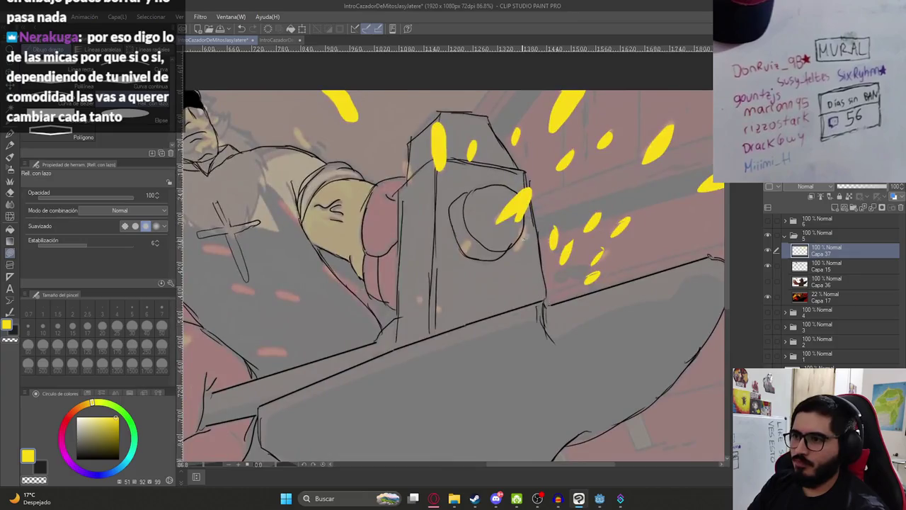
scroll(524, 226, up, 3)
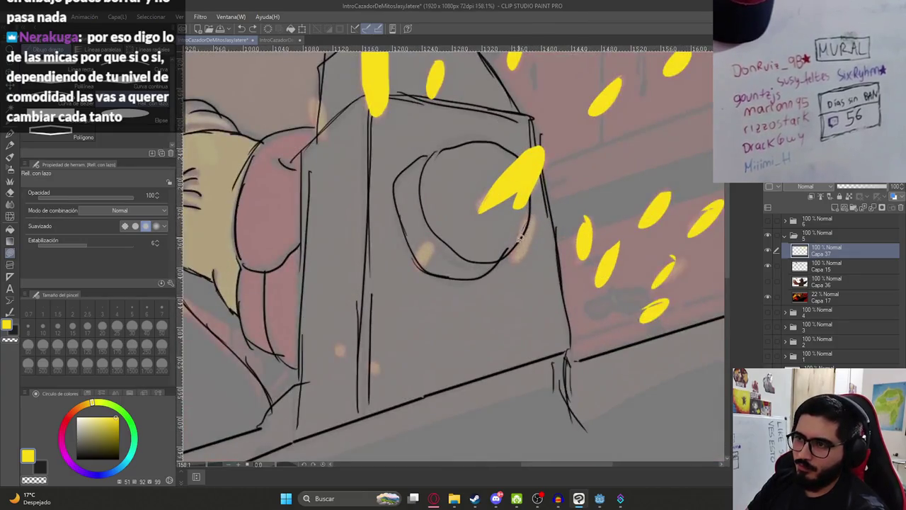
drag(529, 223, 531, 219)
drag(418, 261, 427, 242)
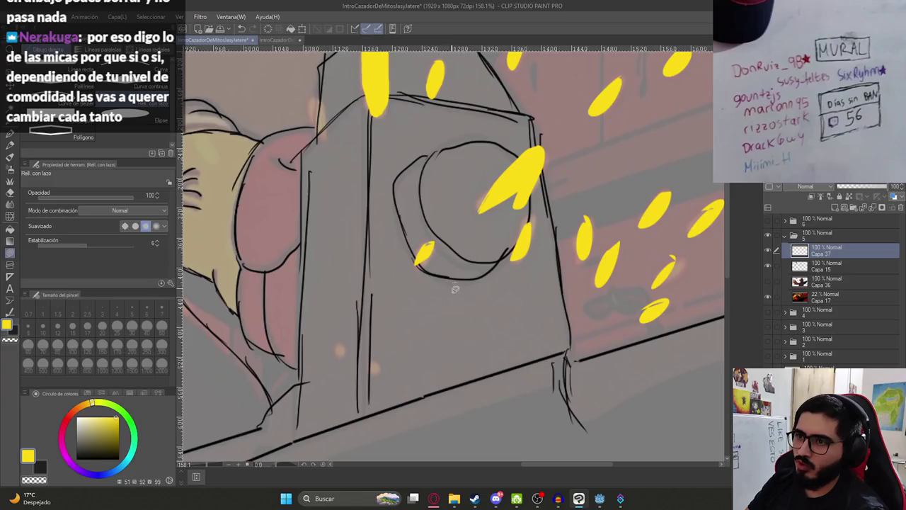
scroll(461, 264, down, 5)
scroll(457, 312, up, 5)
drag(430, 309, 424, 323)
scroll(458, 259, up, 3)
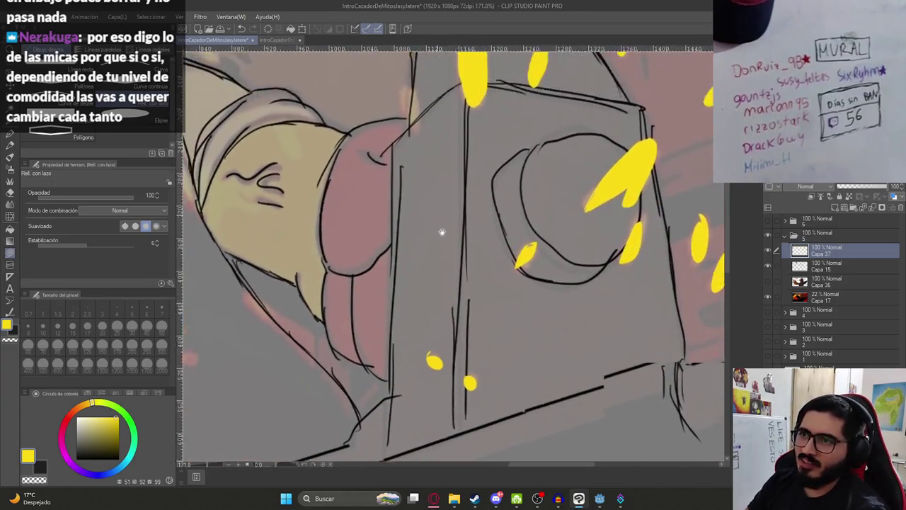
drag(437, 205, 445, 213)
scroll(443, 212, down, 5)
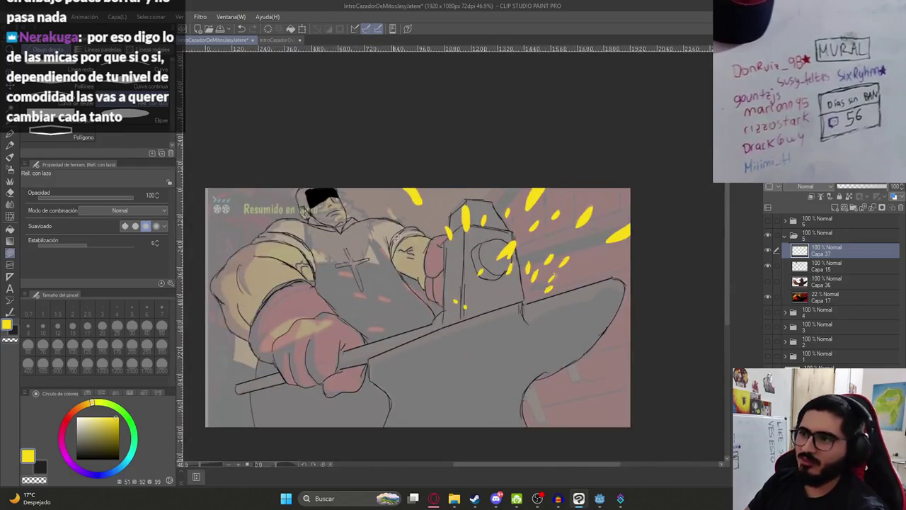
scroll(389, 221, up, 4)
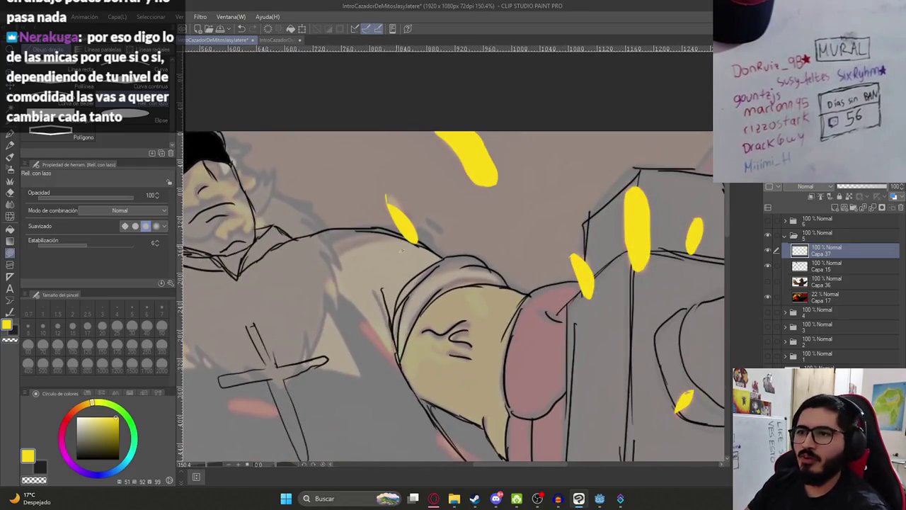
drag(420, 227, 386, 208)
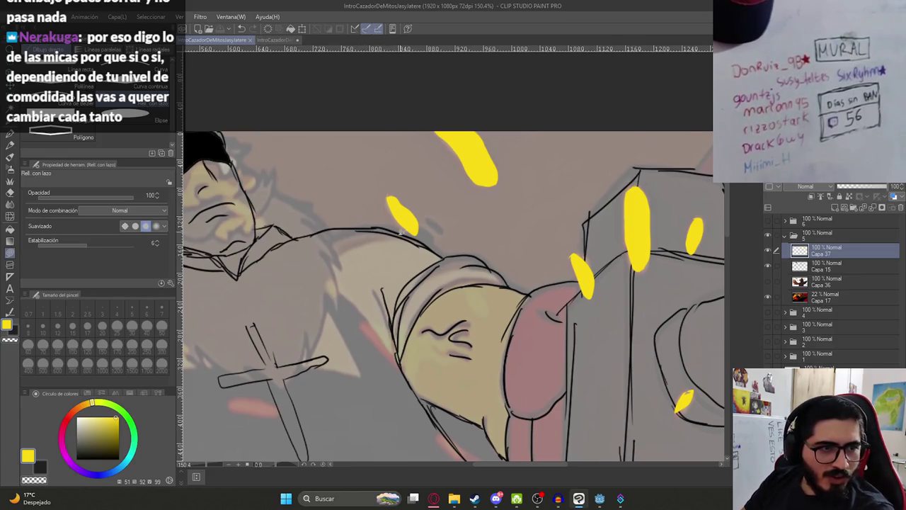
scroll(456, 225, down, 3)
scroll(448, 295, up, 5)
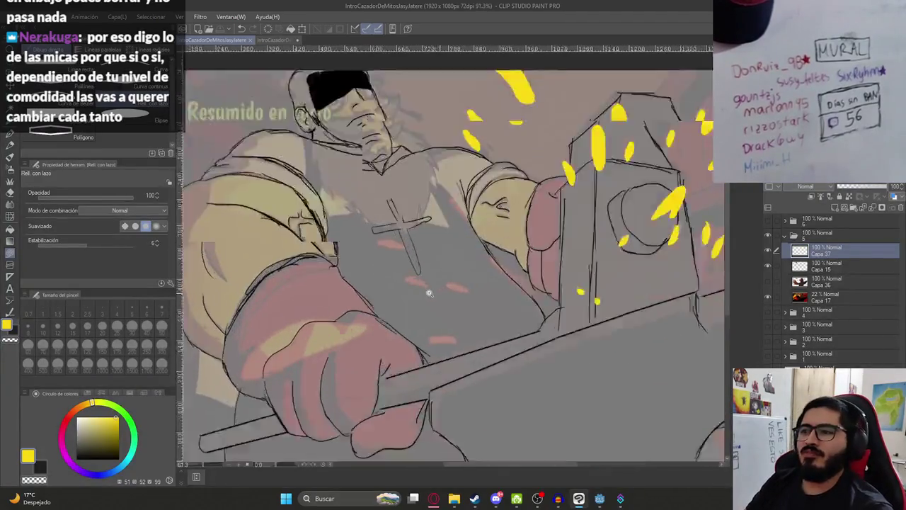
Lasso-fill yellow sparks on the chest and apron, redrawing the misdrawn ones.
mouse_move(466, 267)
mouse_down()
mouse_move(538, 287)
mouse_move(464, 267)
mouse_up()
key(ctrl+z)
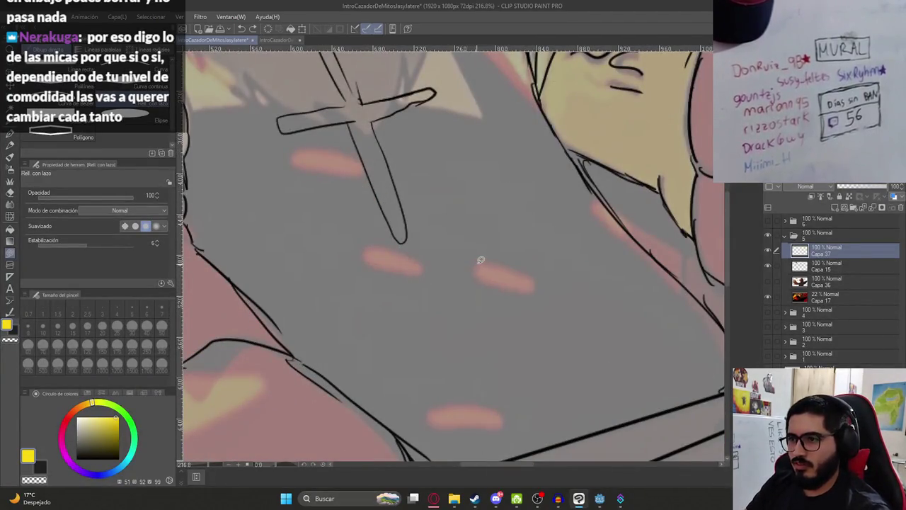
drag(539, 289, 474, 267)
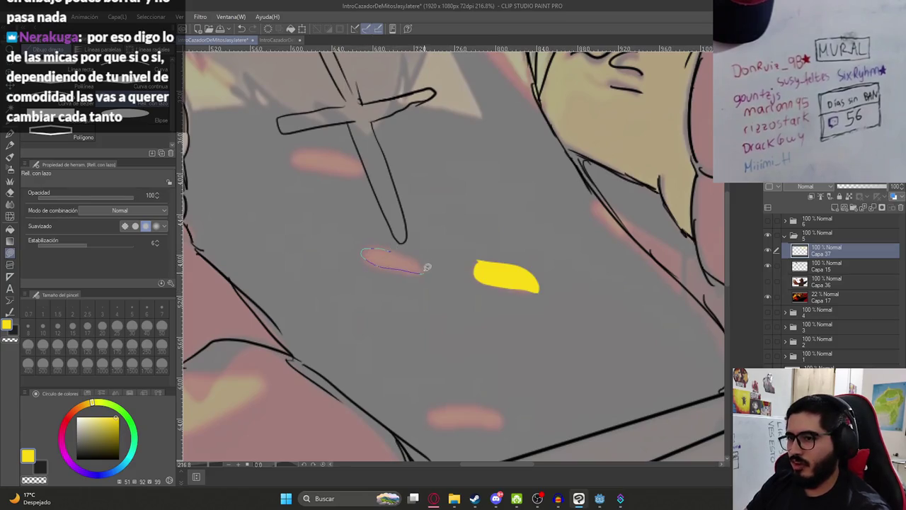
drag(395, 251, 424, 263)
mouse_move(300, 149)
mouse_down()
mouse_move(365, 177)
mouse_move(300, 153)
mouse_up()
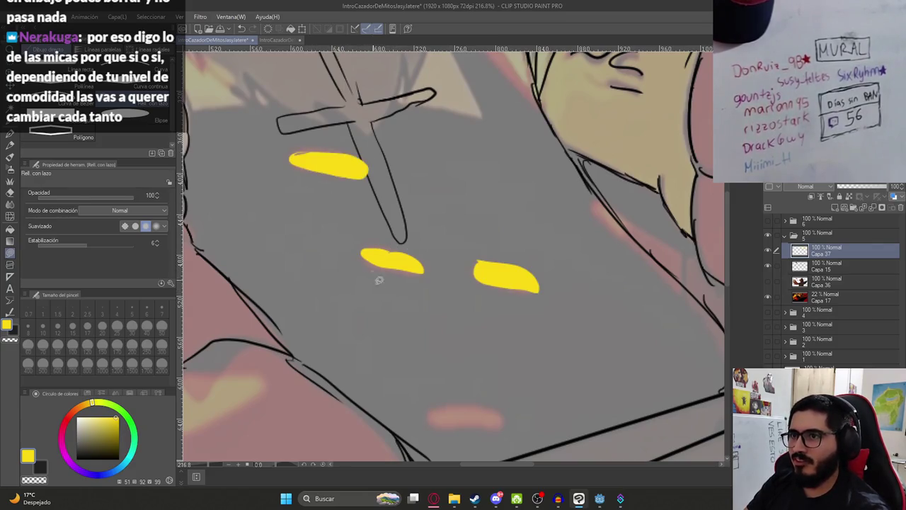
drag(373, 275, 339, 179)
mouse_move(395, 314)
mouse_down()
mouse_move(470, 311)
mouse_move(394, 320)
mouse_up()
key(ctrl+z)
scroll(436, 323, down, 4)
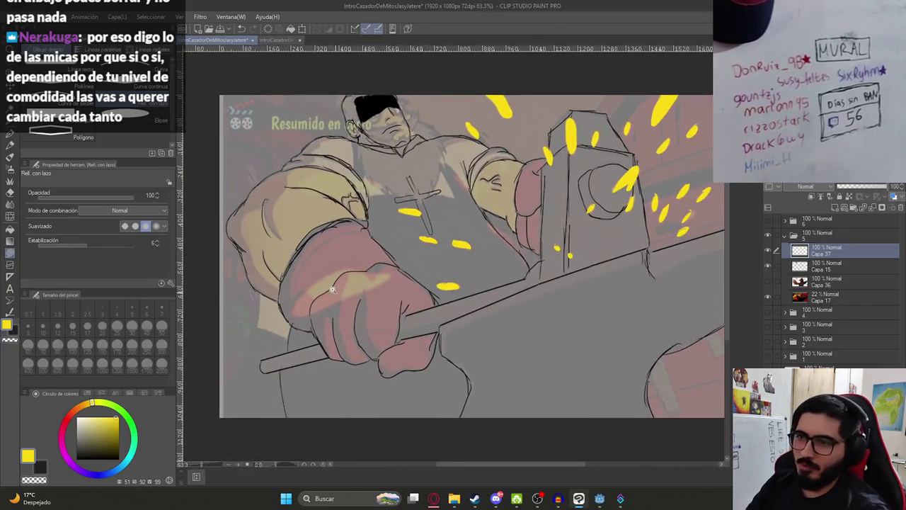
scroll(359, 292, up, 4)
scroll(374, 263, down, 3)
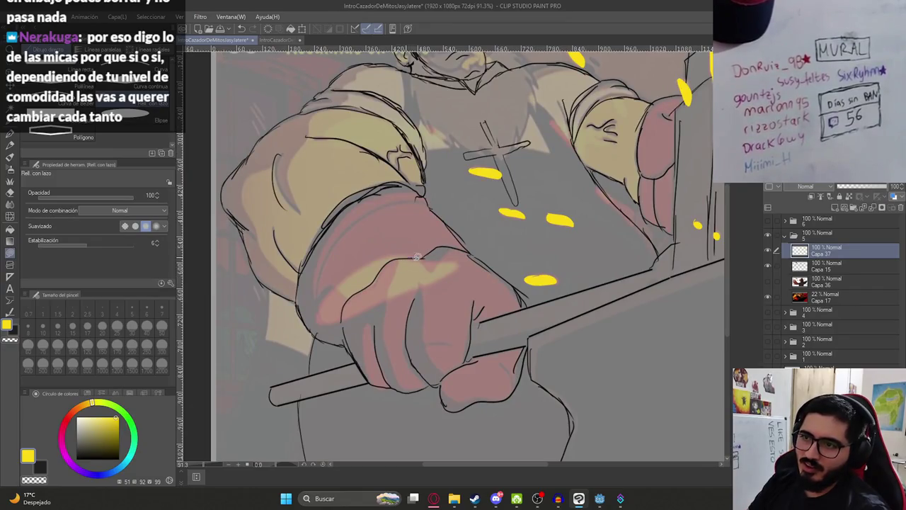
Add yellow streaks on the fist and glove, then fade Capa 37 to 37% opacity.
mouse_move(460, 257)
mouse_down()
mouse_move(420, 259)
mouse_move(405, 249)
mouse_move(361, 258)
mouse_move(444, 280)
mouse_move(298, 202)
mouse_up()
scroll(410, 206, down, 3)
scroll(426, 226, up, 3)
scroll(428, 269, down, 3)
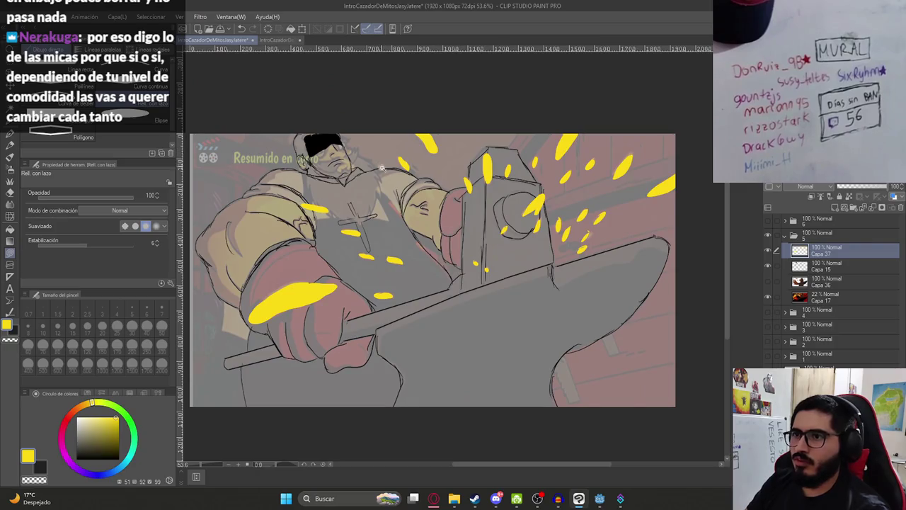
scroll(399, 199, up, 3)
mouse_move(390, 215)
mouse_down()
mouse_move(389, 256)
mouse_move(334, 239)
mouse_up()
scroll(414, 247, down, 3)
scroll(464, 278, up, 2)
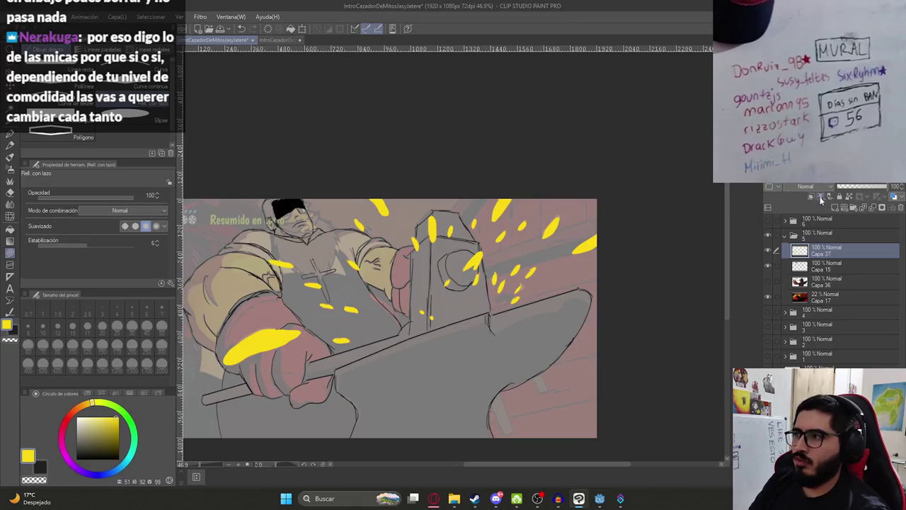
drag(849, 190, 857, 189)
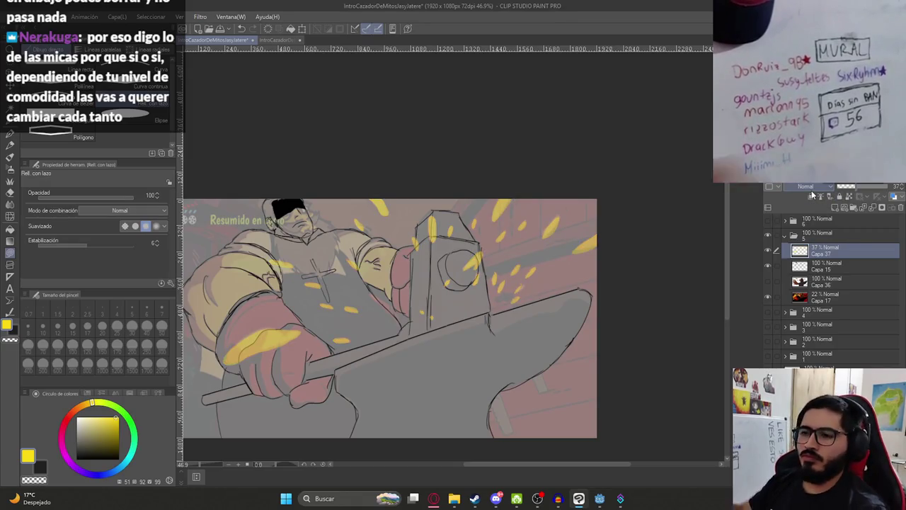
Hide reddish layer Capa 17, show Capa 36, and raise Capa 37's opacity to 79%.
click(828, 300)
click(767, 297)
click(767, 283)
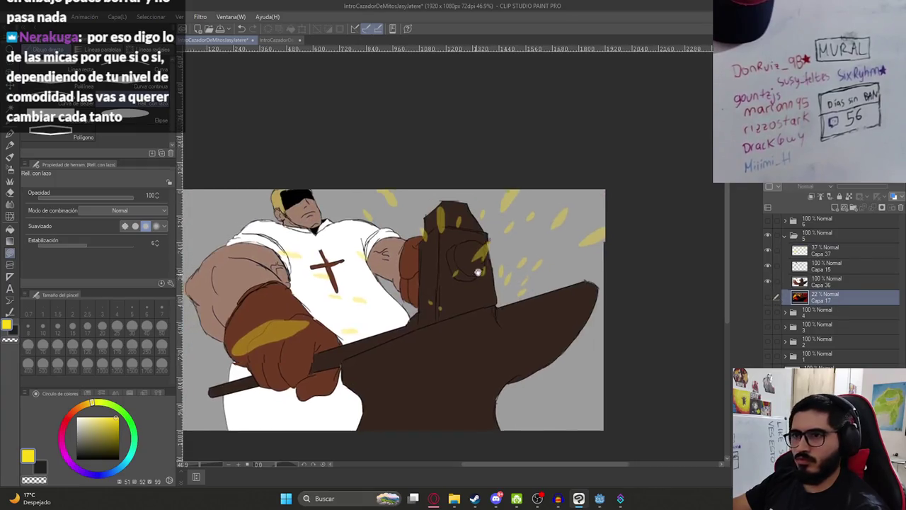
click(824, 252)
mouse_move(864, 189)
mouse_down()
mouse_move(893, 192)
mouse_move(879, 189)
mouse_up()
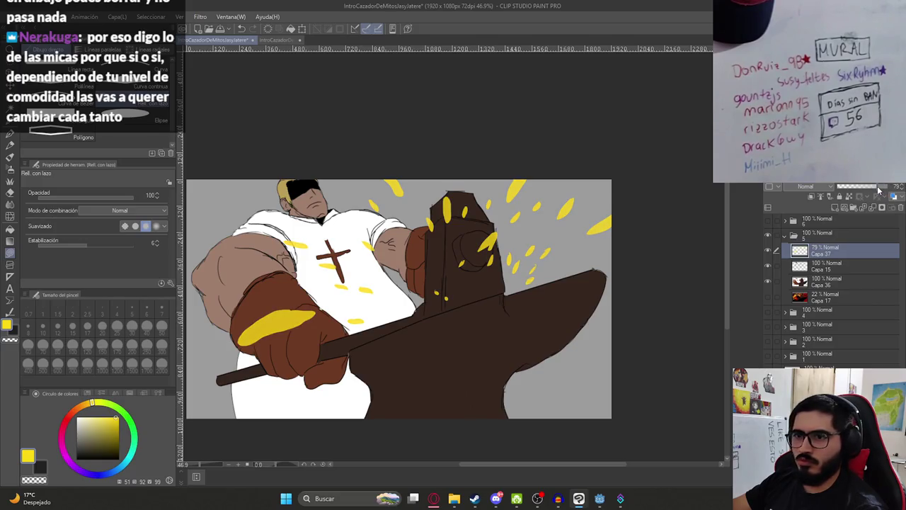
Add an empty layer Capa 38 above the sparks and cycle toward the Gradient tool.
drag(575, 246, 597, 221)
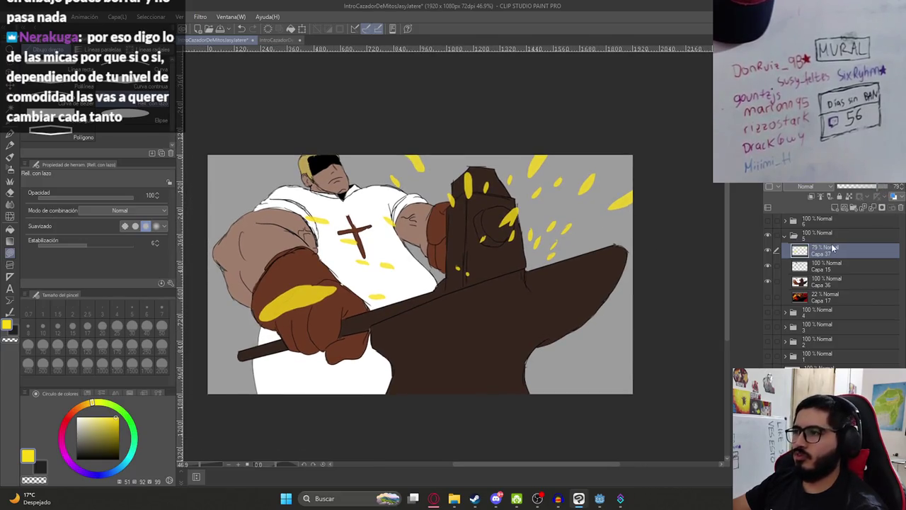
click(833, 208)
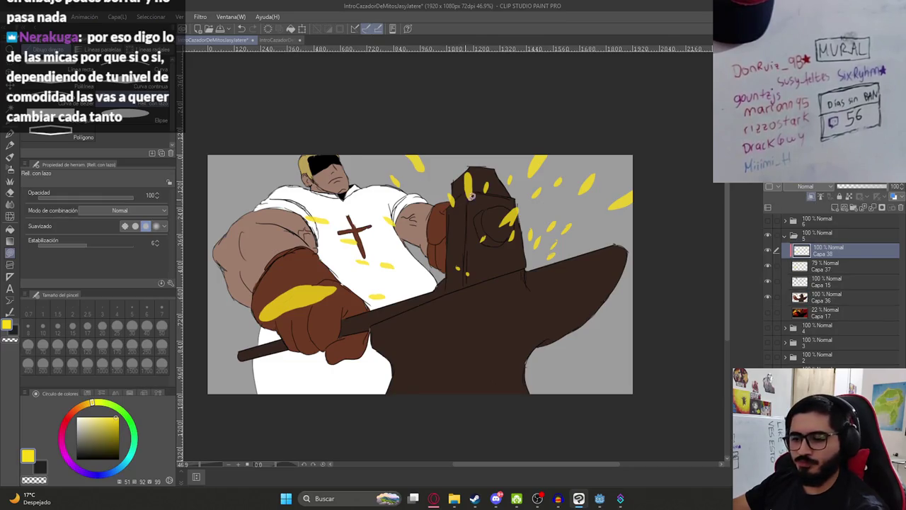
key(u)
key(u)
key(u)
key(u)
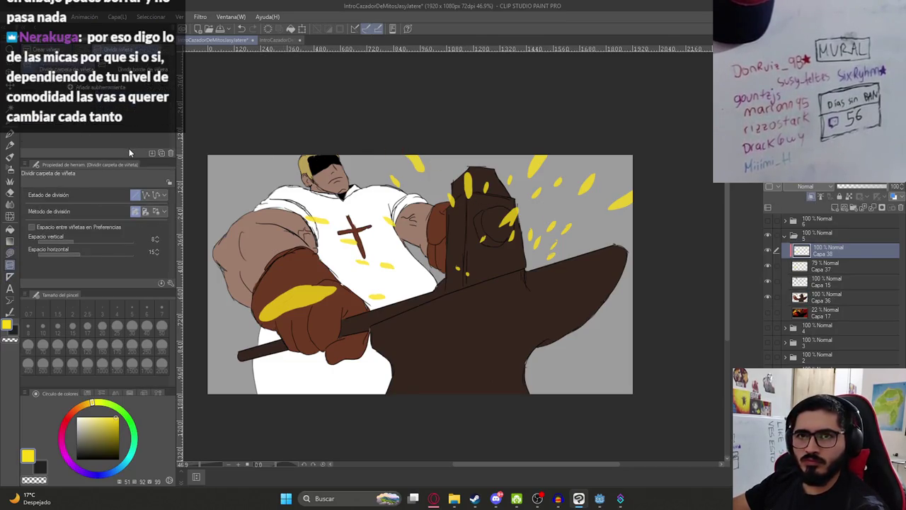
key(u)
key(u)
key(u)
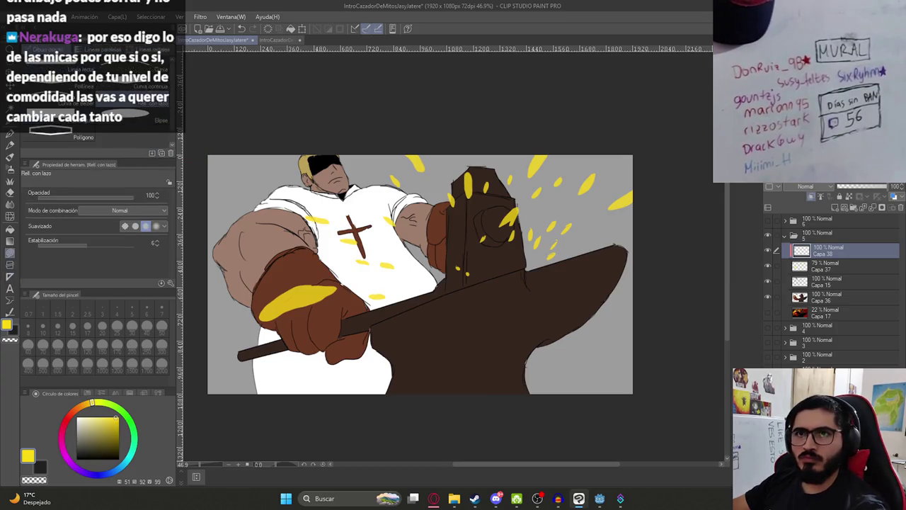
Switch to the Gradient tool and try red-to-yellow gradients over the sparks.
key(u)
key(u)
key(u)
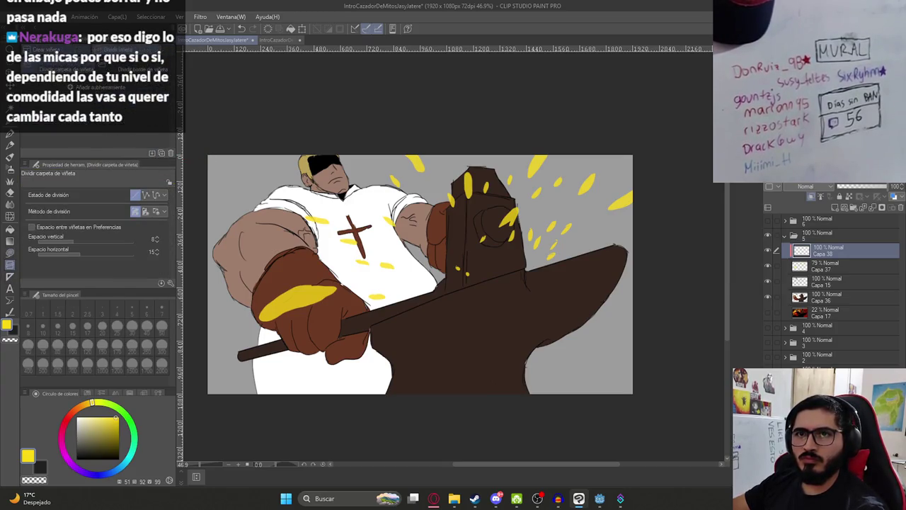
key(g)
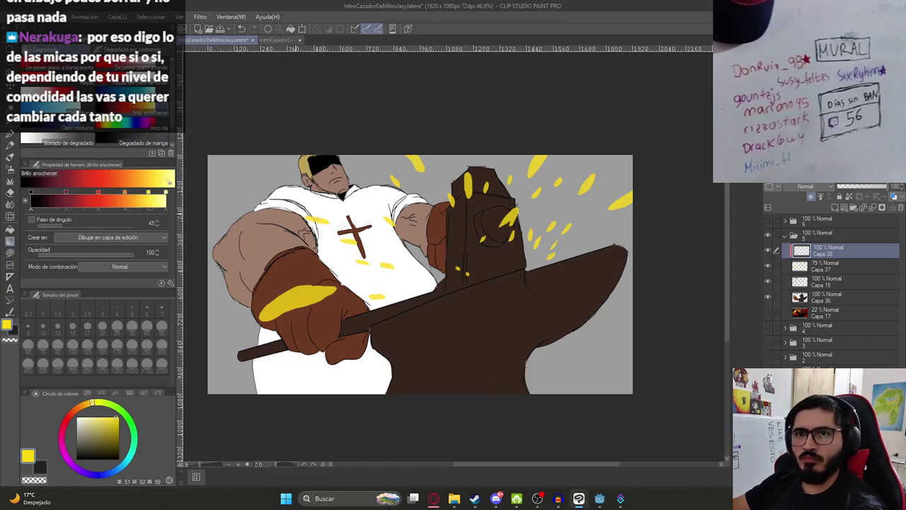
drag(402, 277, 414, 194)
key(ctrl+z)
drag(426, 248, 560, 328)
key(ctrl+z)
drag(518, 371, 481, 211)
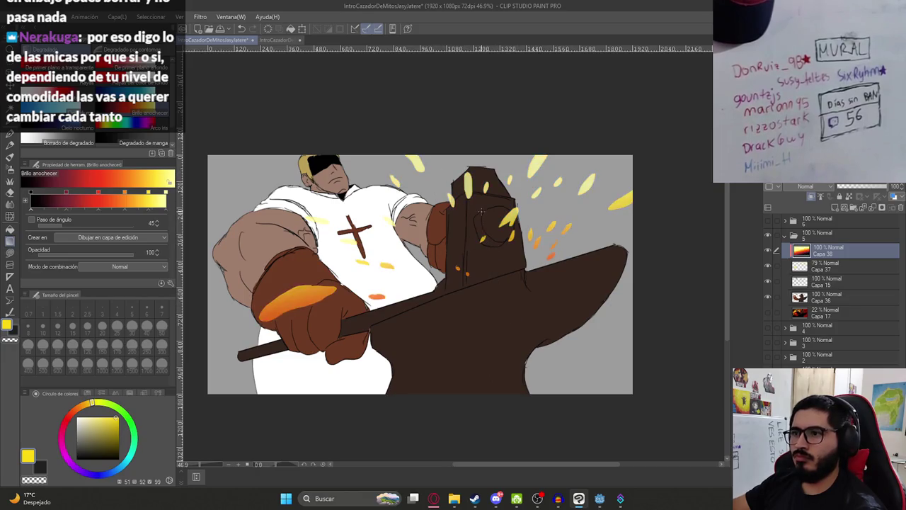
scroll(420, 274, down, 2)
scroll(419, 273, up, 3)
Retry vertical gradients over the glove highlights, settling on orange-to-red.
key(ctrl+z)
drag(433, 375, 429, 311)
key(ctrl+z)
drag(440, 402, 439, 218)
key(ctrl+z)
drag(452, 386, 447, 282)
key(ctrl+z)
drag(449, 382, 444, 303)
key(ctrl+z)
drag(473, 345, 438, 222)
key(ctrl+y)
Zoom out, toggle the gradient, and recentre the picture with the Gradient tool active.
key(ctrl+minus)
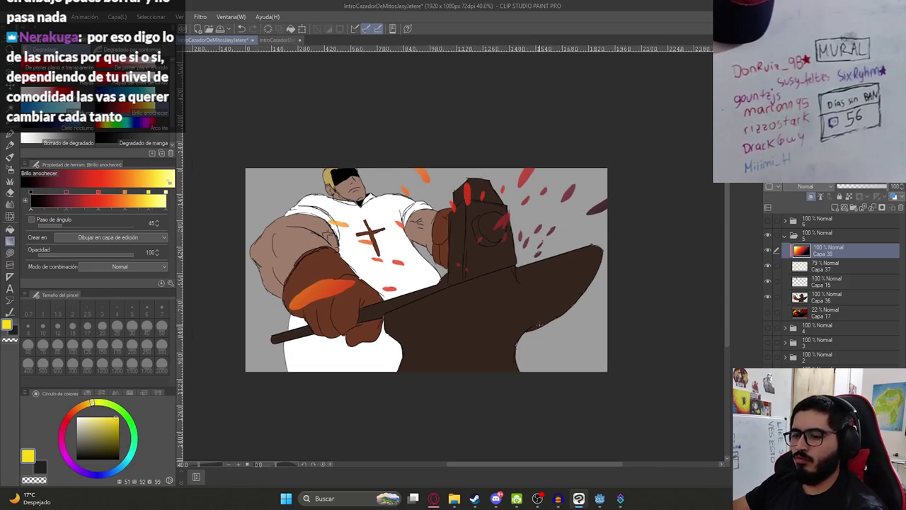
key(k)
key(ctrl+z)
key(ctrl+y)
key(ctrl+z)
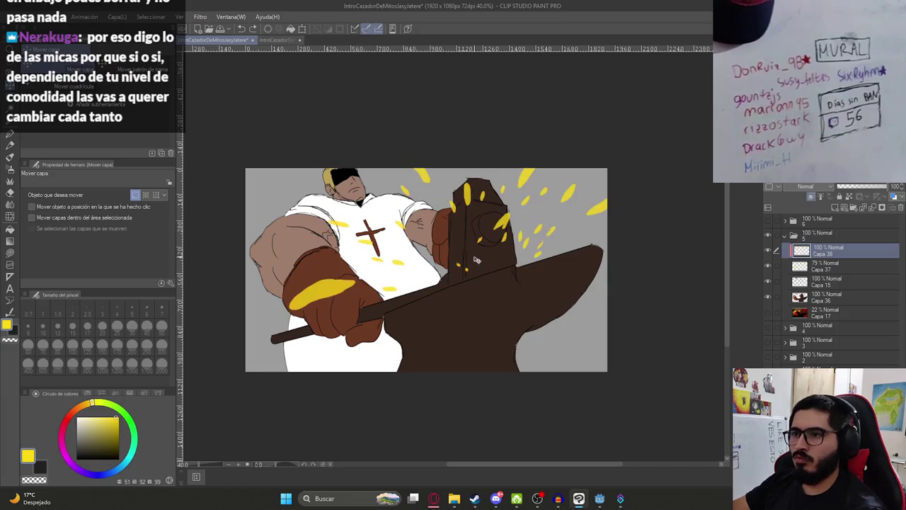
key(u)
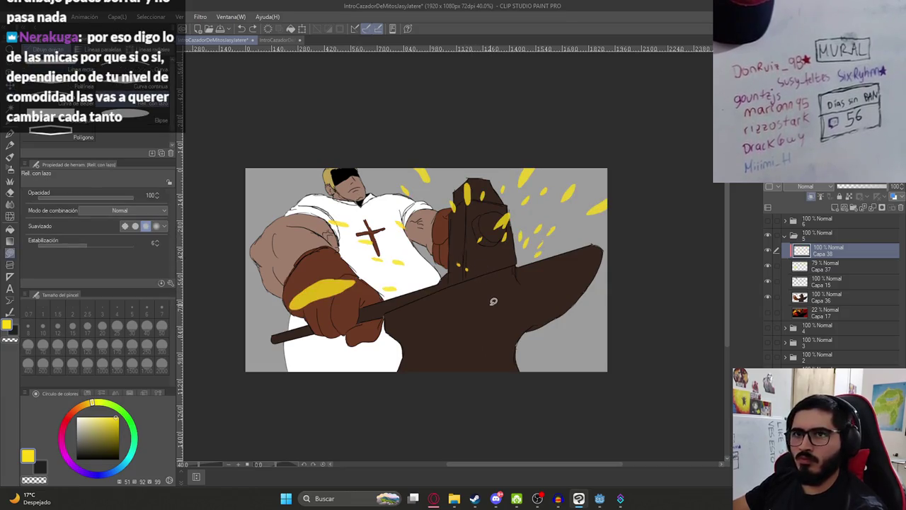
key(o)
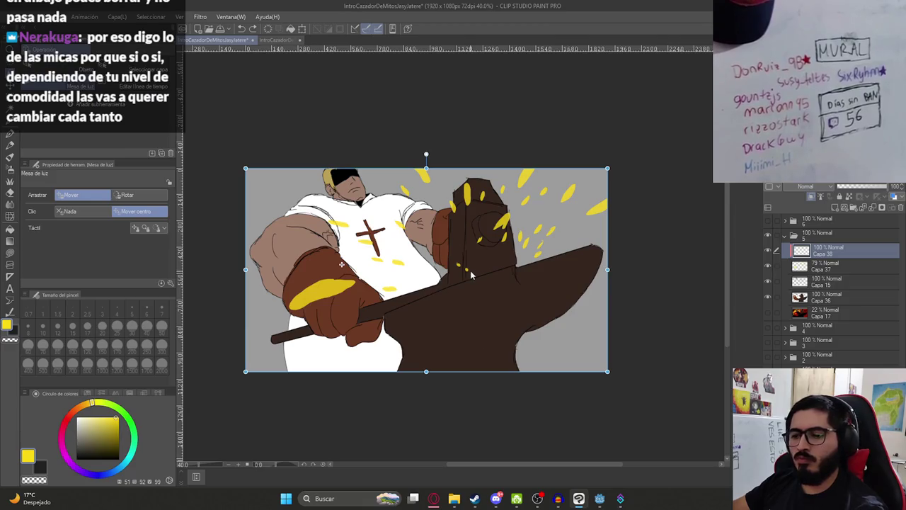
key(g)
mouse_move(497, 293)
mouse_down()
mouse_move(517, 339)
mouse_move(453, 297)
mouse_up()
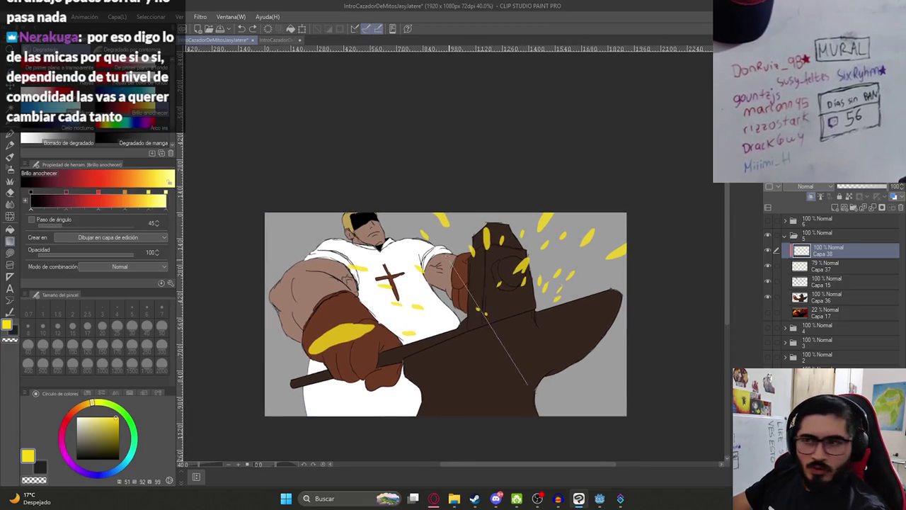
Redraw the red-bottom, yellow-top gradient on Capa 38 until the highlights look right.
key(ctrl+z)
drag(595, 241, 435, 304)
key(ctrl+z)
key(ctrl+y)
key(ctrl+z)
drag(463, 404, 465, 167)
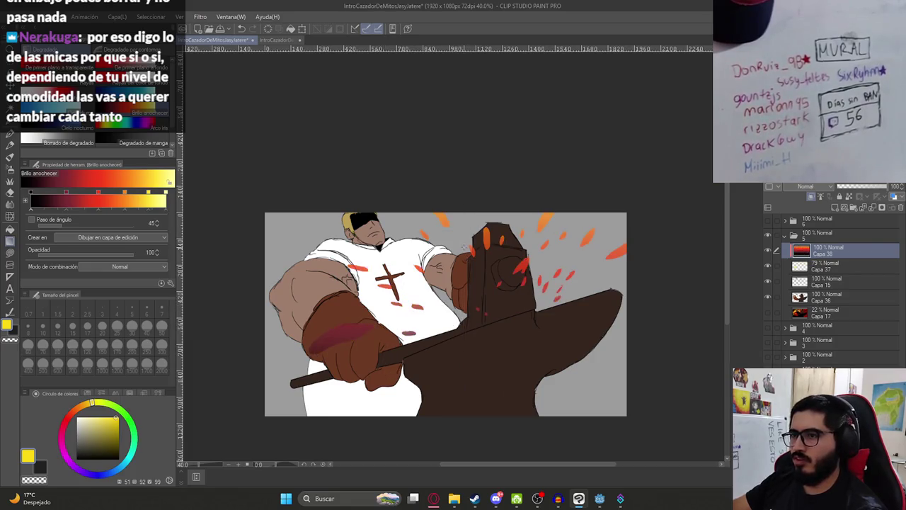
key(ctrl+z)
drag(451, 407, 451, 263)
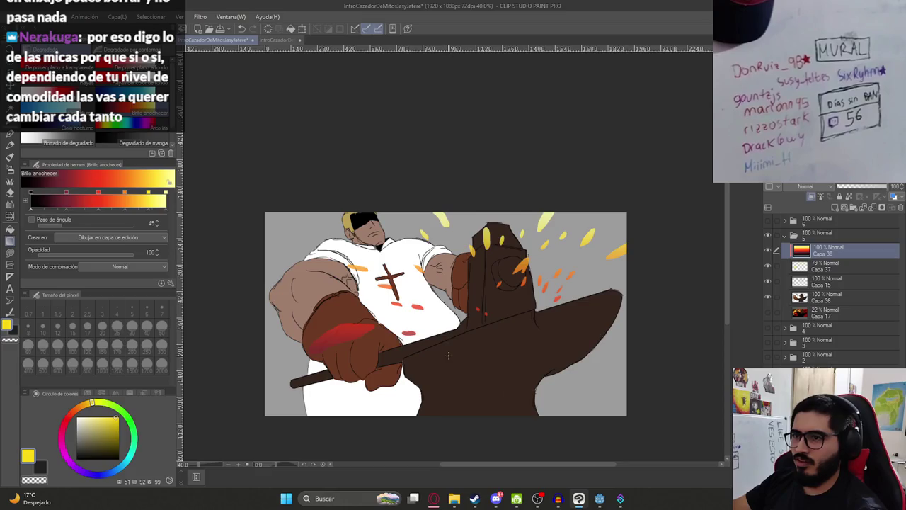
key(ctrl+z)
key(ctrl+y)
key(ctrl+z)
drag(331, 448, 518, 153)
key(ctrl+z)
drag(482, 443, 454, 126)
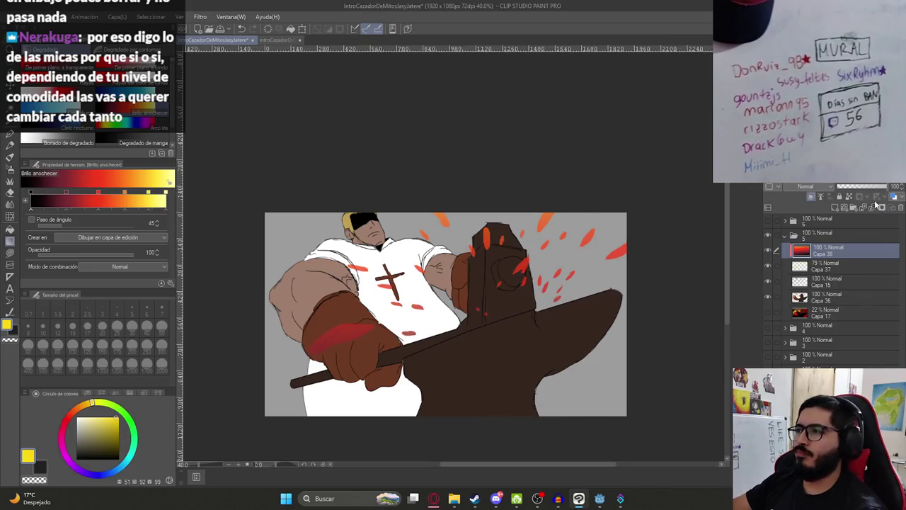
Lower Capa 38's opacity to 54%.
click(874, 187)
mouse_move(873, 187)
mouse_down()
mouse_move(853, 193)
mouse_move(894, 192)
mouse_move(877, 193)
mouse_up()
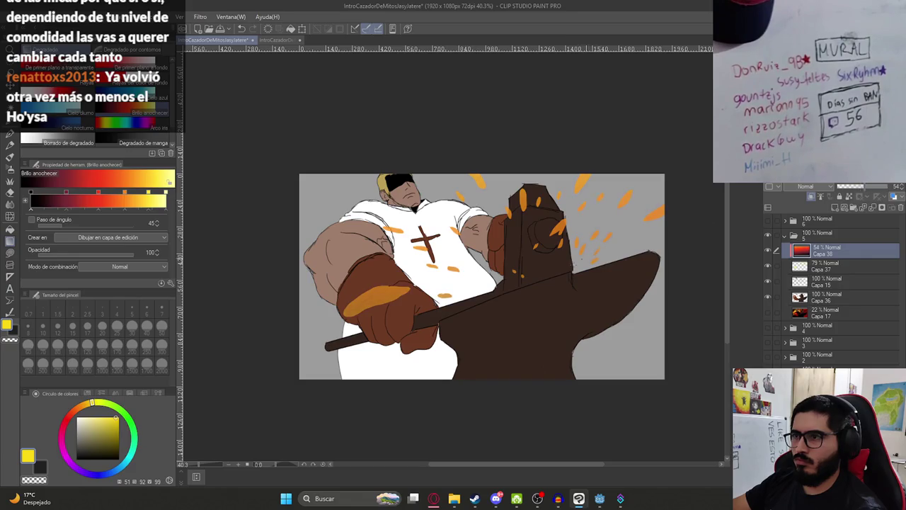
scroll(546, 269, up, 3)
scroll(588, 291, down, 2)
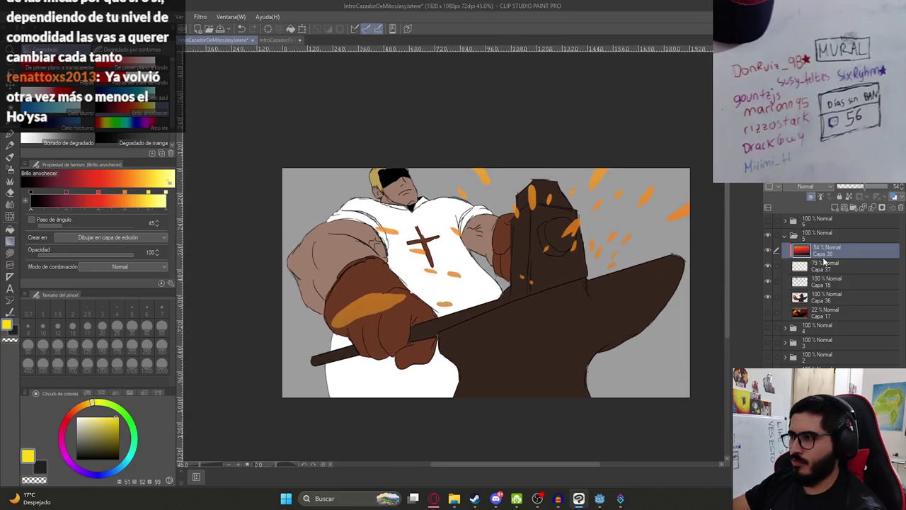
Group Capa 38 and Capa 37 into folder Carpeta 10, collapse and hide it.
click(853, 208)
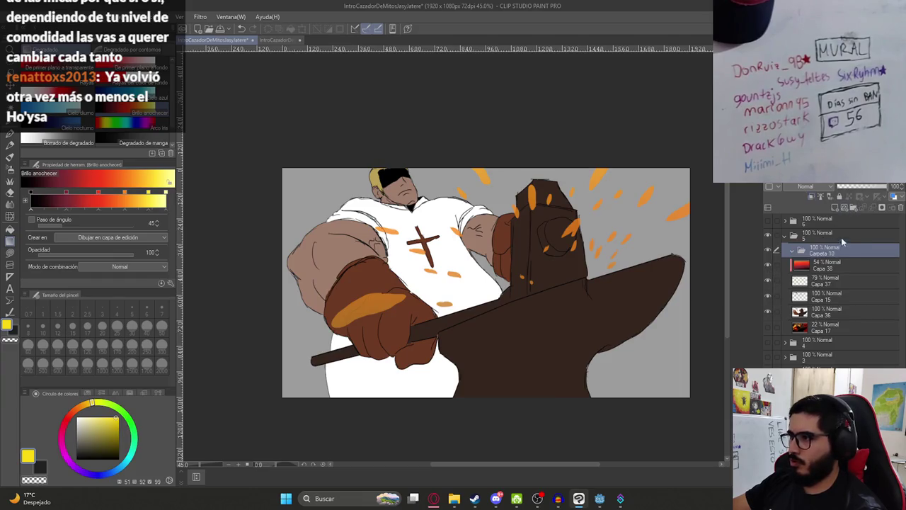
click(825, 265)
ctrl+click(824, 280)
drag(825, 281, 831, 251)
click(831, 251)
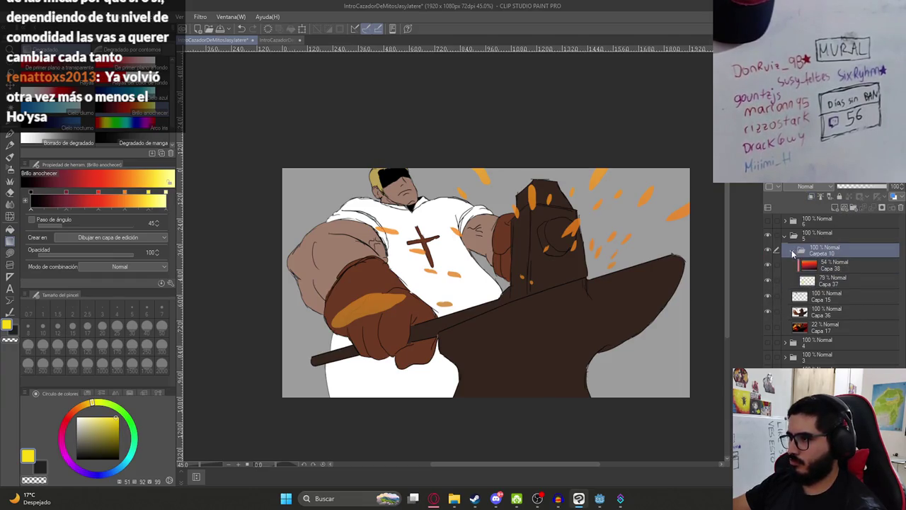
click(792, 251)
click(769, 251)
click(768, 265)
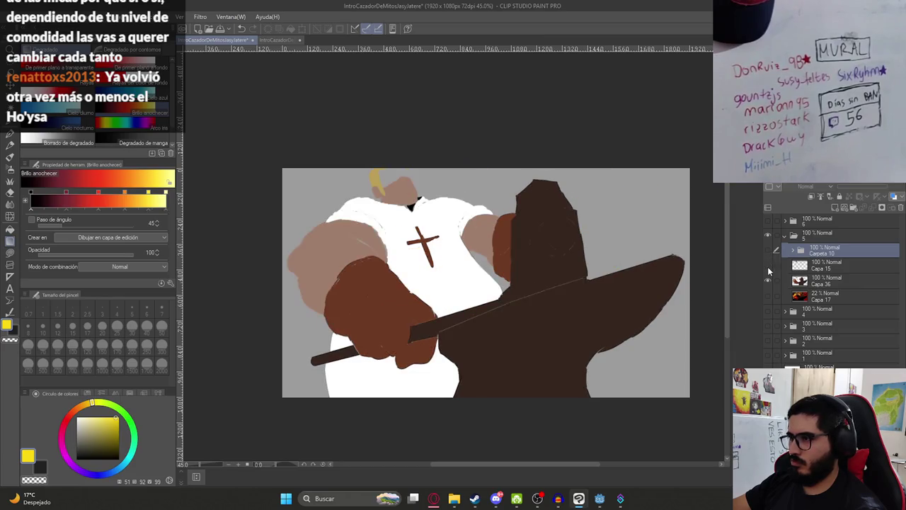
Group Capa 15 and Capa 36 into a new folder, Carpeta 11, and collapse it.
click(768, 266)
click(821, 265)
click(854, 206)
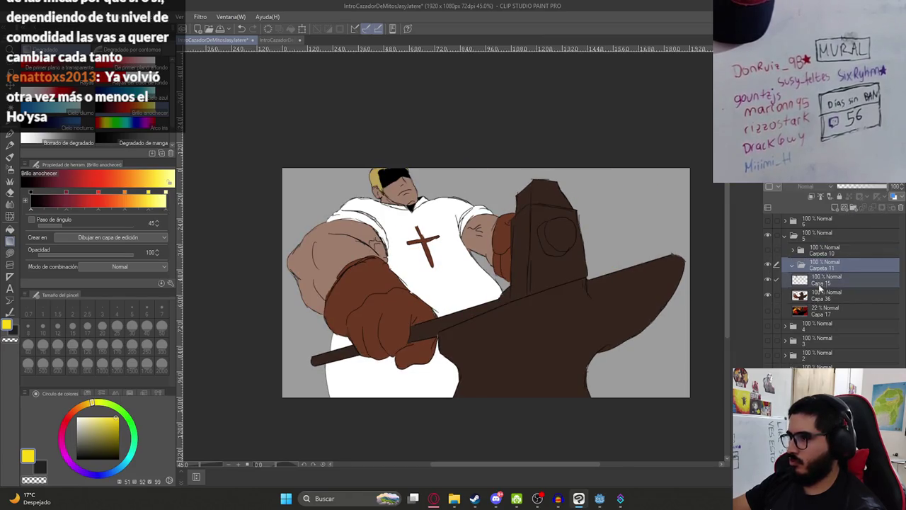
drag(819, 283, 810, 267)
click(792, 266)
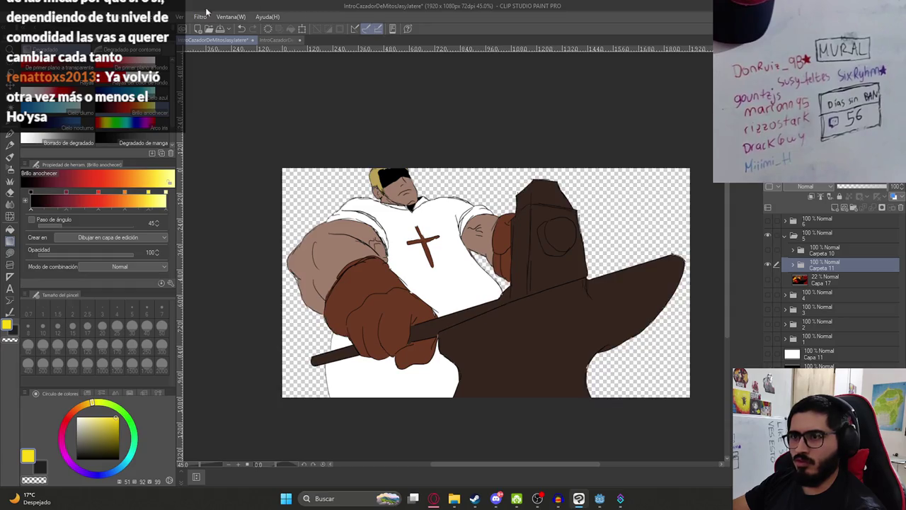
Export the spark-free picture as Ilustracion7.png in the ending folder, then show the sparks again.
click(42, 16)
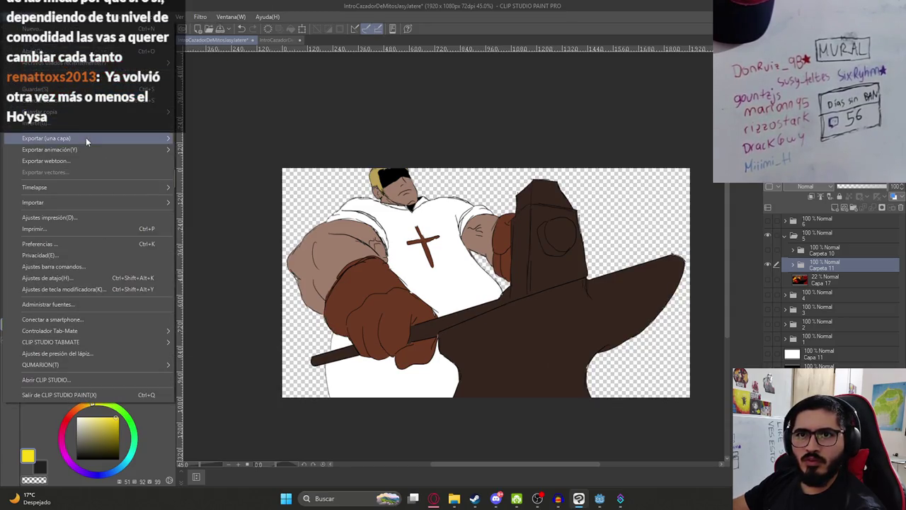
mouse_move(100, 138)
click(258, 162)
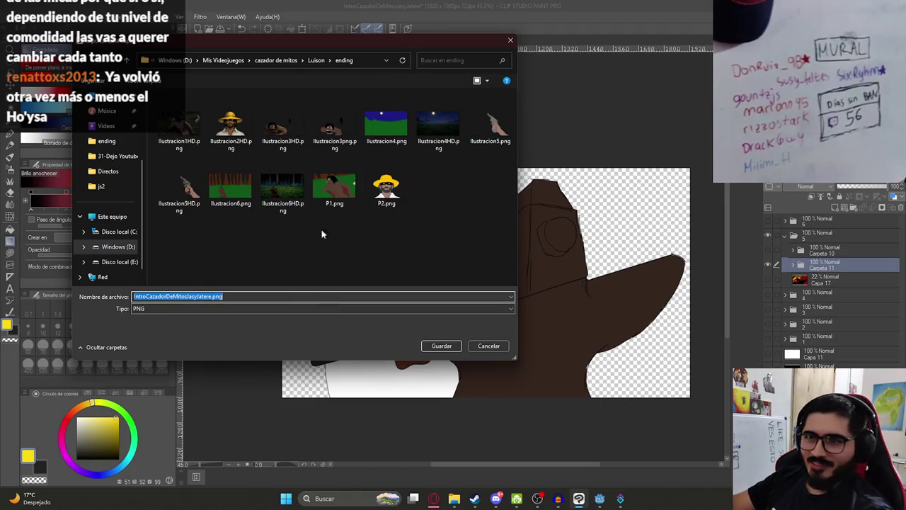
text(I)
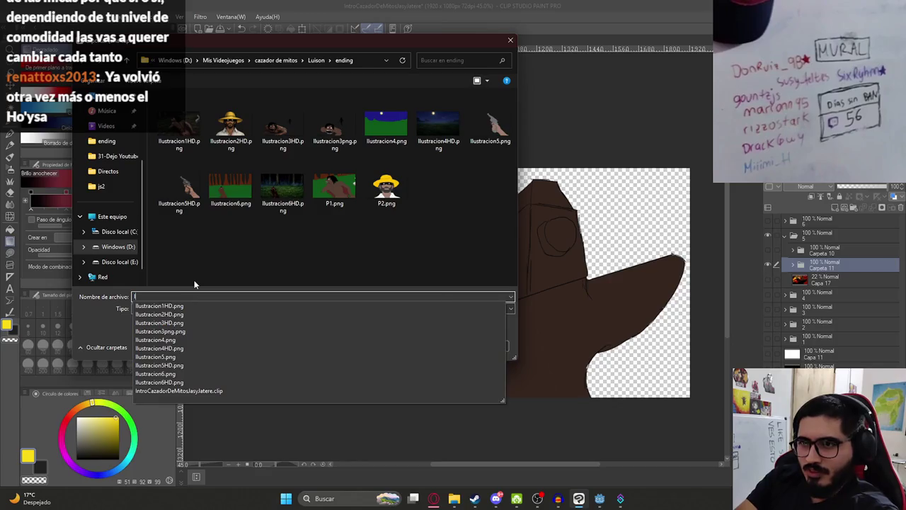
text(lustracion)
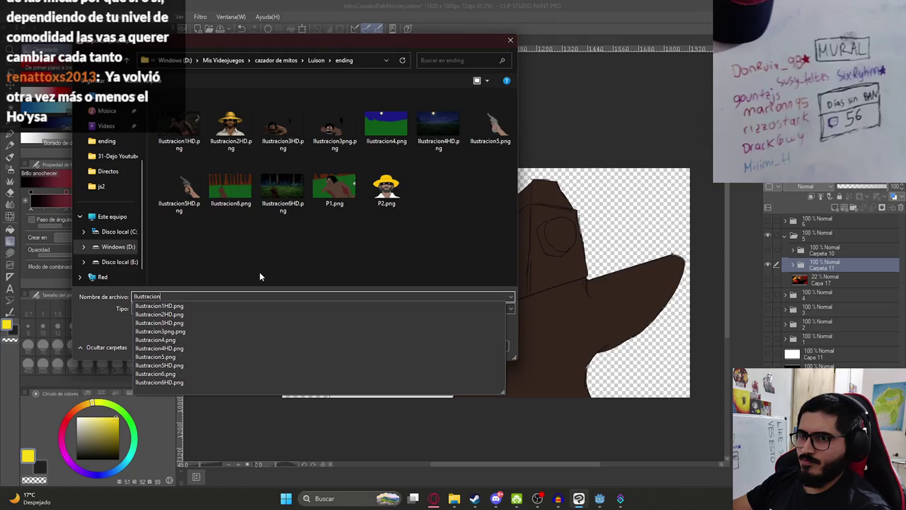
click(282, 190)
click(234, 198)
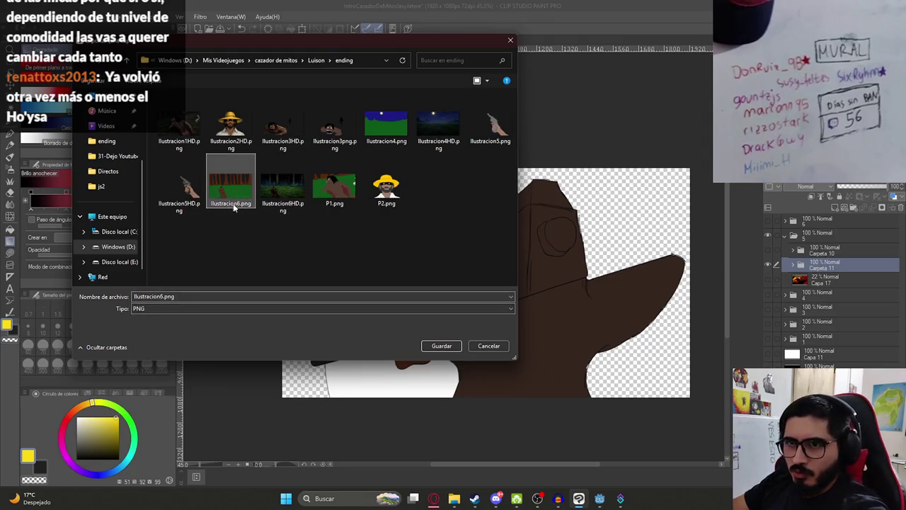
click(165, 297)
key(BackSpace)
text(7)
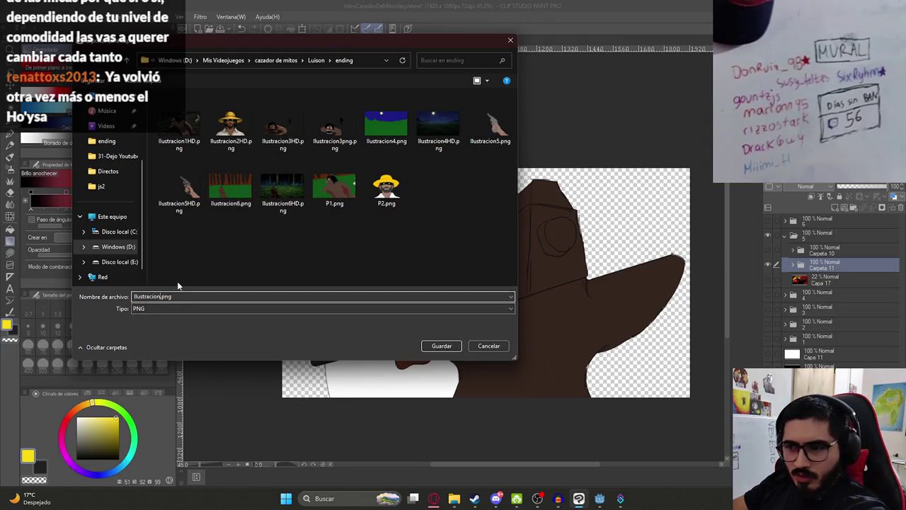
key(Return)
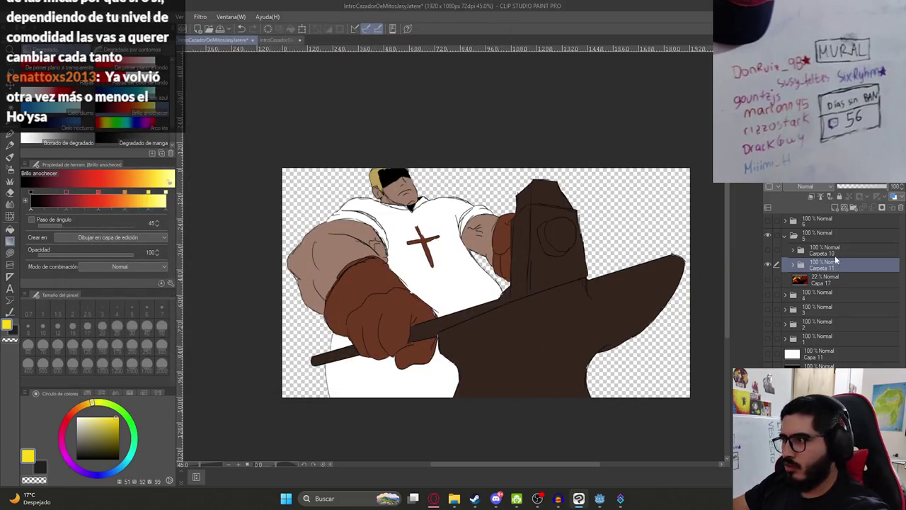
click(767, 262)
Export the spark-lit artwork as Ilustracion8.png, then bring up the ending folder in File Explorer.
click(768, 264)
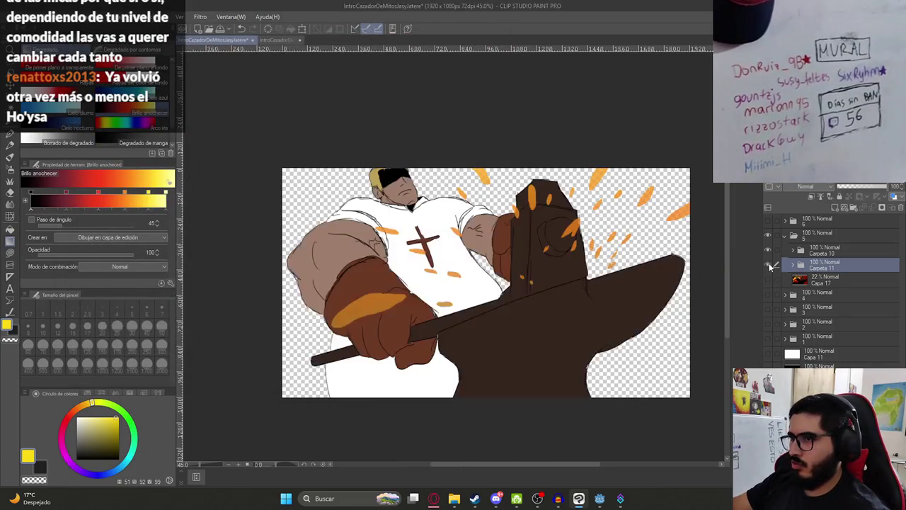
click(25, 16)
mouse_move(142, 136)
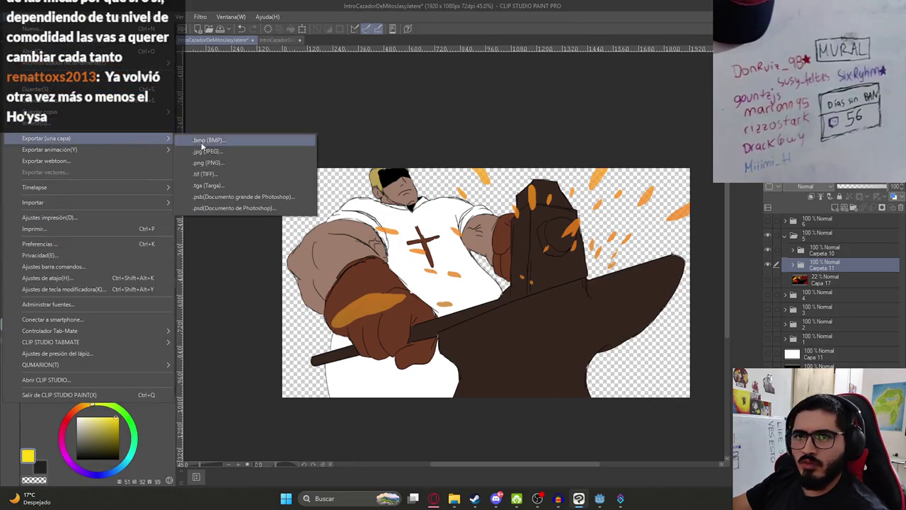
click(210, 166)
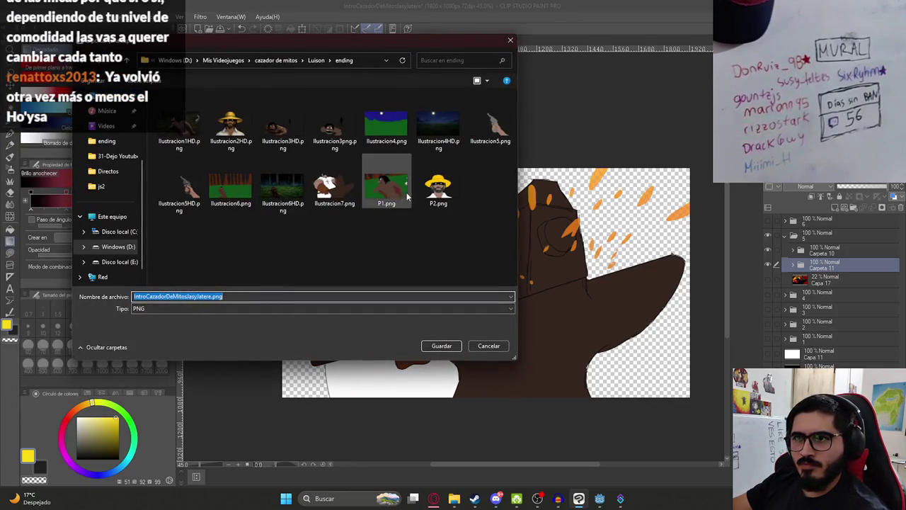
click(334, 185)
click(161, 296)
click(203, 297)
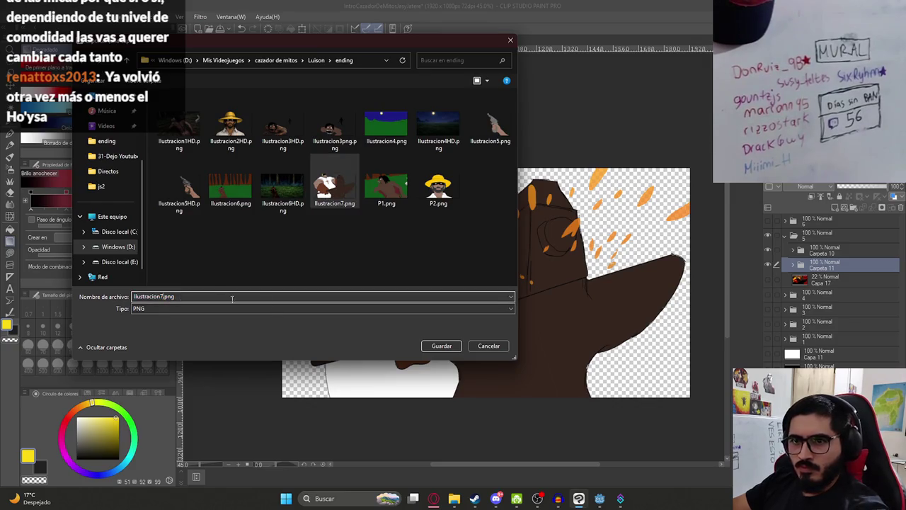
key(BackSpace)
text(8)
key(Return)
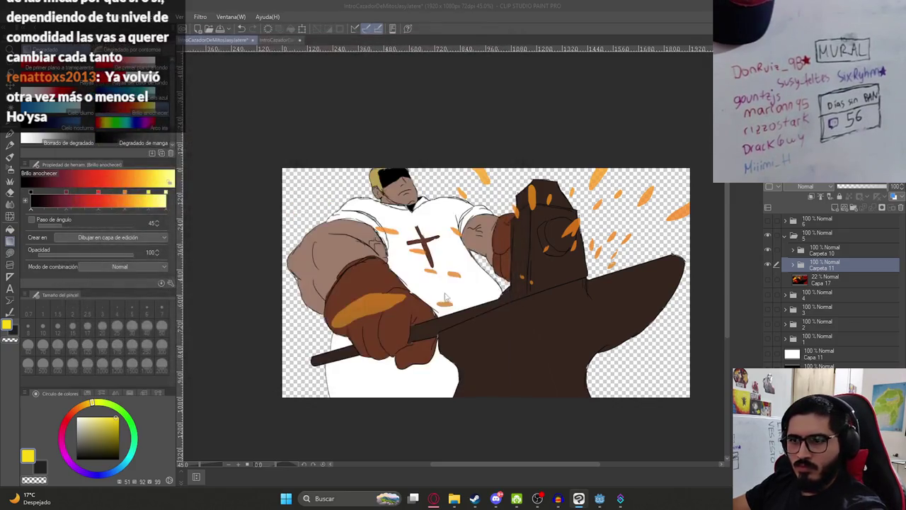
click(449, 499)
click(388, 271)
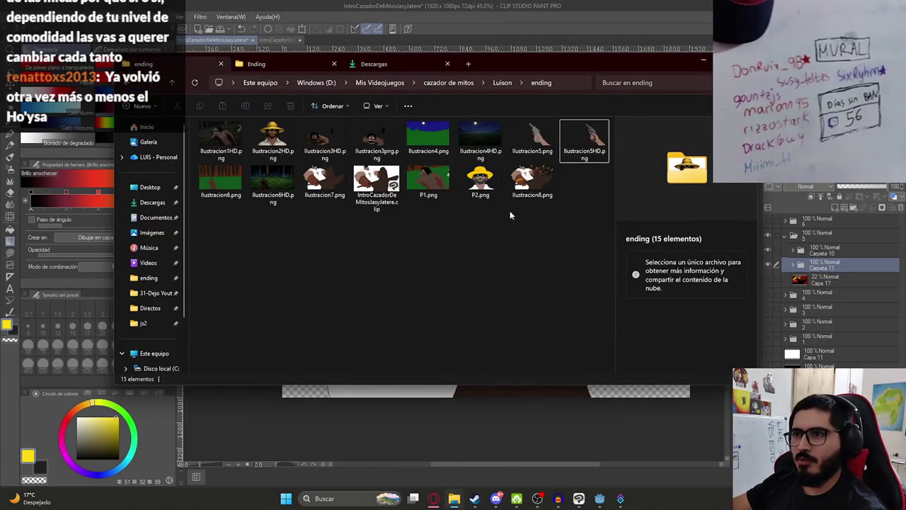
Select Ilustracion8.png and Ilustracion7.png in the ending folder, then switch to the ChatGPT tab.
click(532, 182)
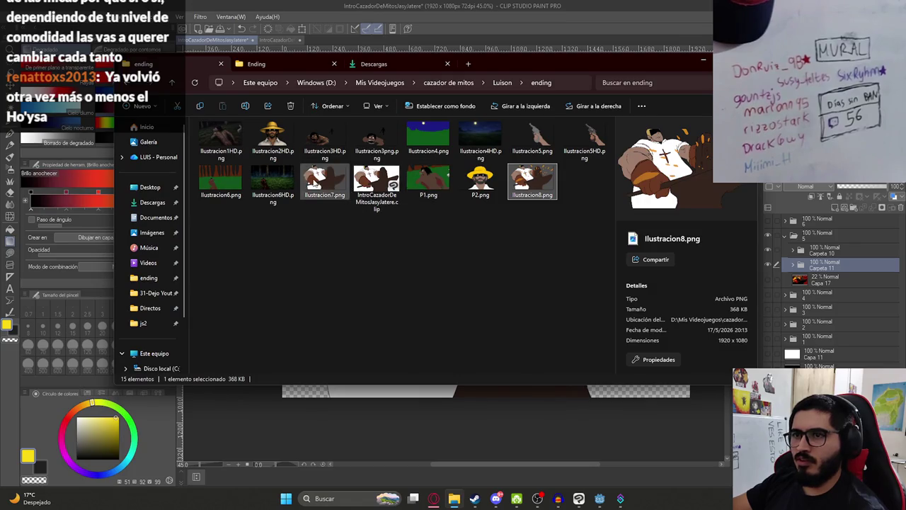
ctrl+click(312, 182)
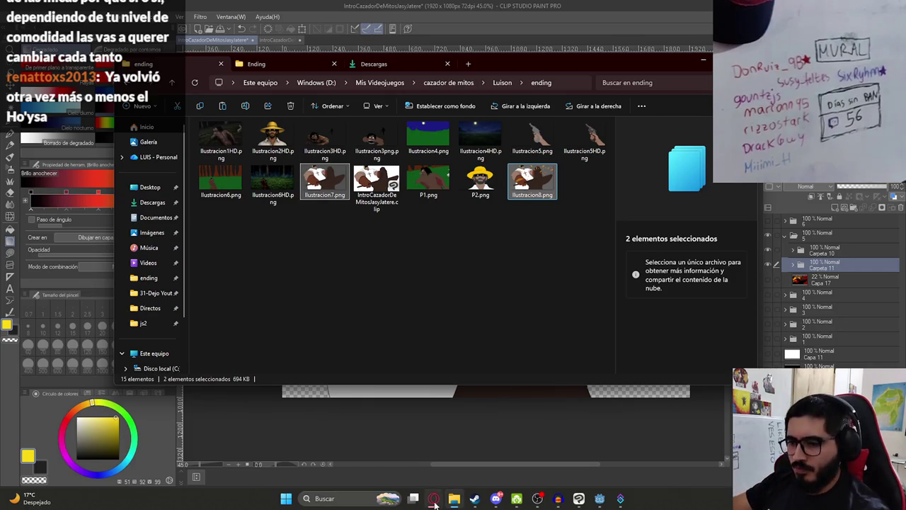
key(alt+Tab)
click(351, 11)
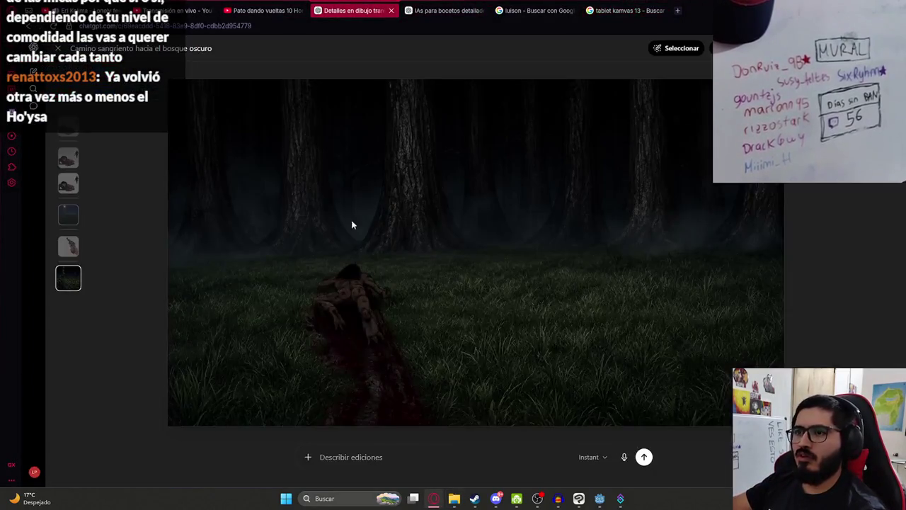
Paste both blacksmith sketches and send a Spanish prompt: more detail, neutral lighting first, spark shading second.
click(58, 49)
key(ctrl+v)
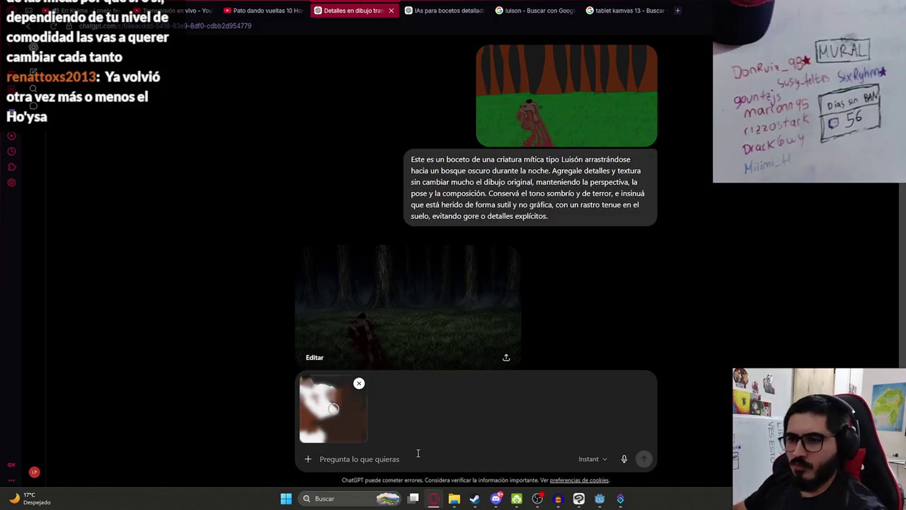
text(Estos so)
text(n bocetos)
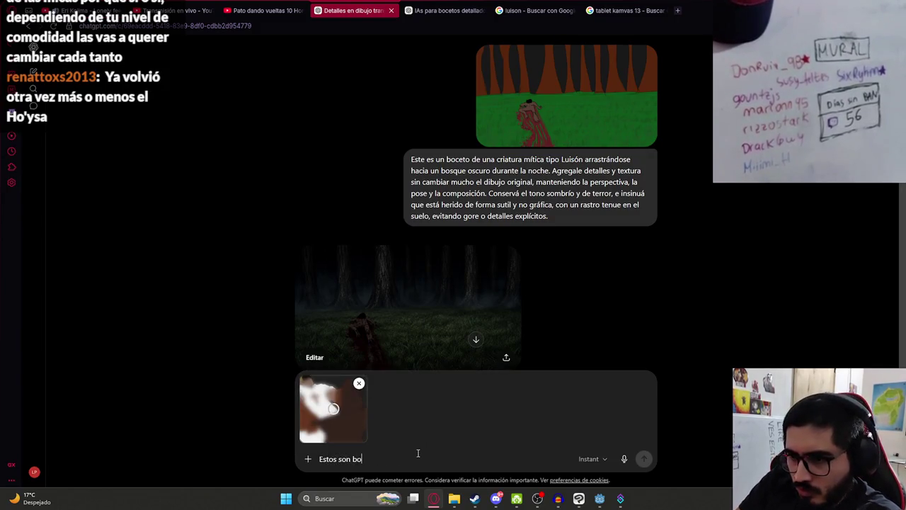
click(454, 498)
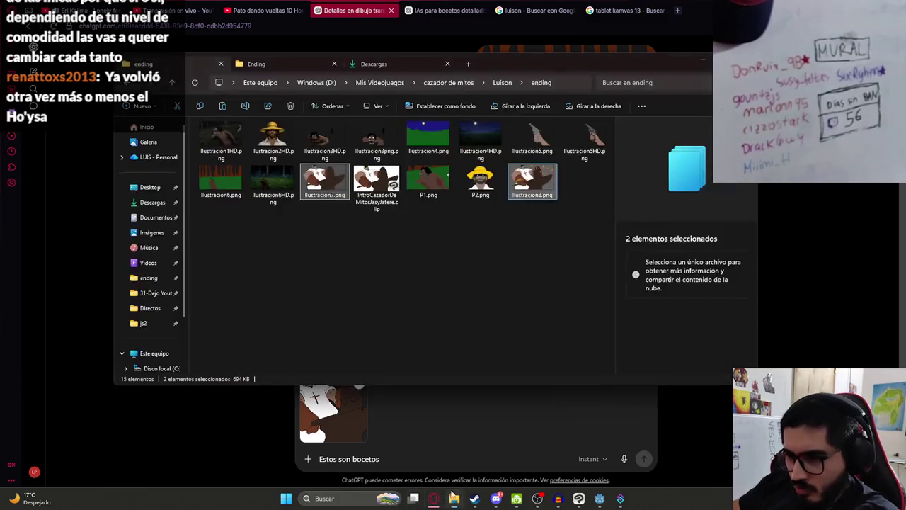
click(536, 197)
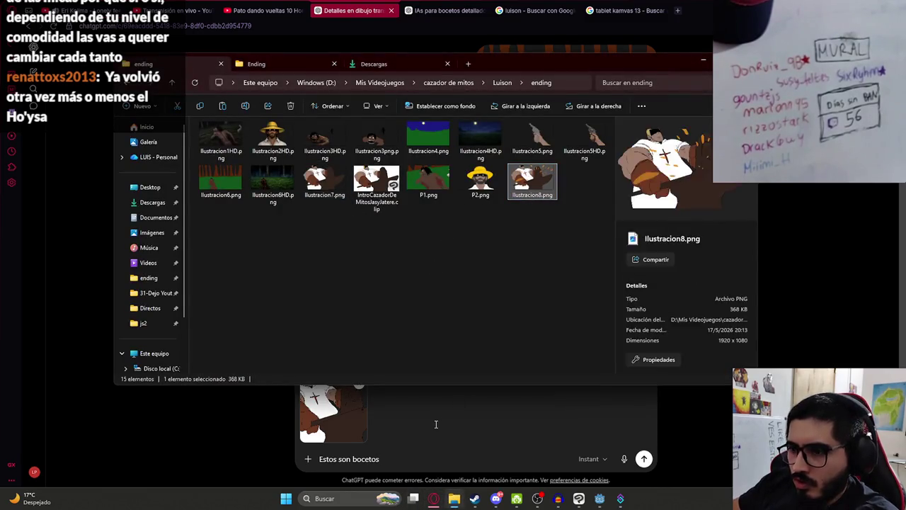
click(419, 438)
key(ctrl+v)
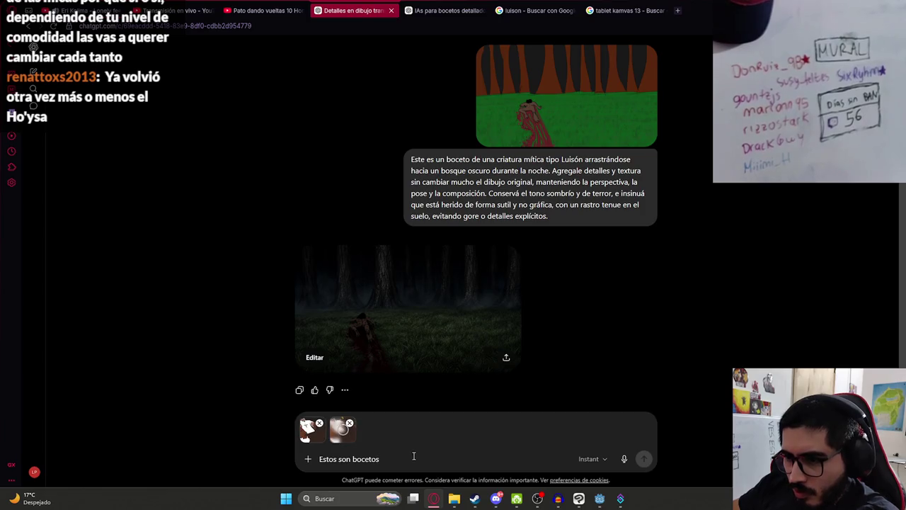
text( de un herrero m)
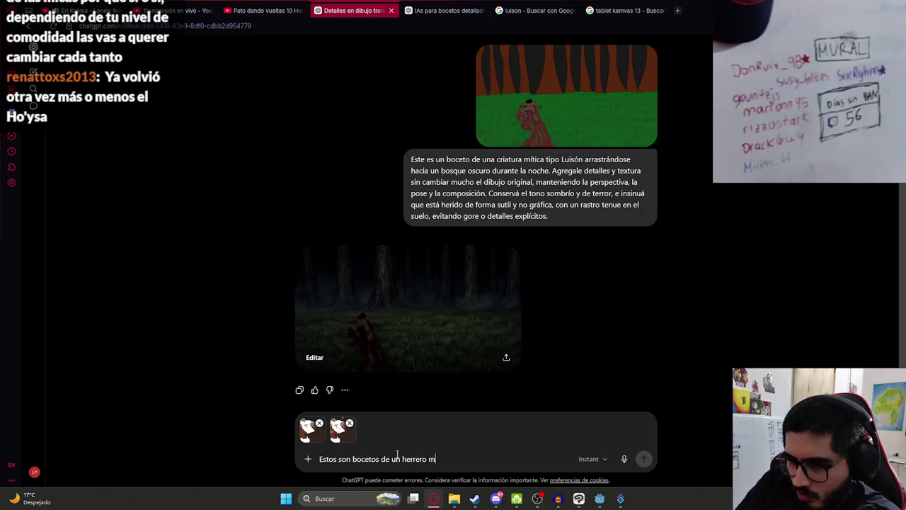
text(artillando alg)
text(o, agregal)
text(e detalles y)
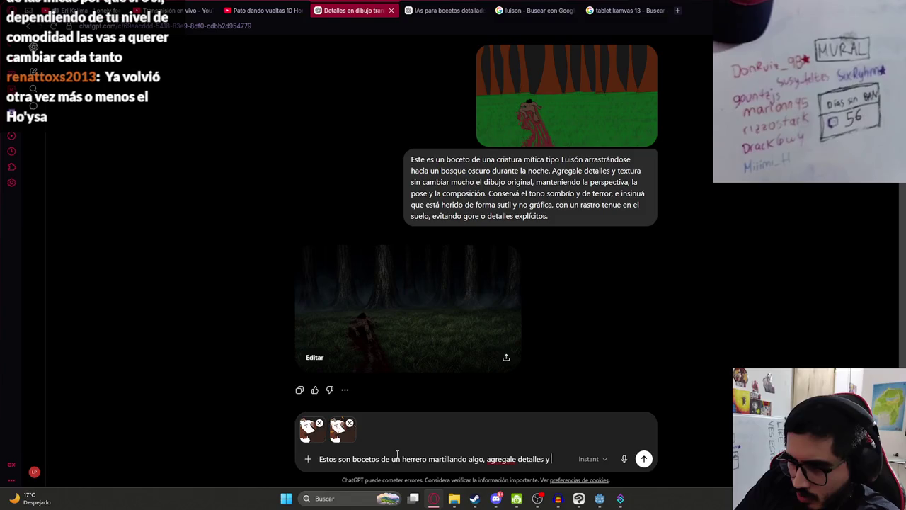
text( sin cambiar mu)
text(cho )
text(dibujo or)
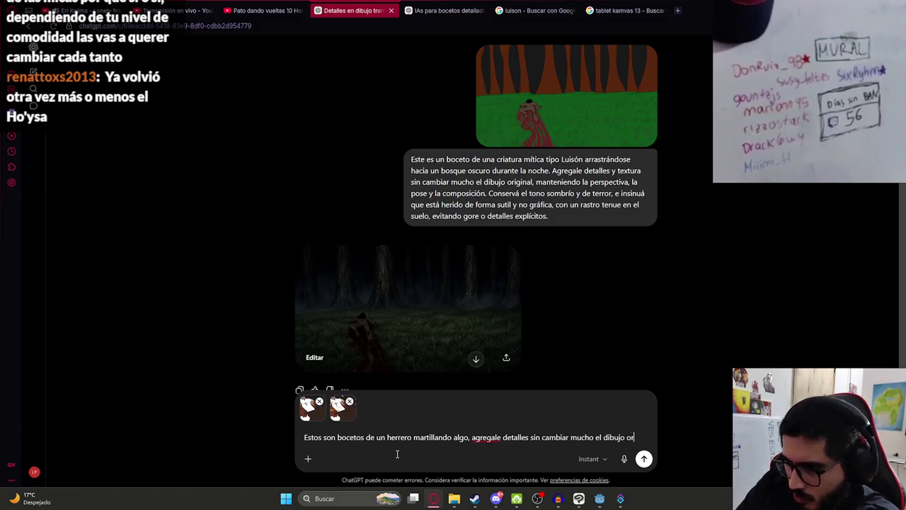
text(iginal, ade)
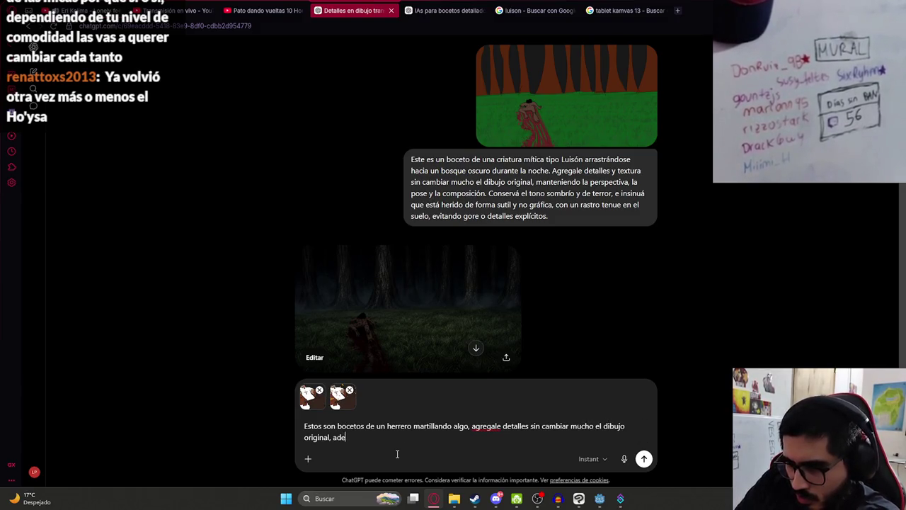
text(mas,primer)
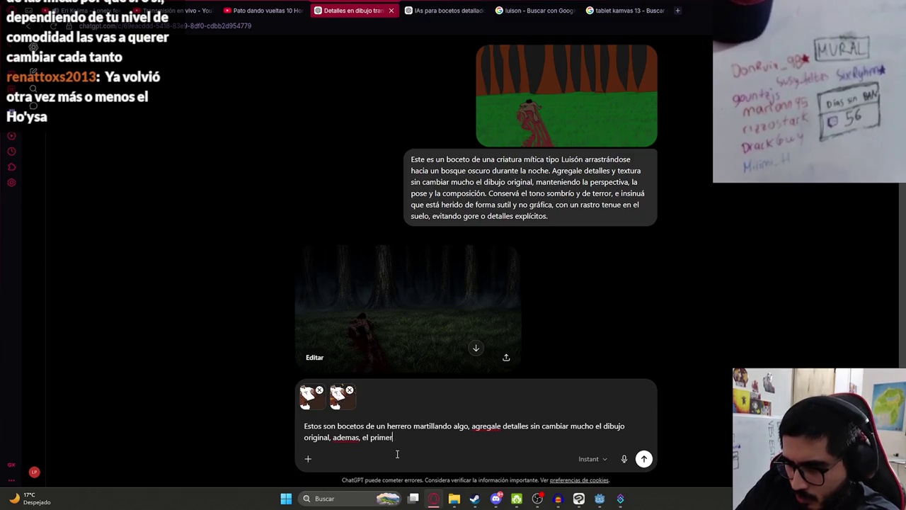
text(o debe tener u)
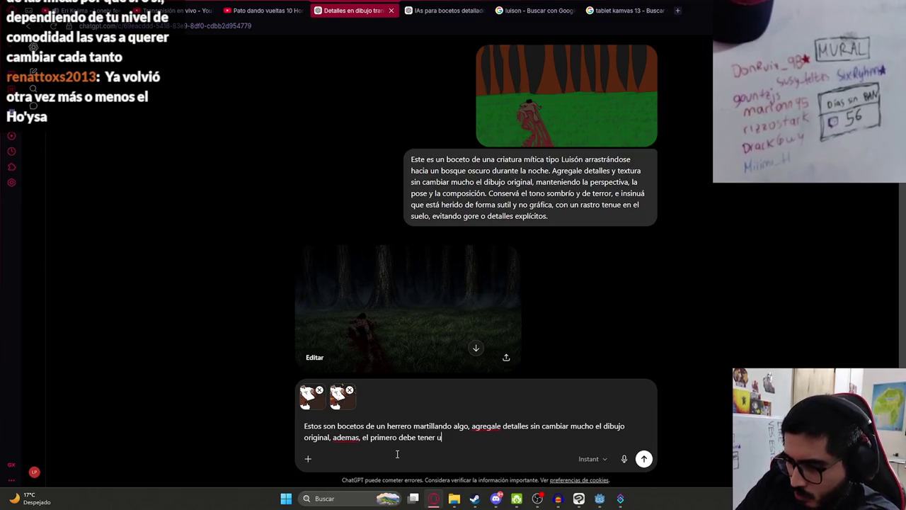
text(na iluminaci)
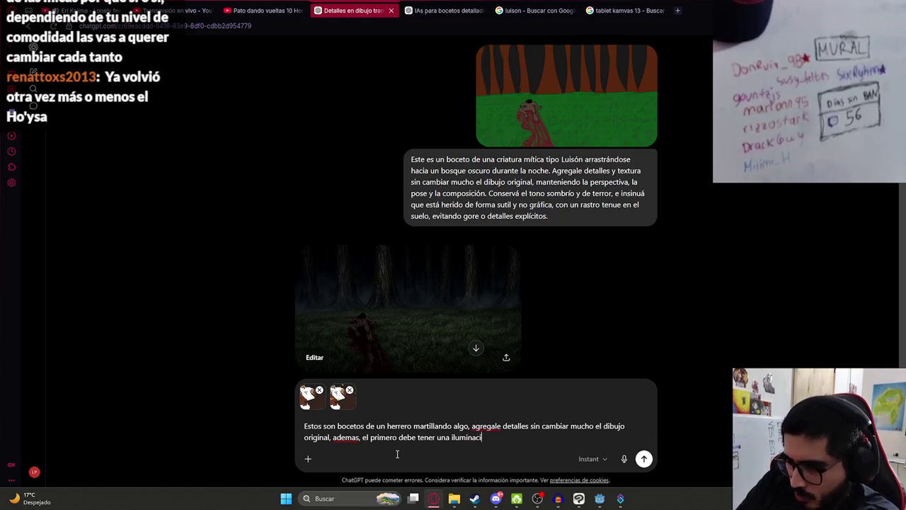
text(on neutra y lka )
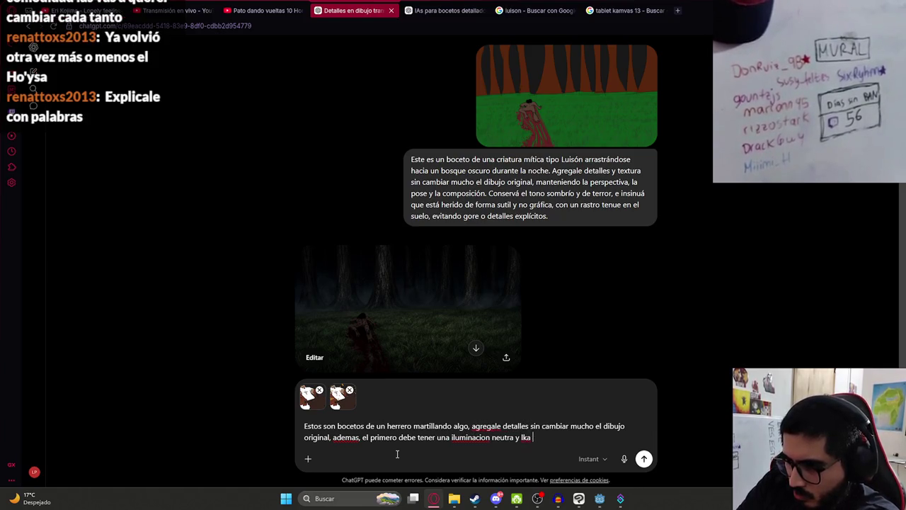
text( segunda u)
text(br)
text(mbre)
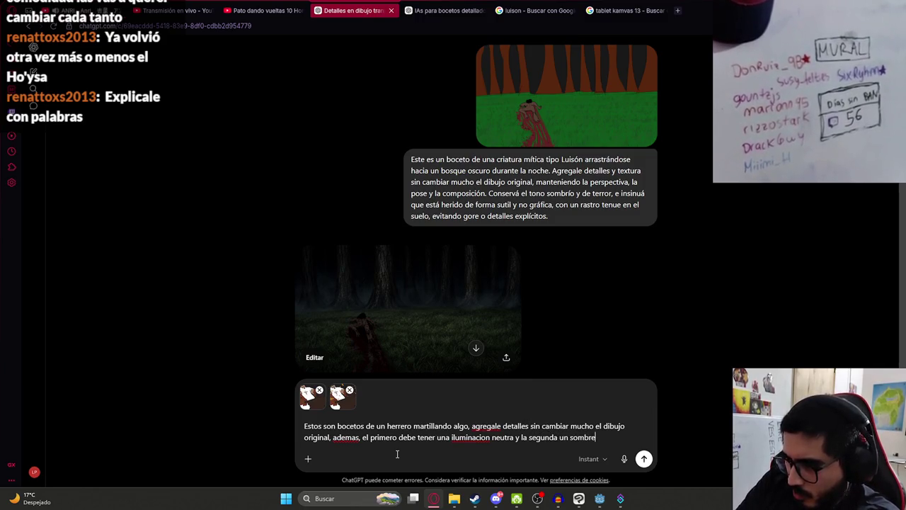
text(ado por las c)
text(hispas)
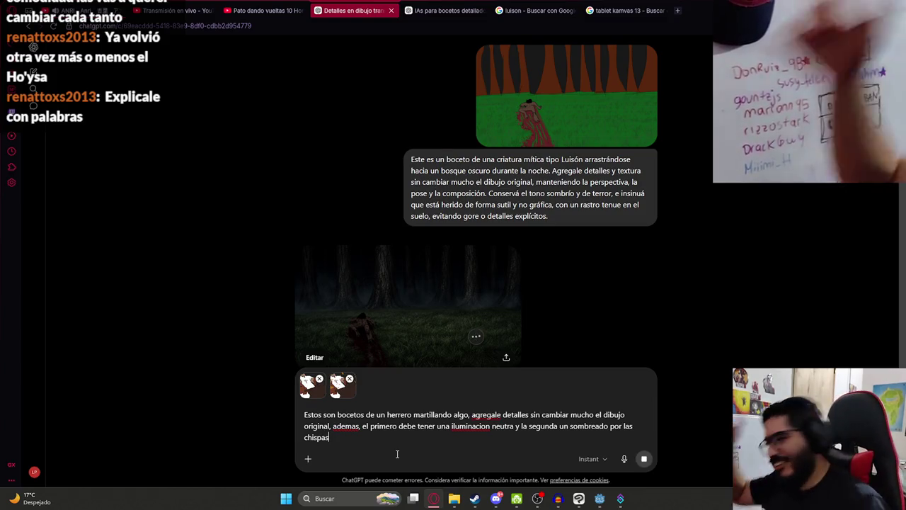
key(Return)
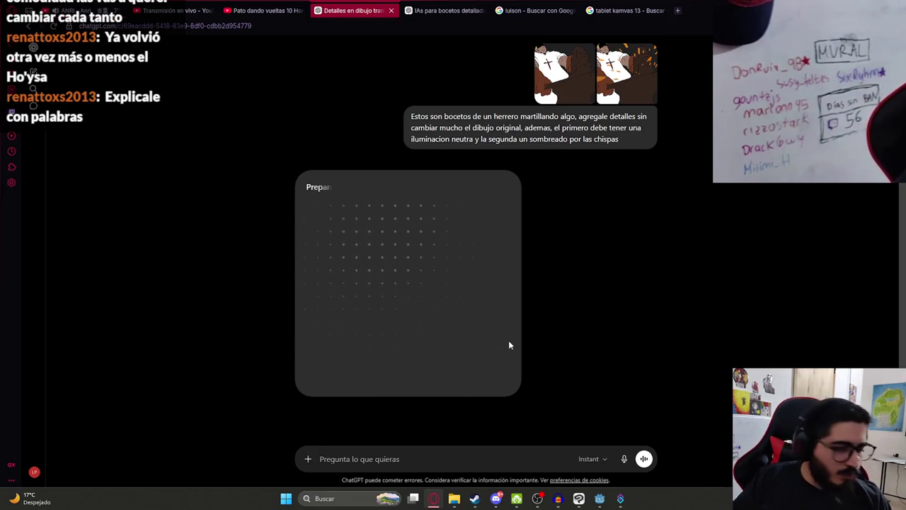
Review the two generated blacksmith renders, briefly comparing them with the original sketch in Clip Studio Paint.
scroll(532, 297, up, 2)
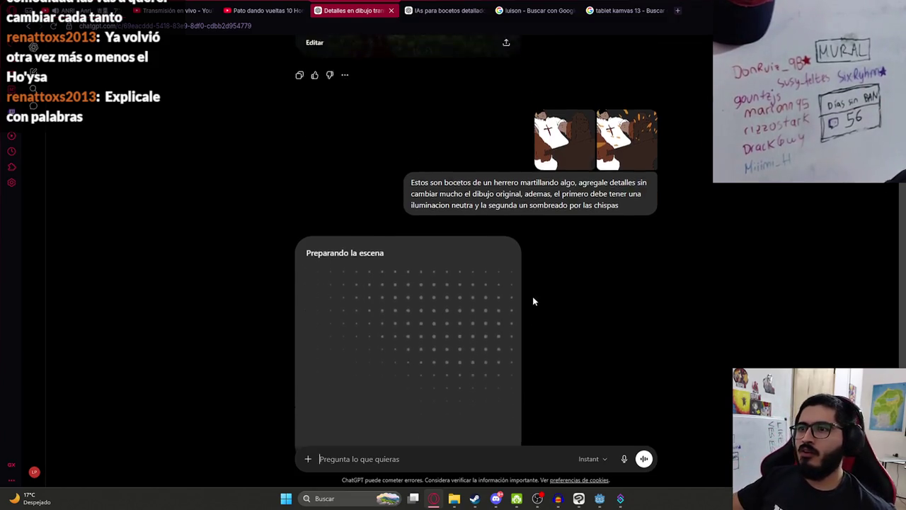
scroll(526, 244, down, 2)
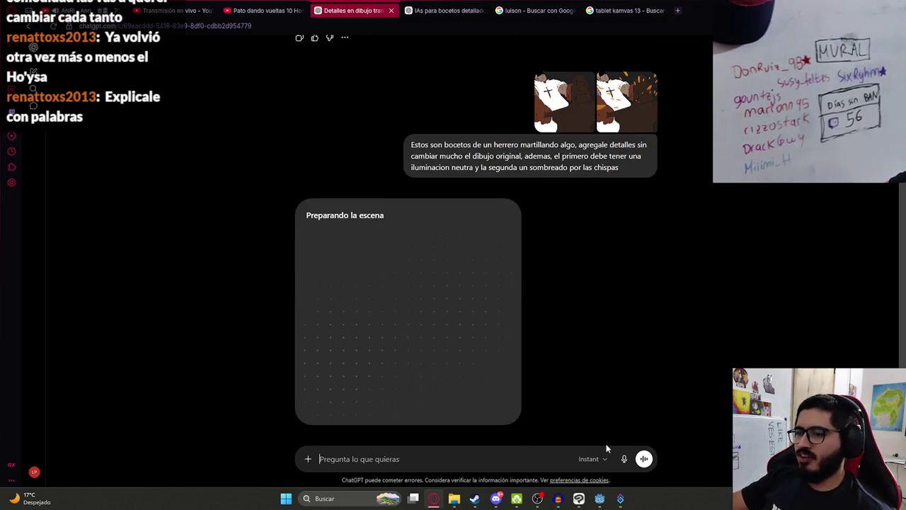
click(578, 501)
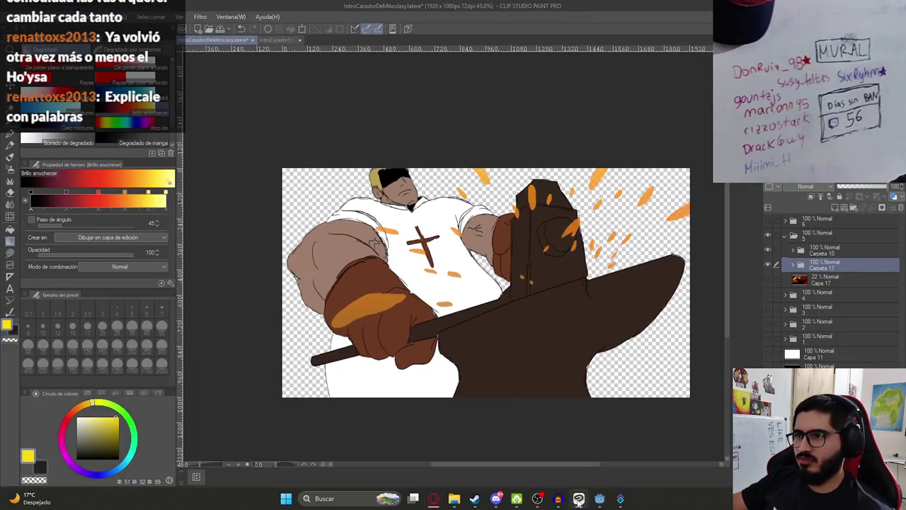
click(578, 501)
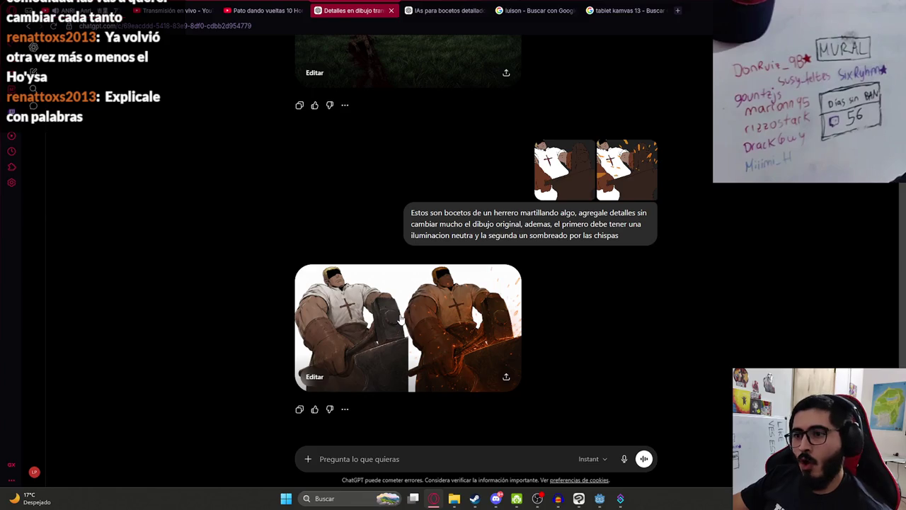
Reply to the render with 'excelente, separalo en 2 imagenes y ademas agregales un fondo de herreria'.
click(403, 315)
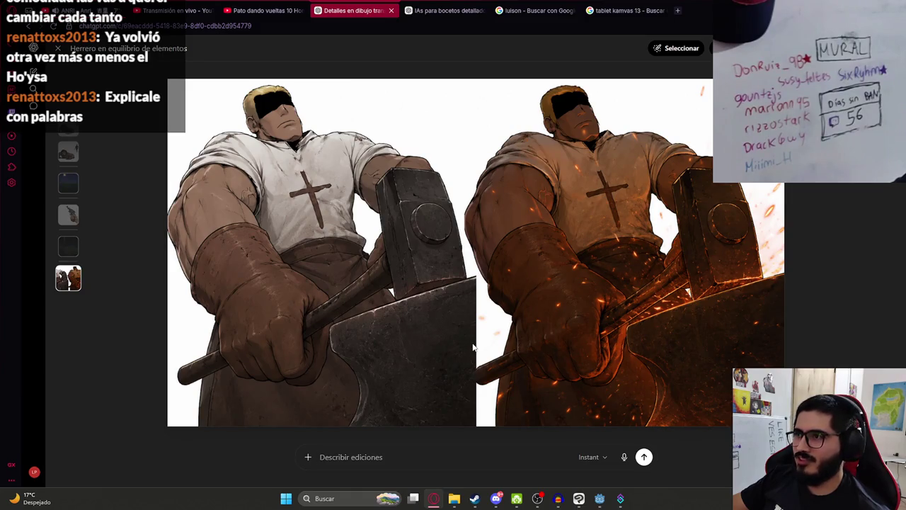
right_click(389, 176)
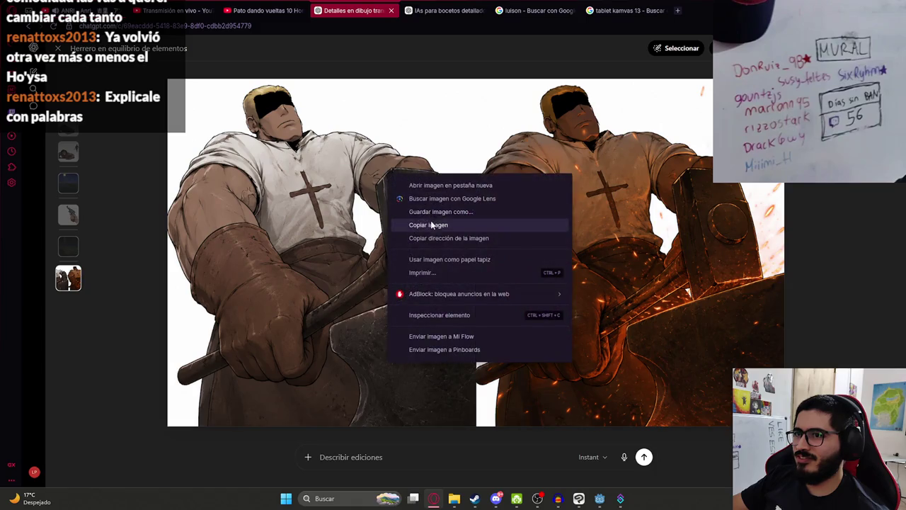
click(403, 461)
text(ex)
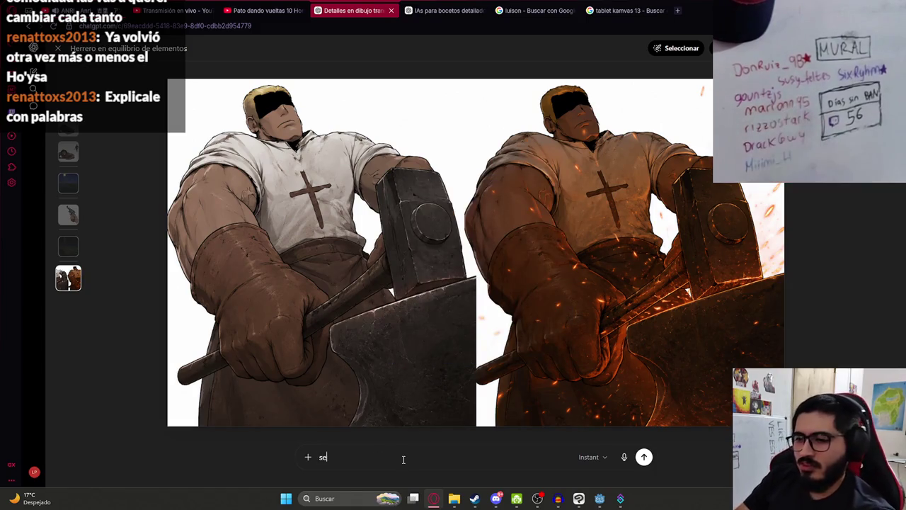
text(ce)
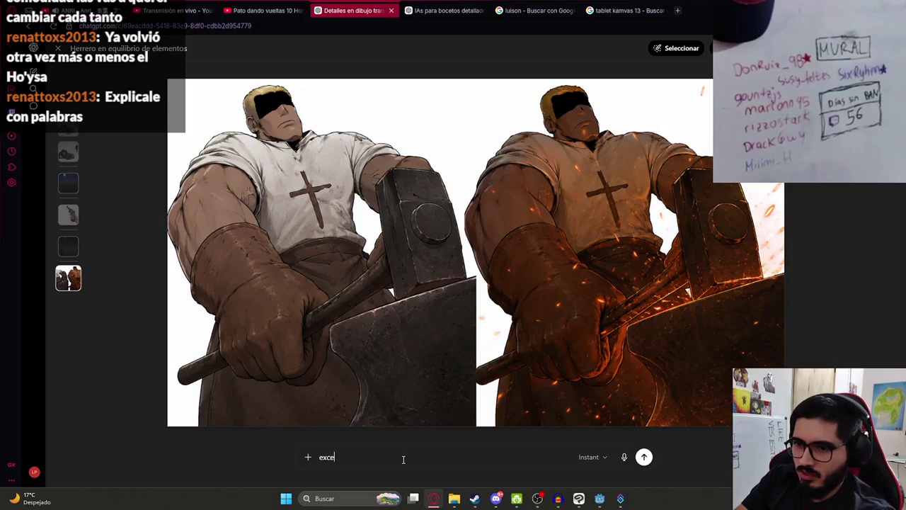
text(lente, s)
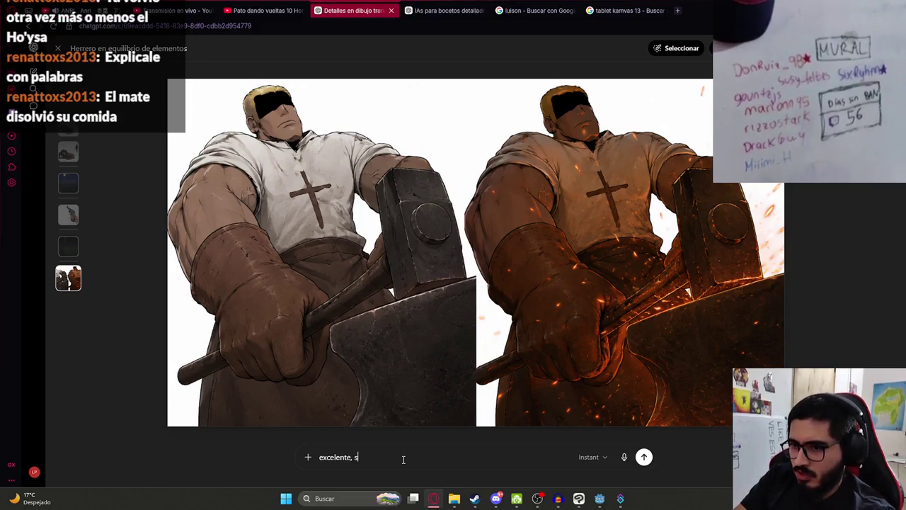
text(eparalo en 2 imagenes y ademas agregale)
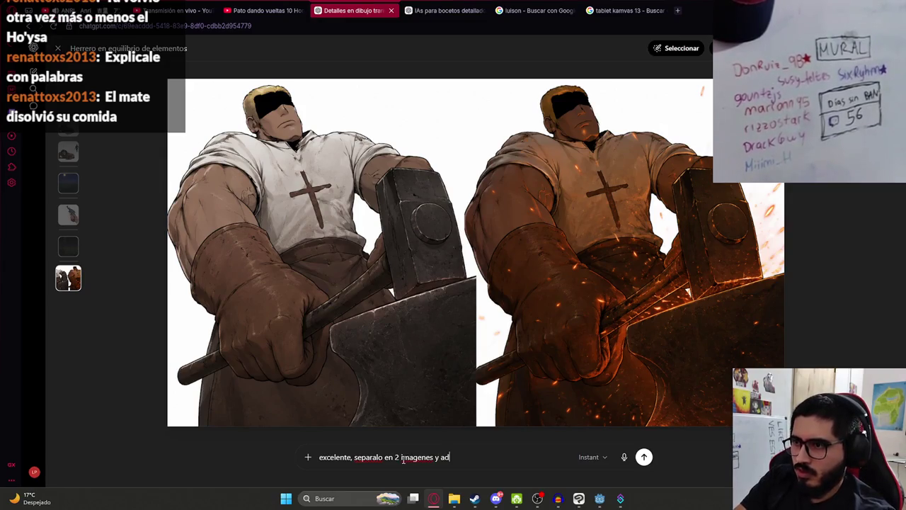
text(s un )
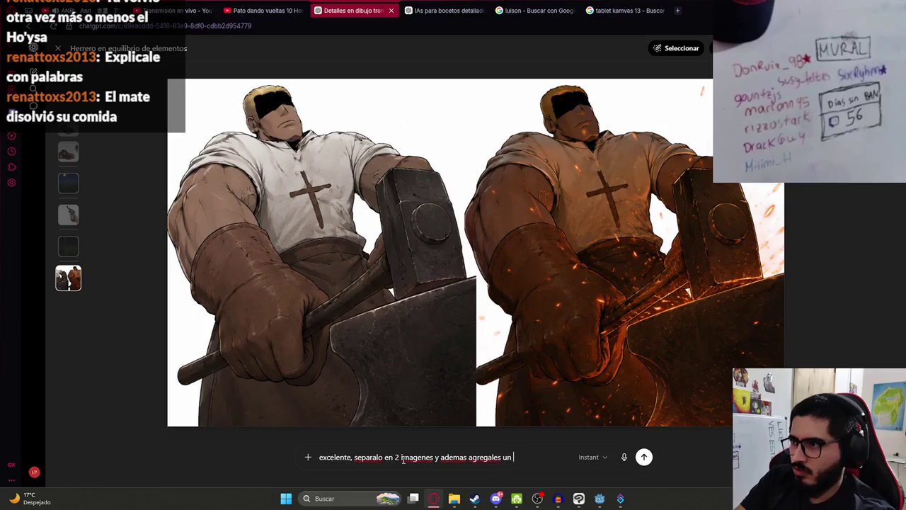
text(fondo de herreria)
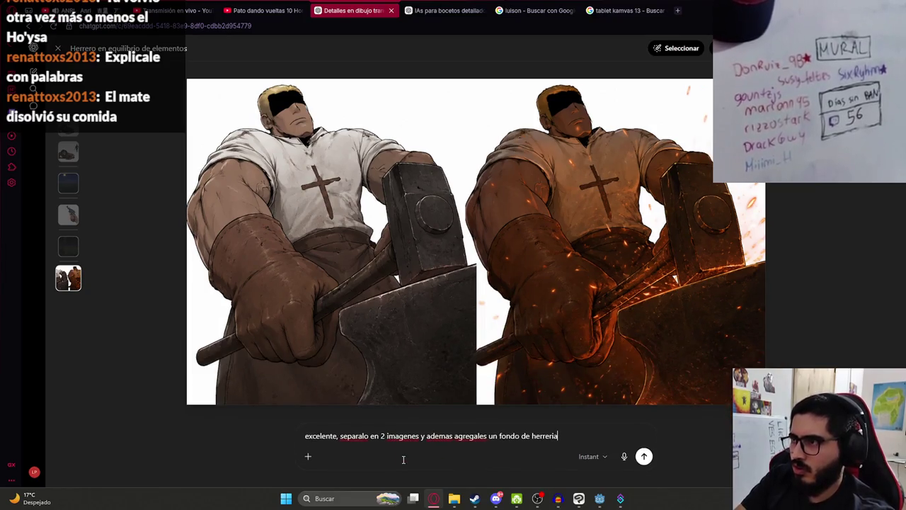
key(Return)
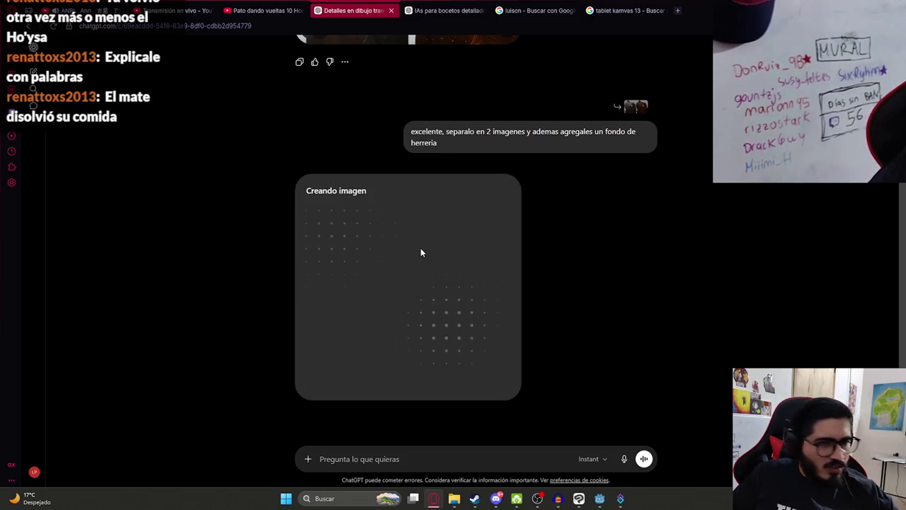
Inspect the earlier two-panel render full size while the forge version generates.
scroll(497, 267, up, 2)
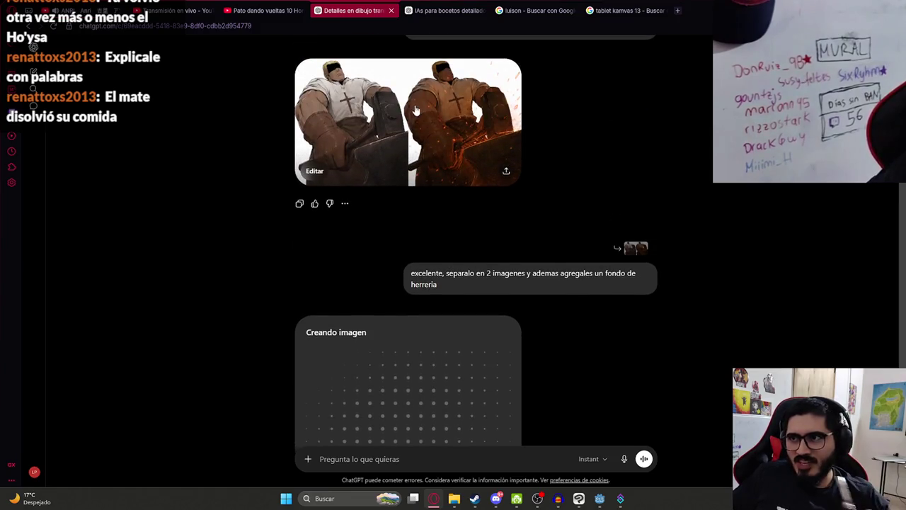
click(409, 102)
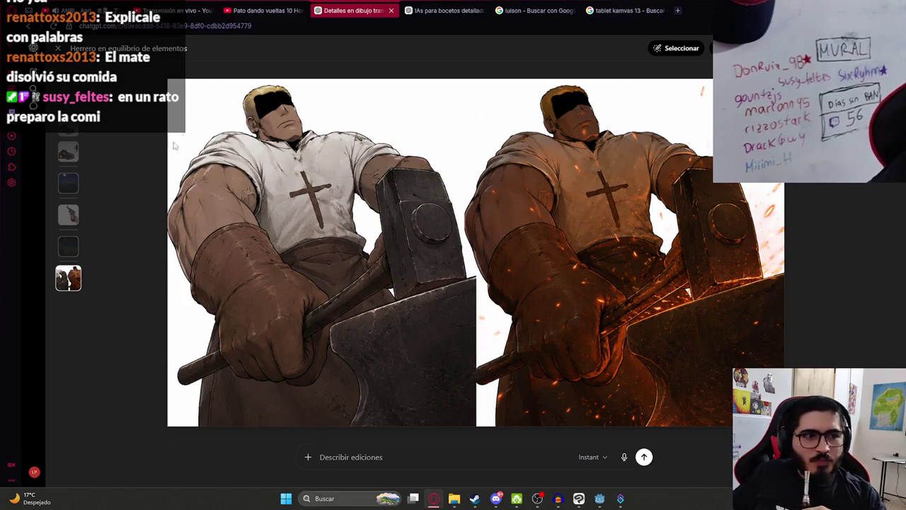
click(57, 48)
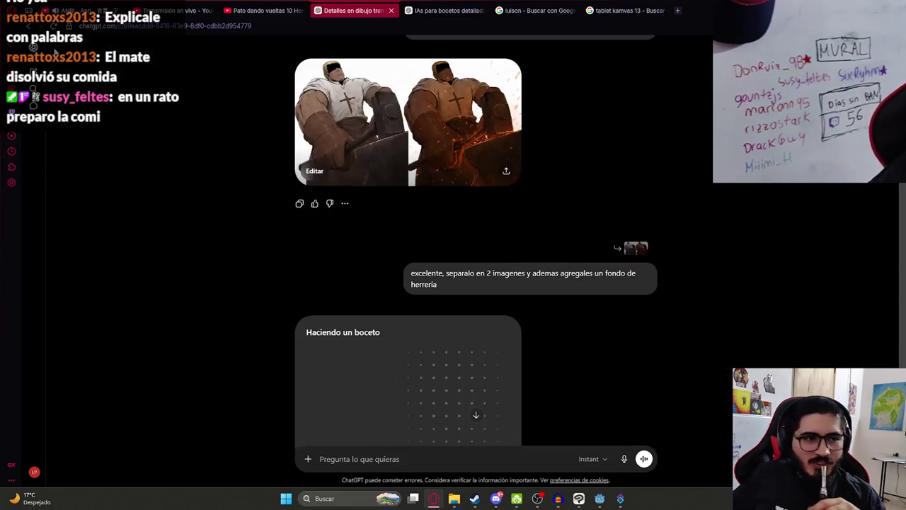
scroll(408, 337, down, 2)
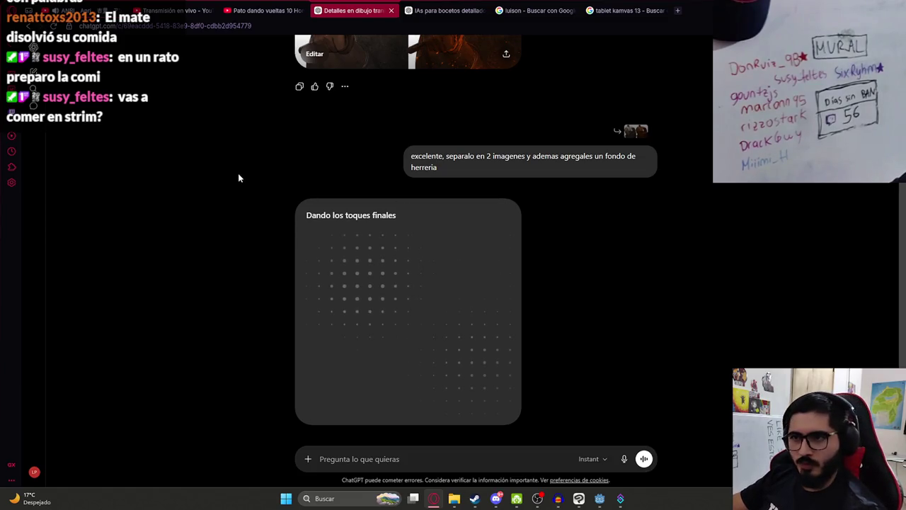
scroll(211, 212, up, 3)
scroll(247, 215, down, 3)
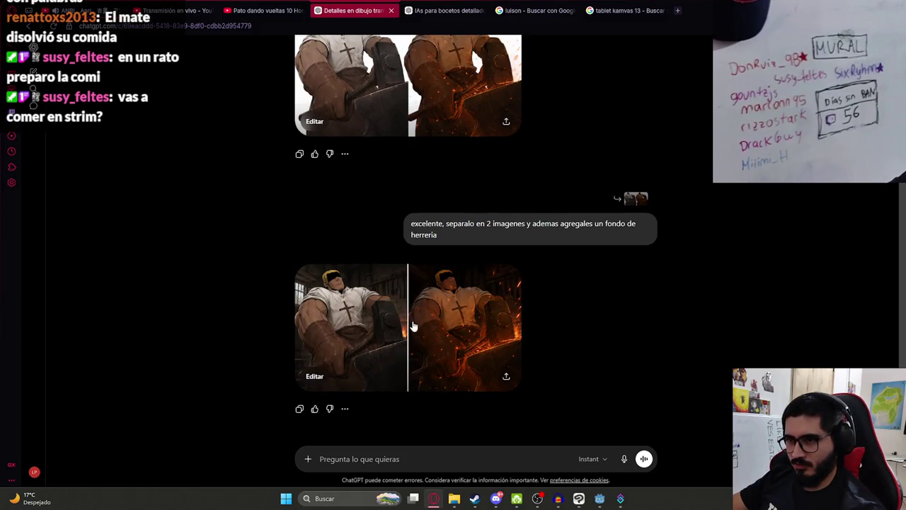
Copy the new forge-background blacksmith image and return to Clip Studio Paint.
click(413, 324)
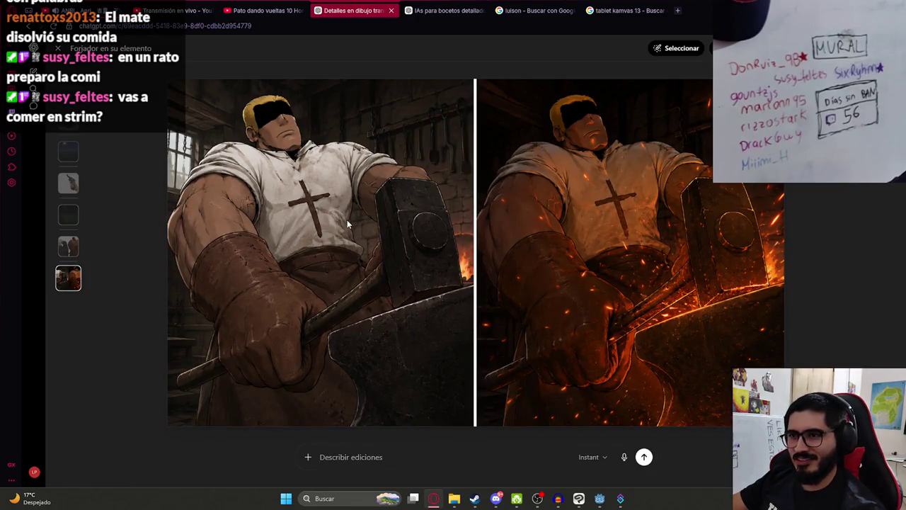
right_click(495, 265)
click(536, 366)
key(alt+Tab)
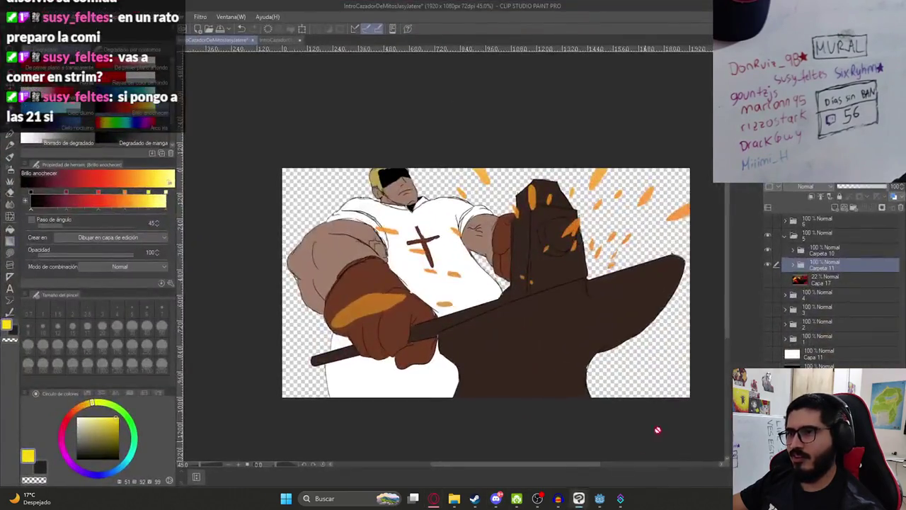
Paste the forge image above Carpeta 10 as a new layer, Capa 39.
click(802, 250)
key(ctrl+v)
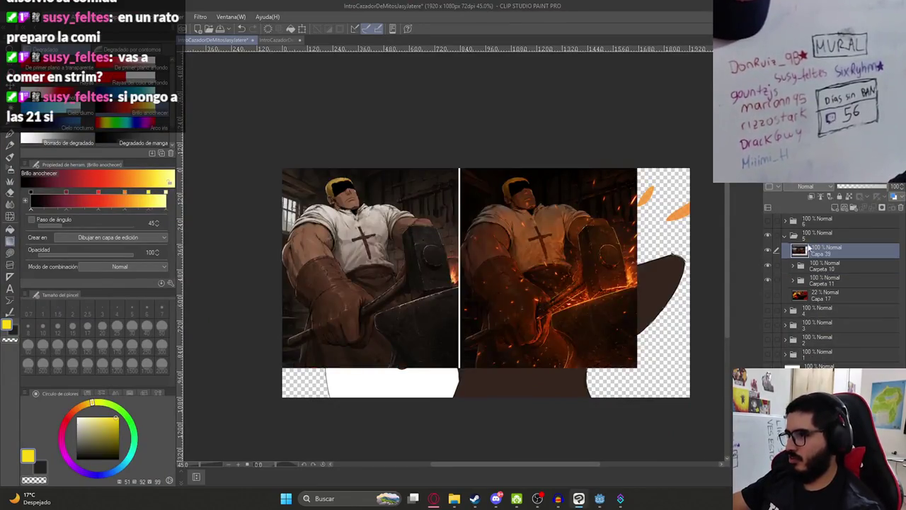
key(ctrl+t)
key(Return)
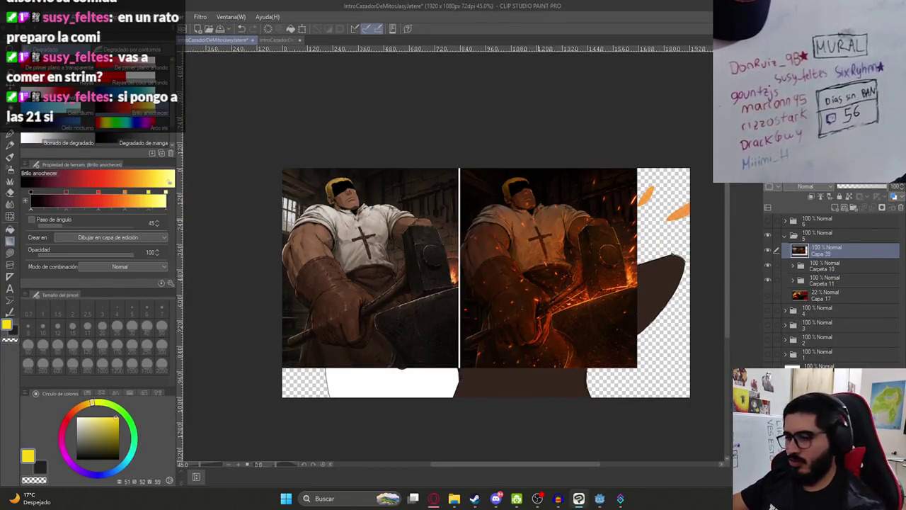
Rectangle-select the left, unlit blacksmith panel and cut-paste it onto its own layer.
key(m)
mouse_move(223, 111)
mouse_down()
mouse_move(491, 401)
mouse_move(460, 385)
mouse_up()
scroll(459, 354, up, 8)
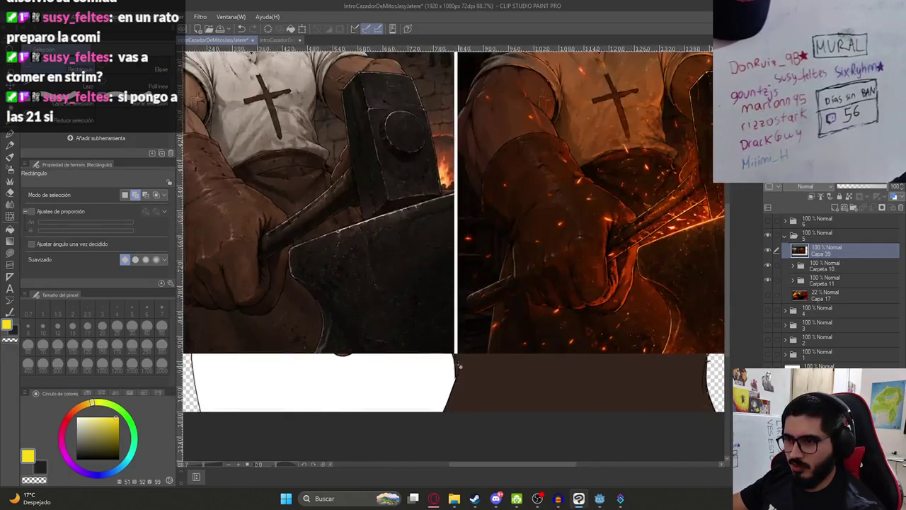
key(w)
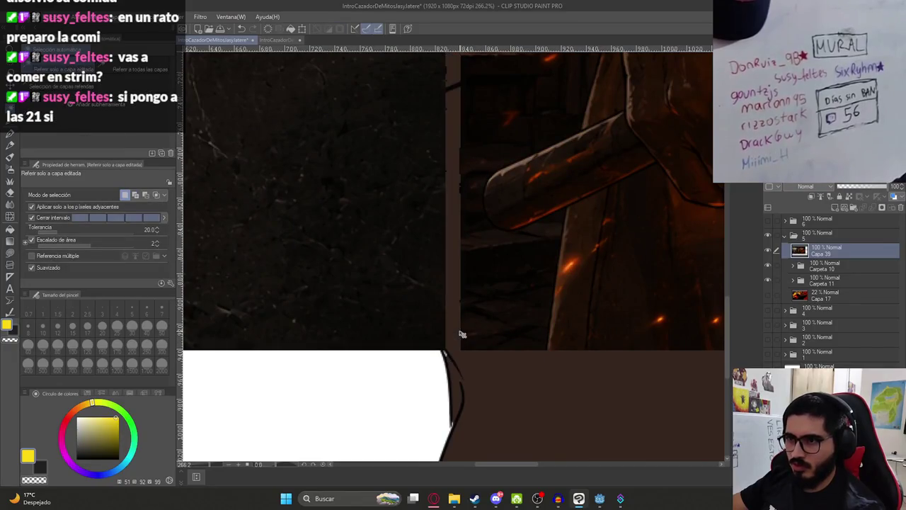
scroll(439, 311, down, 8)
key(m)
mouse_move(235, 99)
mouse_down()
mouse_move(433, 400)
mouse_move(458, 409)
mouse_up()
key(ctrl+x)
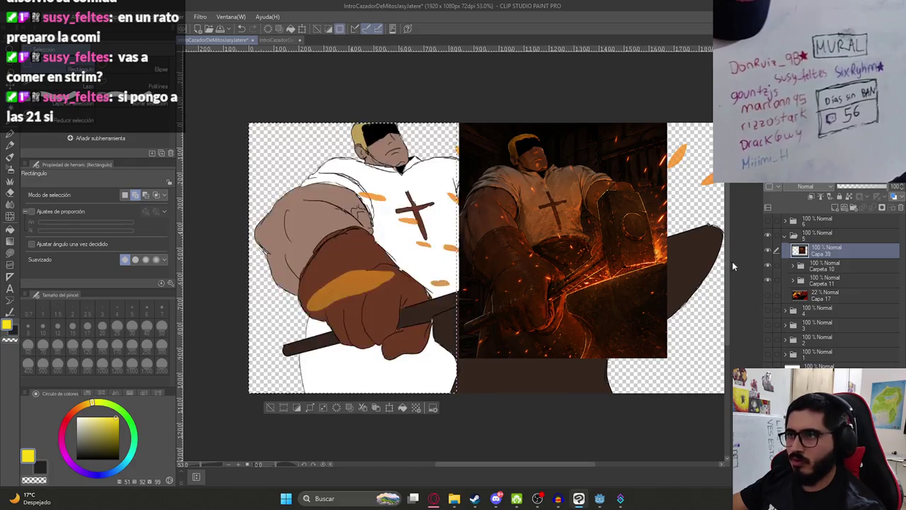
key(ctrl+v)
key(ctrl+d)
Place the left render copy, then re-show Capa 39 and move the orange-lit render over it.
click(768, 265)
key(ctrl+t)
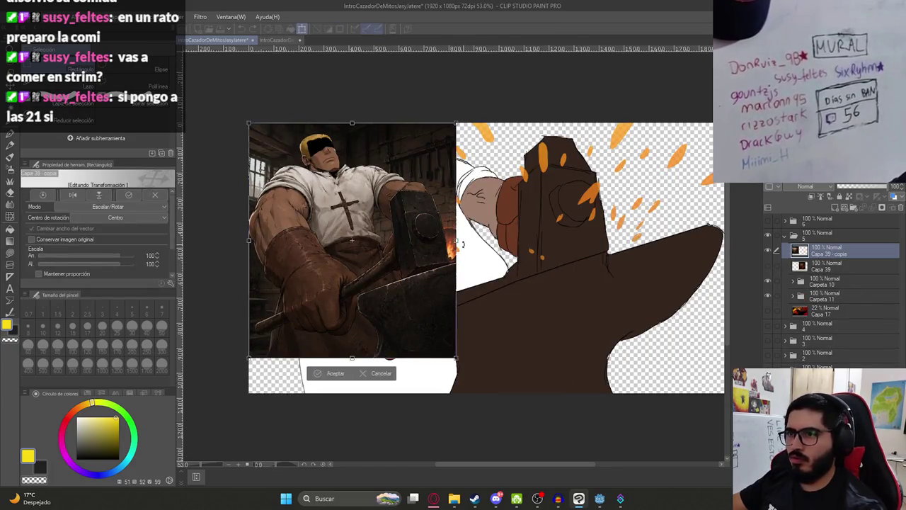
scroll(462, 245, down, 1)
key(Return)
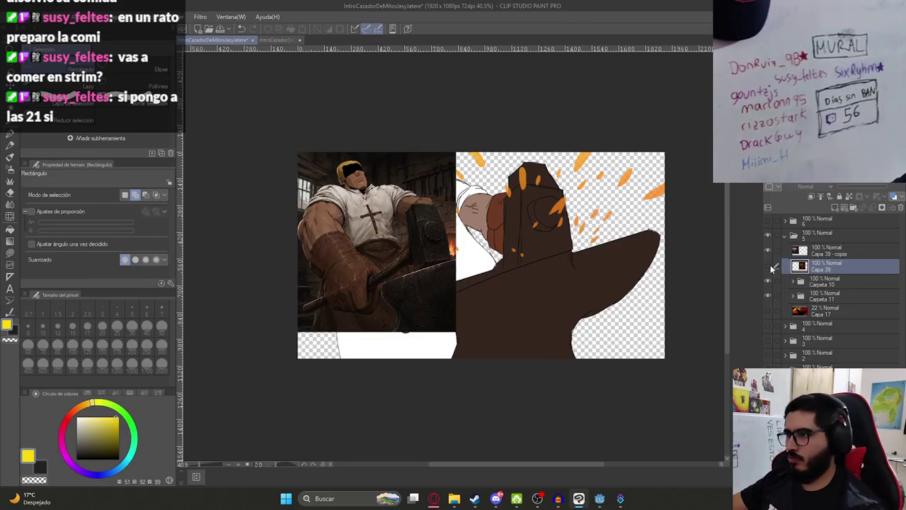
click(821, 265)
click(768, 265)
mouse_move(517, 279)
mouse_down()
mouse_move(366, 270)
mouse_move(388, 270)
mouse_up()
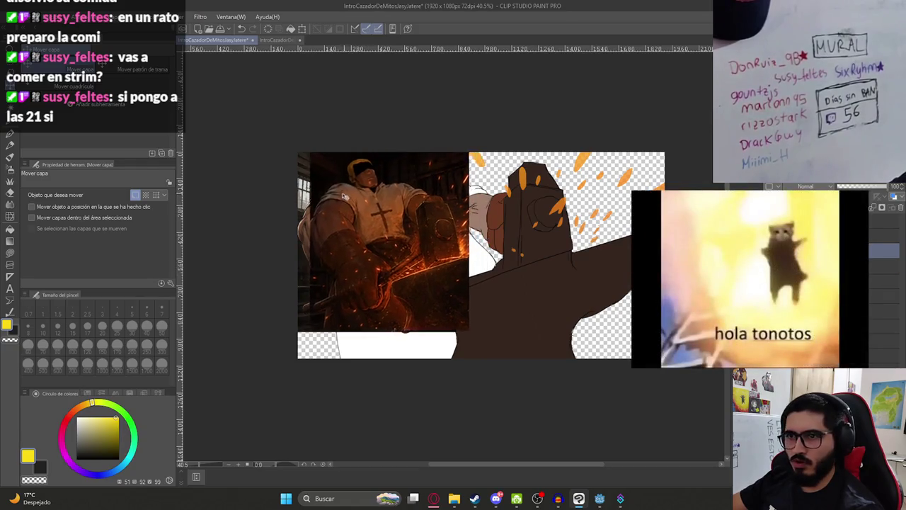
Nudge the dark render layer to cover the top strip and raise Capa 39 opacity to 100%.
scroll(391, 240, up, 3)
scroll(407, 243, up, 2)
scroll(422, 260, up, 2)
scroll(398, 275, up, 3)
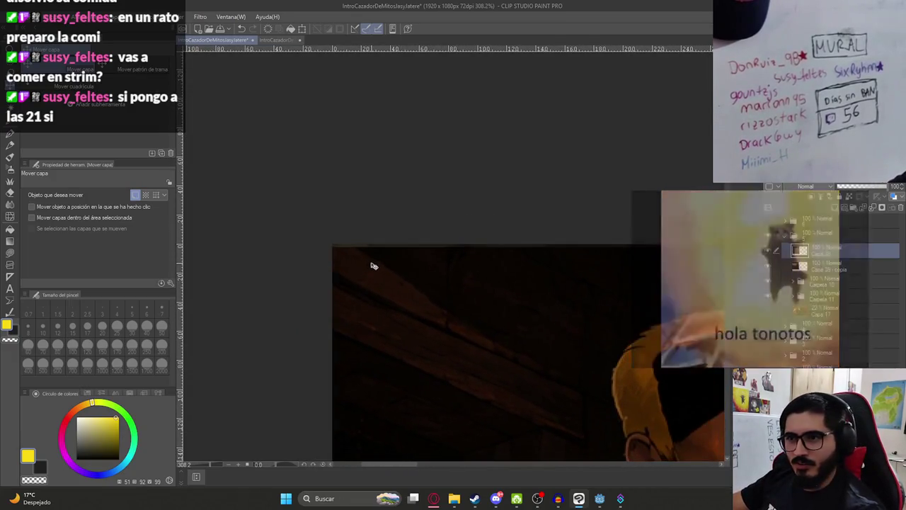
scroll(322, 257, up, 3)
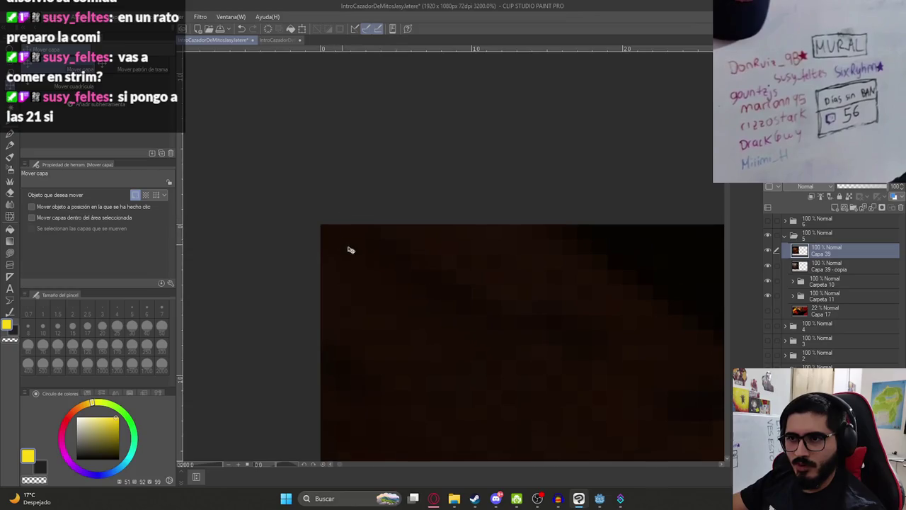
mouse_move(383, 250)
mouse_down()
mouse_move(411, 245)
mouse_move(416, 257)
mouse_move(392, 255)
mouse_up()
scroll(392, 255, down, 10)
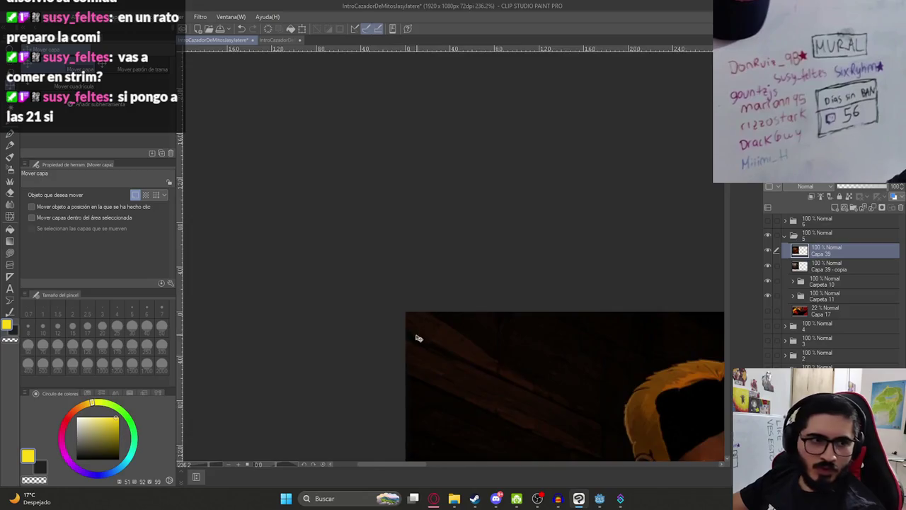
scroll(452, 382, down, 3)
scroll(502, 400, up, 8)
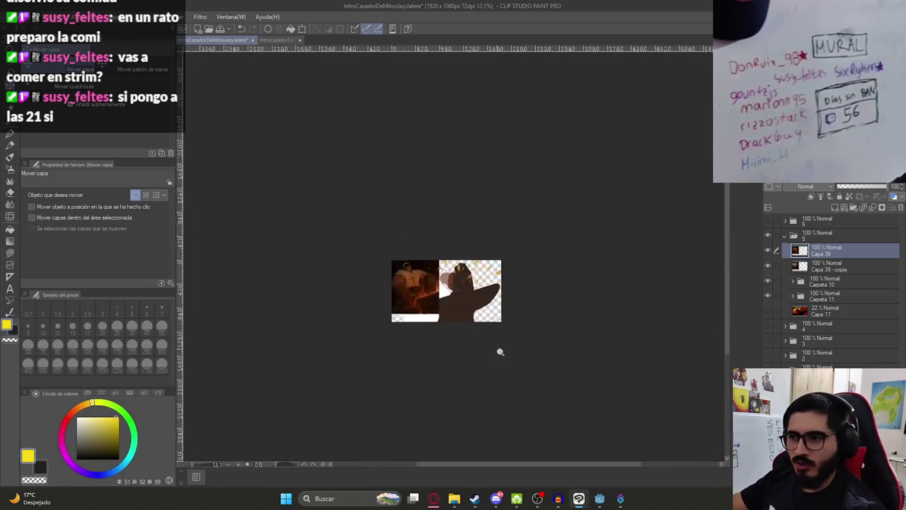
scroll(351, 317, up, 1)
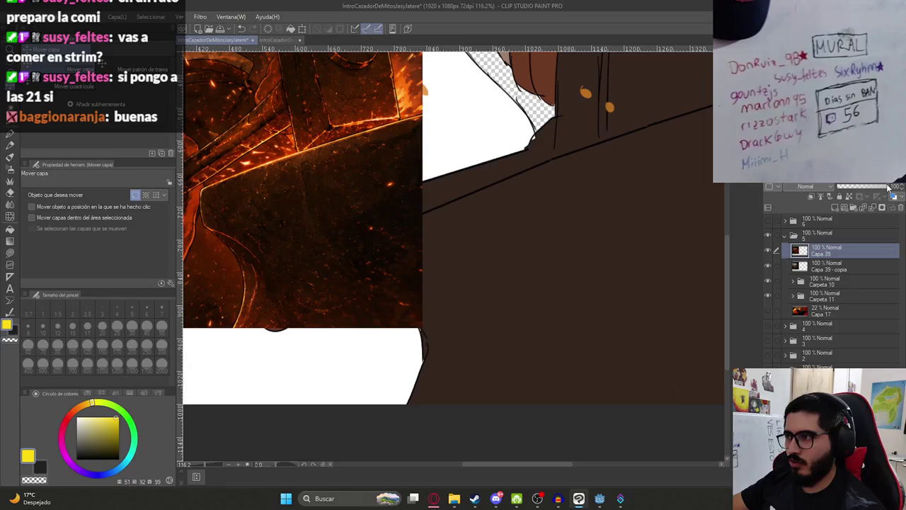
mouse_move(880, 188)
mouse_down()
mouse_move(853, 188)
mouse_move(902, 188)
mouse_up()
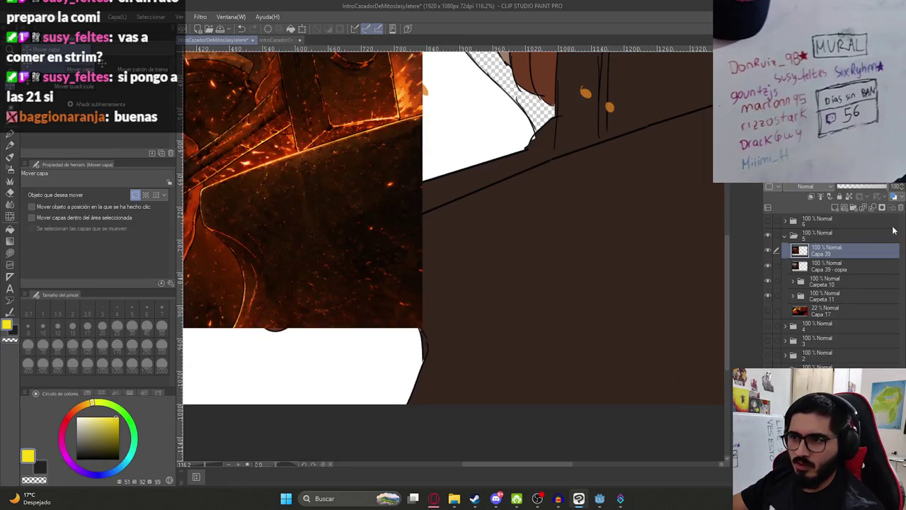
Stretch Capa 39 and Capa 39 copia together to fill most of the canvas.
shift+click(822, 266)
scroll(530, 252, down, 5)
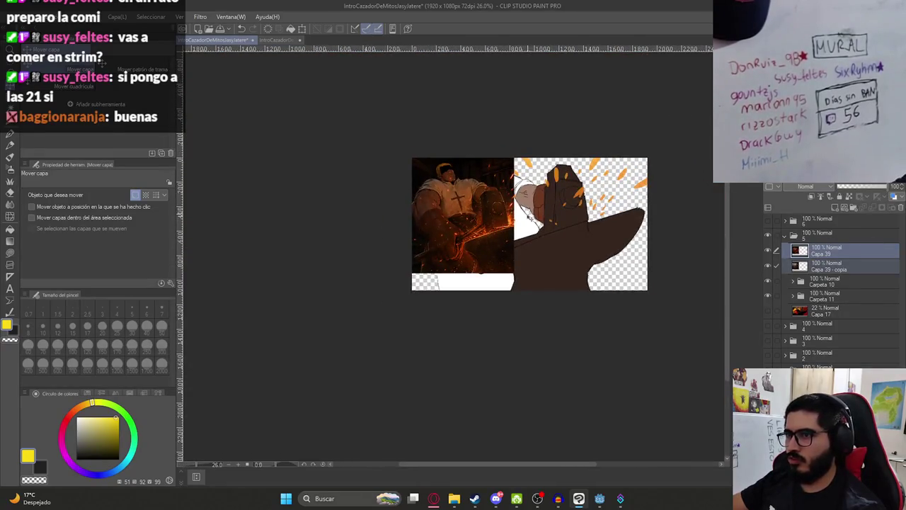
key(ctrl+t)
drag(513, 216, 648, 215)
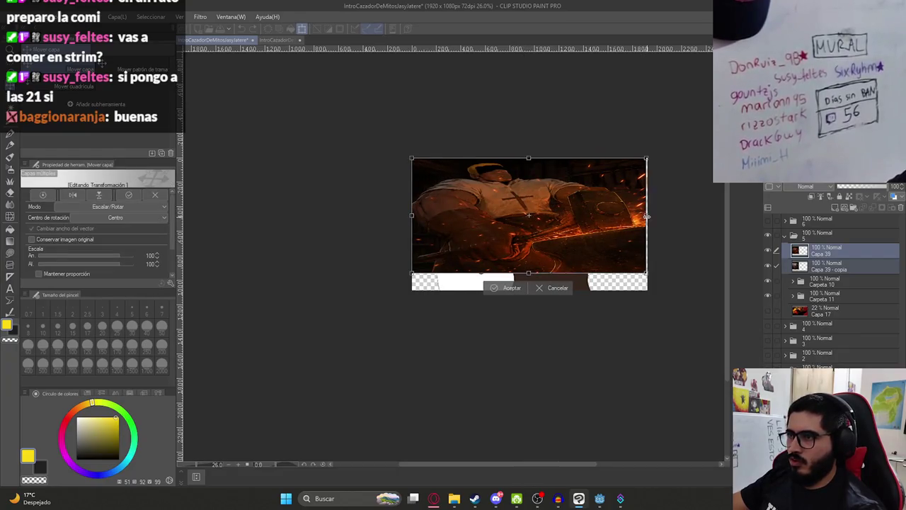
drag(530, 272, 530, 291)
drag(531, 158, 530, 155)
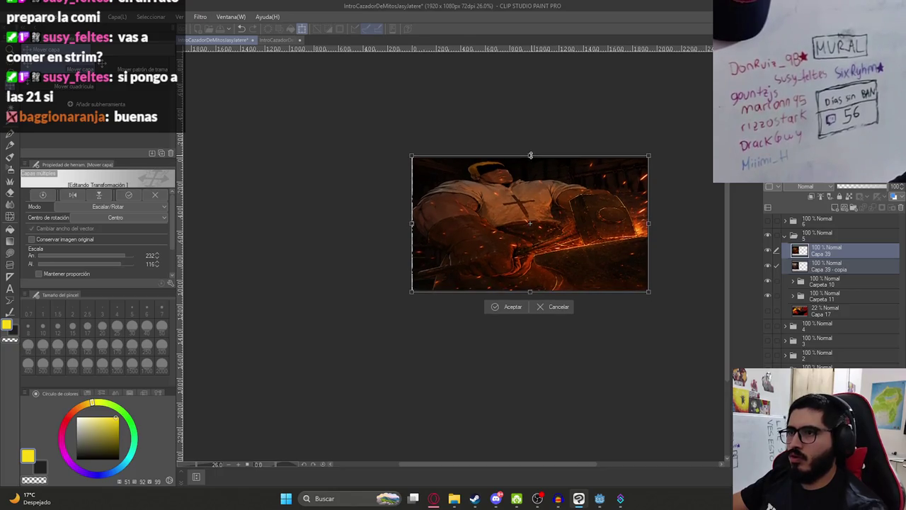
drag(629, 215, 586, 222)
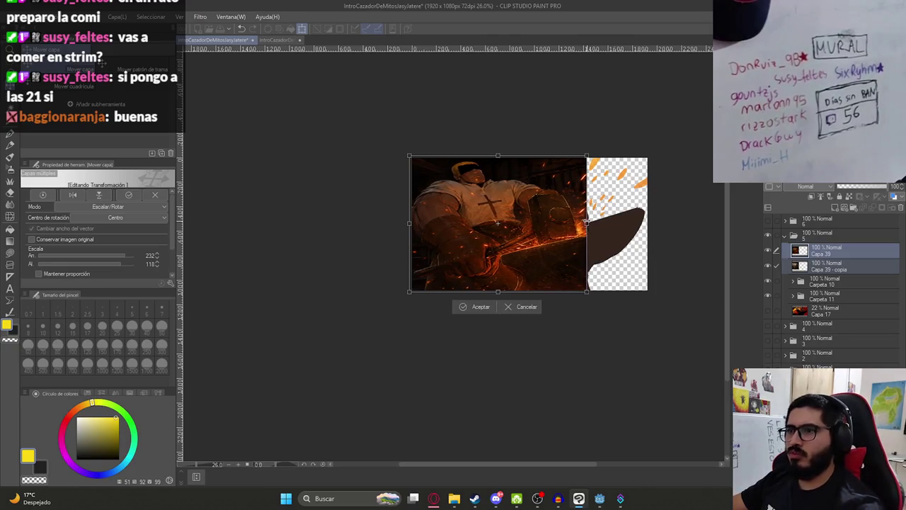
key(Return)
scroll(511, 260, up, 3)
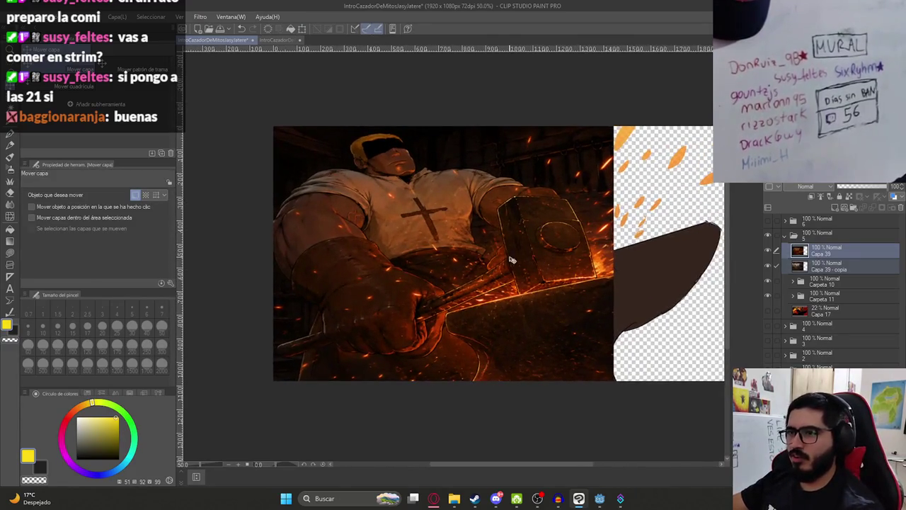
drag(517, 261, 531, 265)
key(ctrl+z)
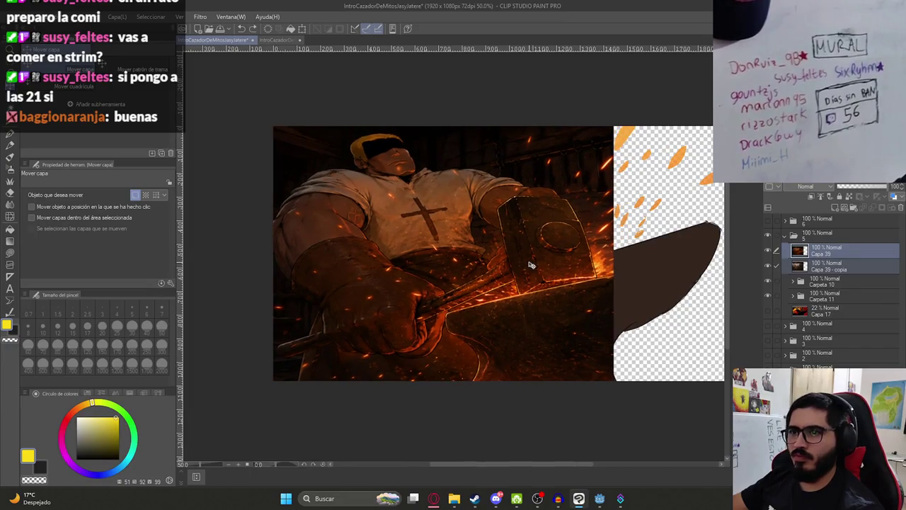
scroll(542, 251, down, 2)
Try widening the illustration further, then undo to keep its current width.
key(ctrl+t)
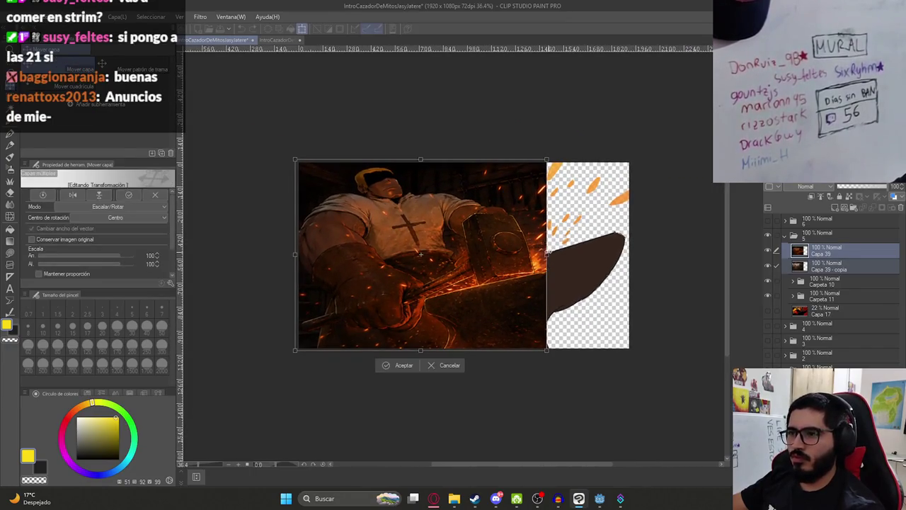
mouse_move(620, 254)
mouse_down()
mouse_move(629, 253)
mouse_move(547, 253)
mouse_move(632, 254)
mouse_up()
key(ctrl+z)
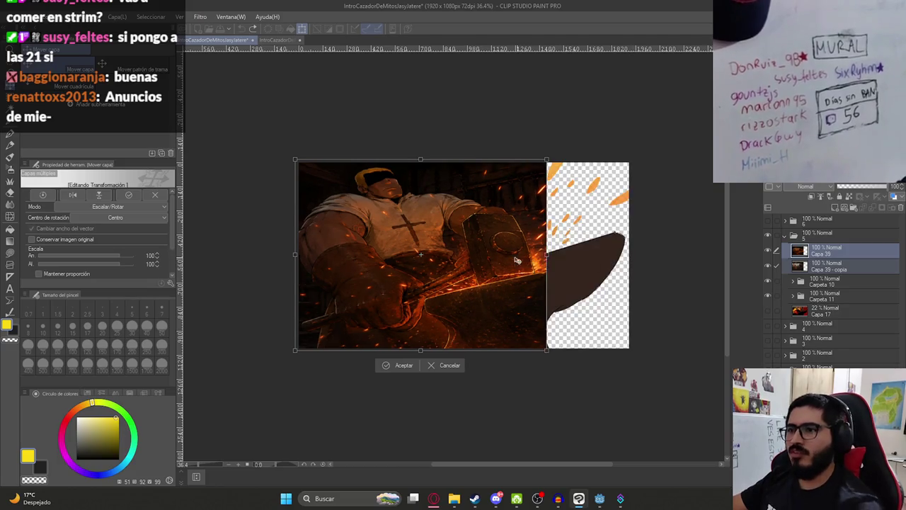
click(443, 365)
scroll(446, 279, up, 2)
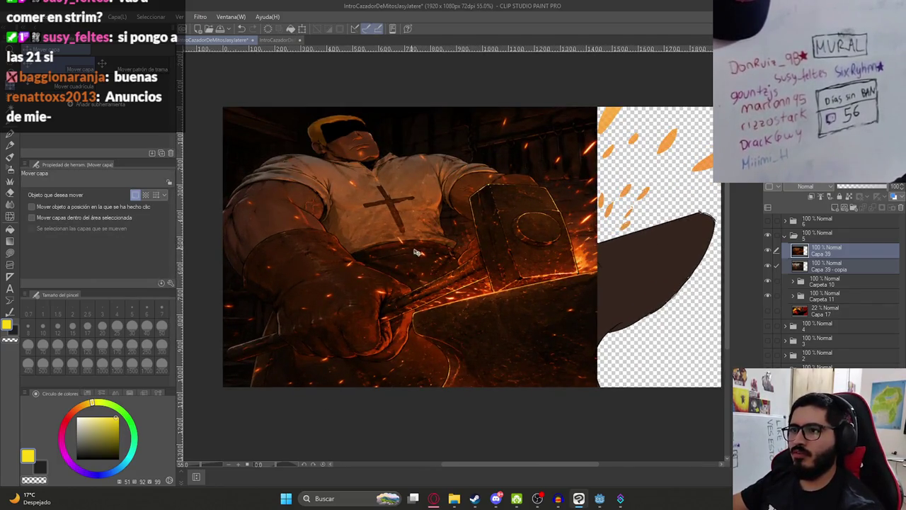
Hide the orange particle and brown shape folders, then compare with and without the dark Capa 39 layer.
click(769, 283)
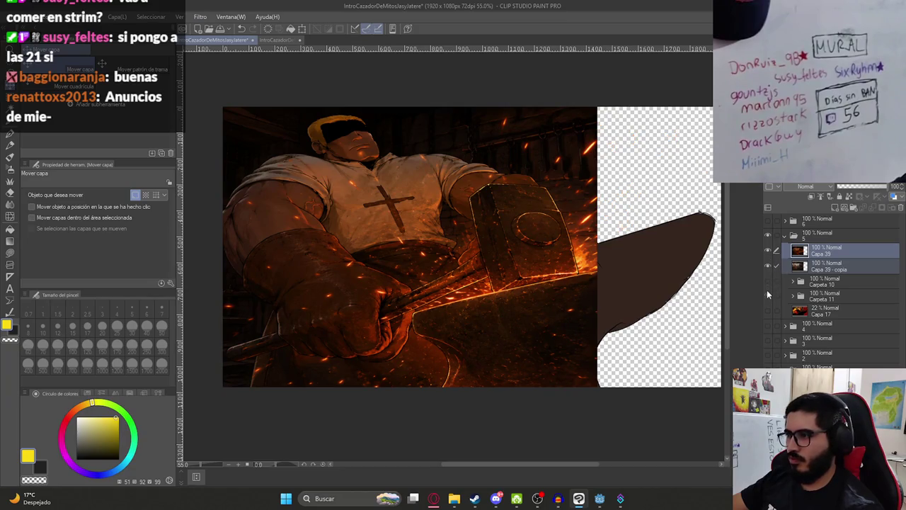
click(768, 296)
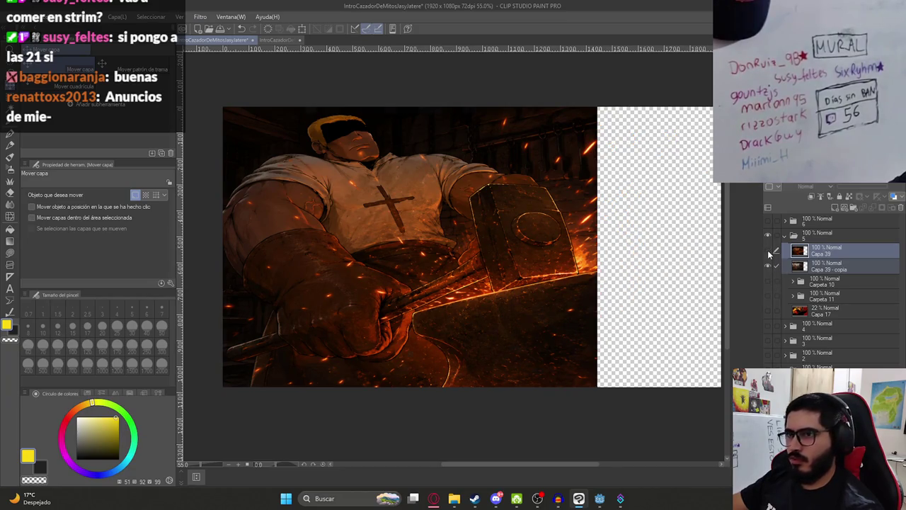
click(769, 251)
click(768, 251)
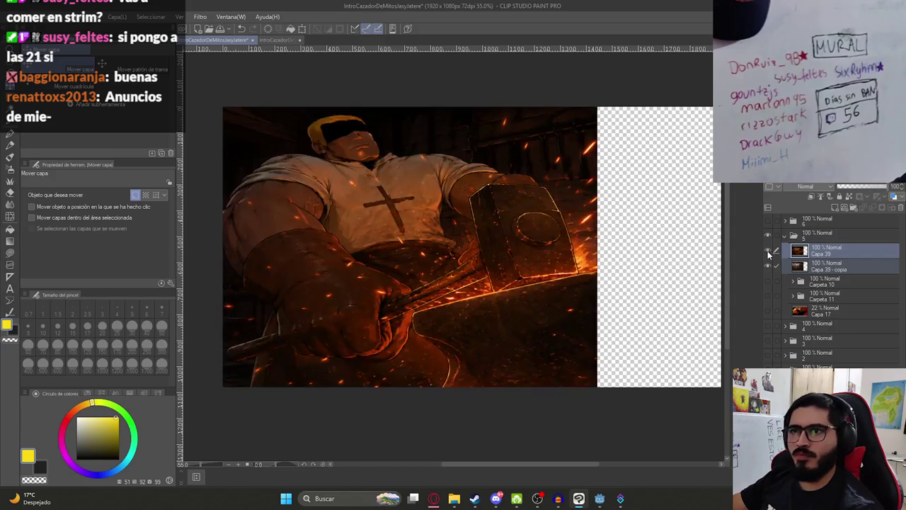
Align the dark fiery layer with the bright copy, nudging it right with arrow keys, then 2 px left.
key(Right)
key(Right)
key(Right)
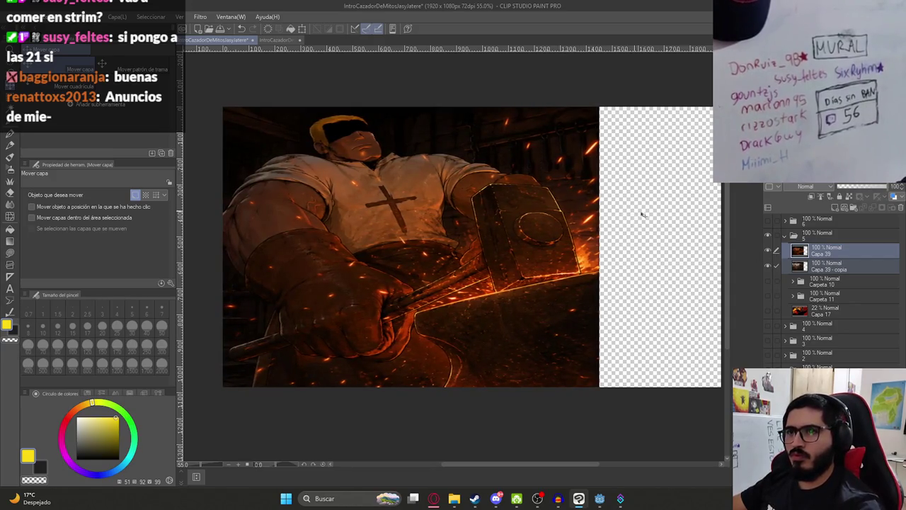
click(767, 250)
click(767, 250)
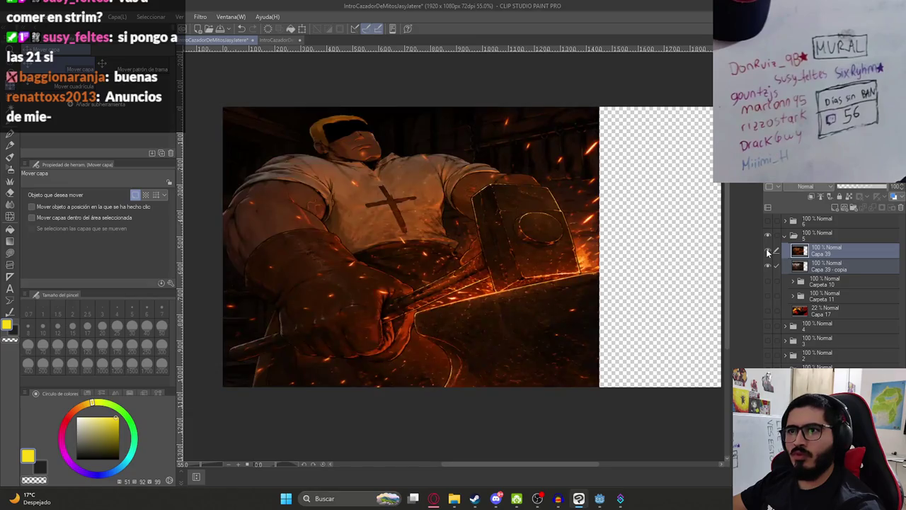
click(768, 250)
click(768, 250)
key(Right)
key(Right)
key(Right)
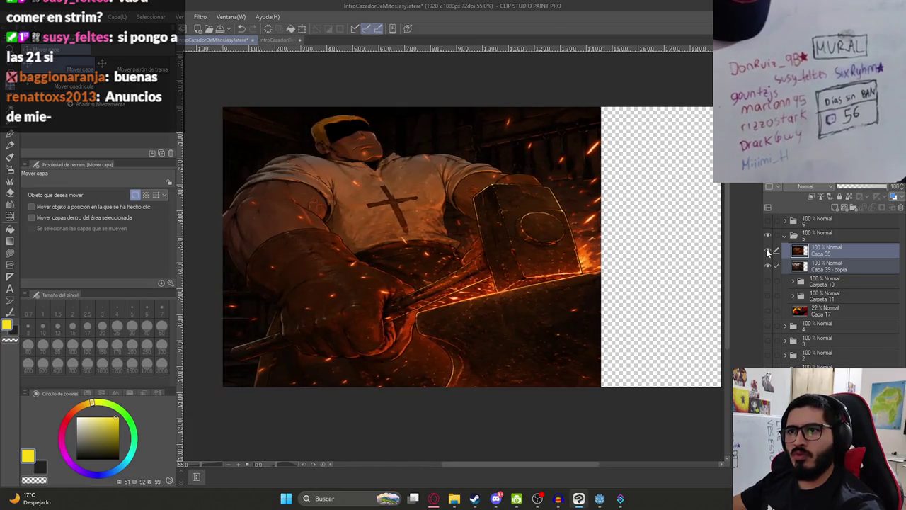
click(767, 250)
click(767, 251)
key(Right)
key(Right)
key(Right)
click(767, 251)
click(767, 251)
key(Right)
key(Right)
key(Right)
click(766, 248)
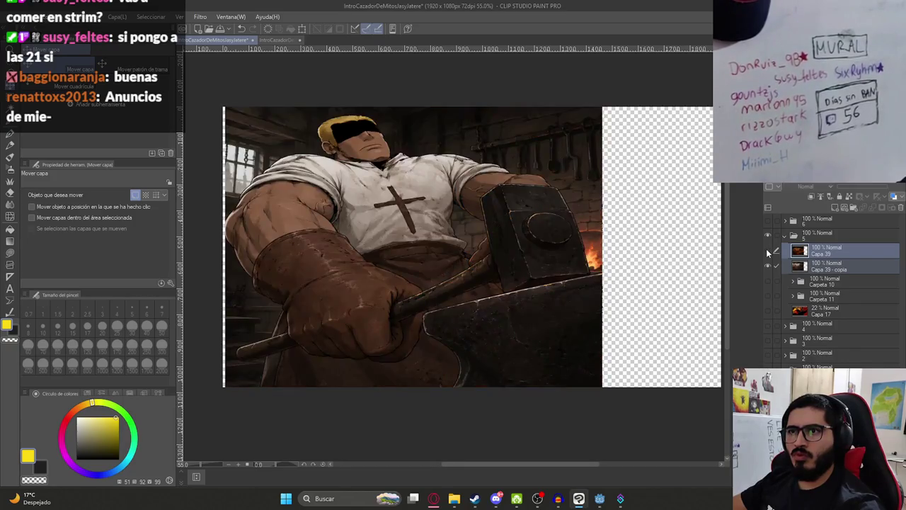
click(766, 249)
click(766, 248)
click(766, 248)
click(766, 249)
click(766, 248)
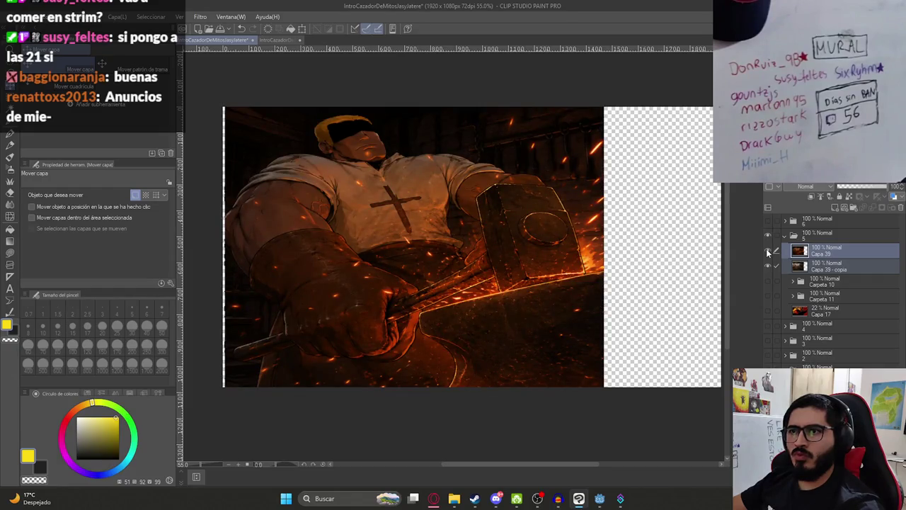
click(766, 248)
click(766, 248)
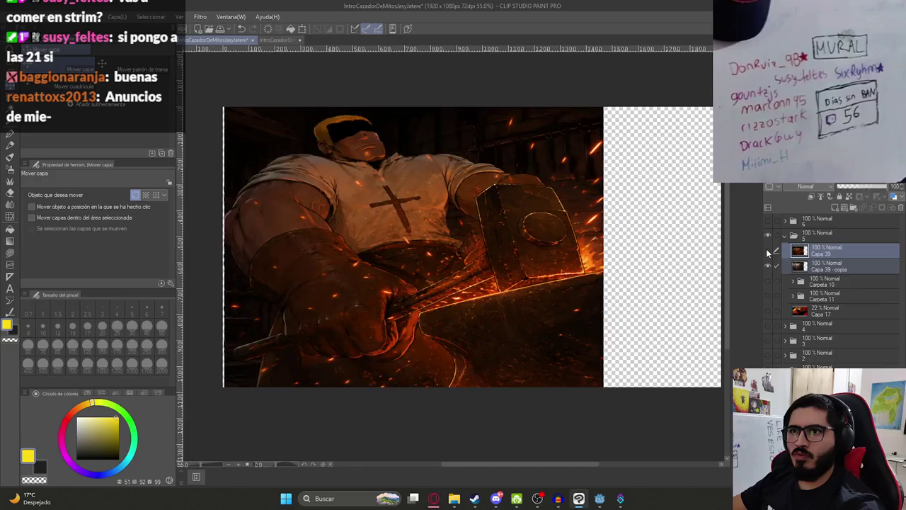
click(765, 249)
click(766, 248)
click(765, 249)
click(767, 251)
click(767, 251)
click(768, 252)
click(767, 251)
click(768, 251)
click(767, 251)
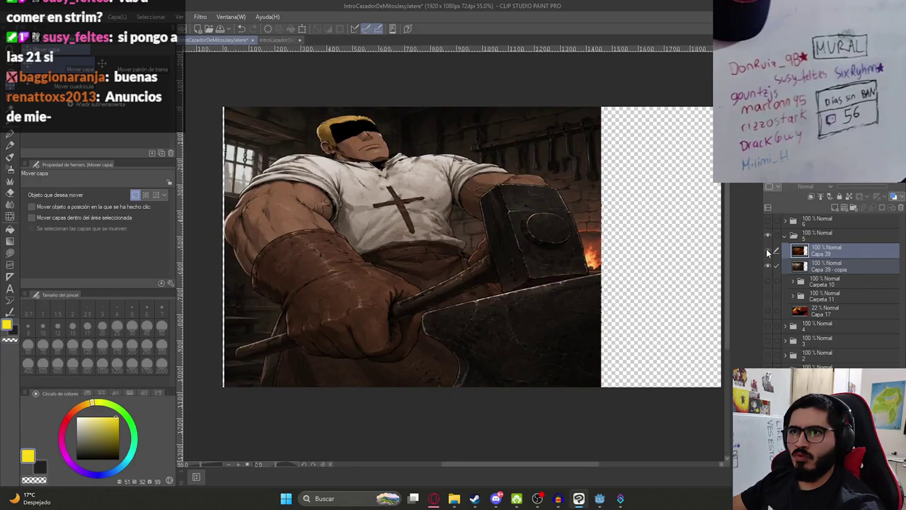
click(767, 251)
click(767, 251)
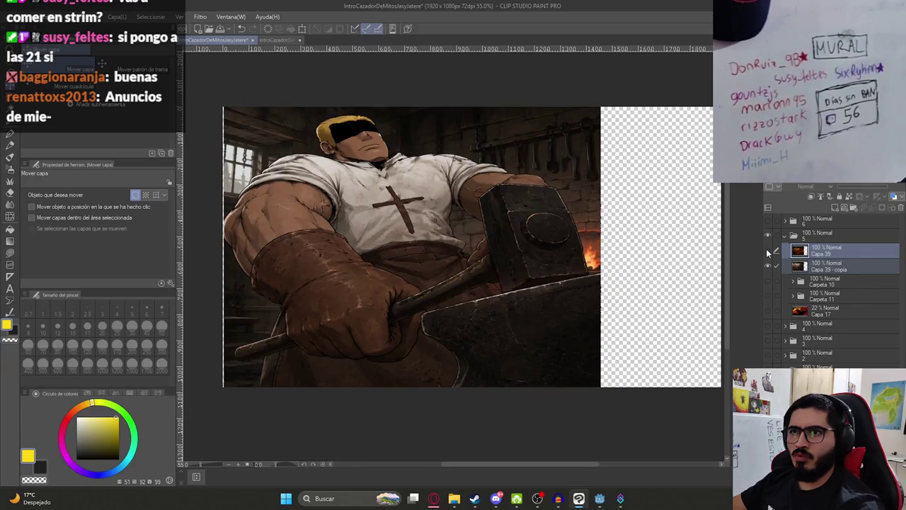
click(766, 249)
click(766, 248)
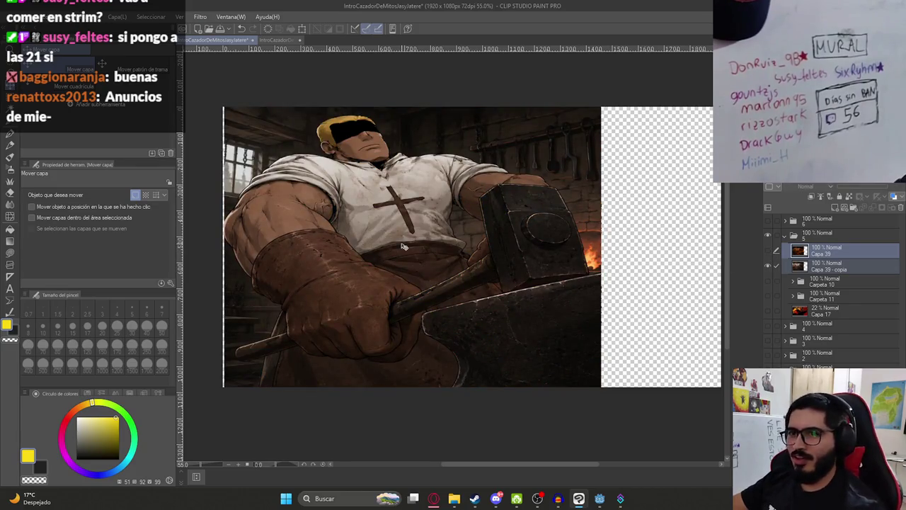
drag(416, 239, 414, 240)
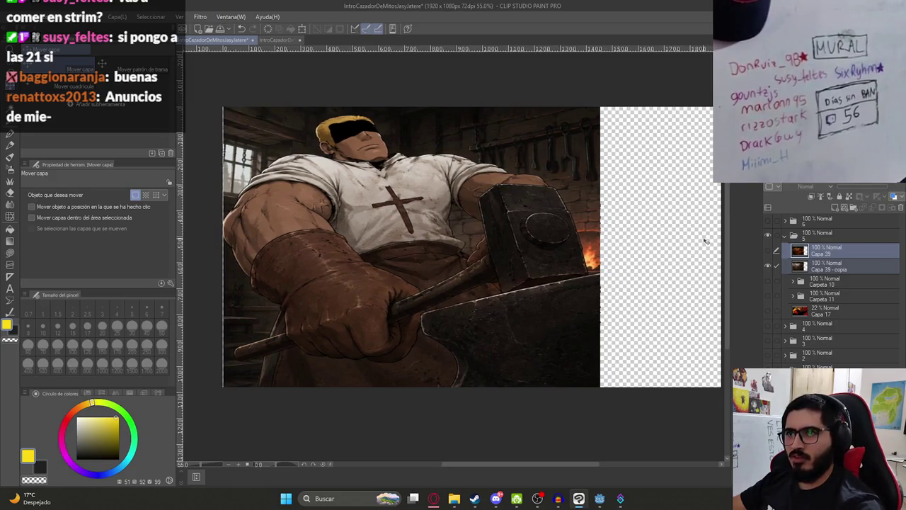
Select the bright Capa 39 copia layer and leave the dark fiery version hidden for export.
click(877, 254)
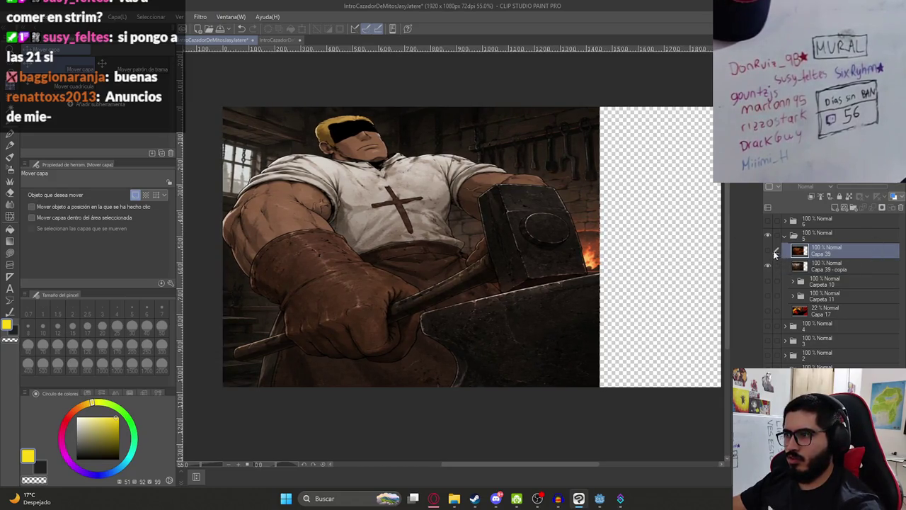
click(818, 266)
click(769, 252)
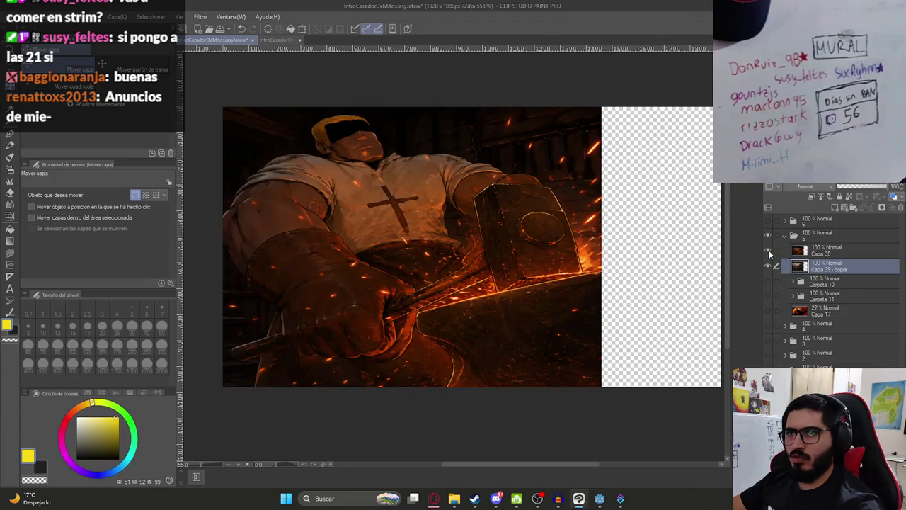
click(769, 252)
click(769, 252)
click(769, 253)
click(769, 253)
click(768, 252)
click(769, 253)
click(768, 252)
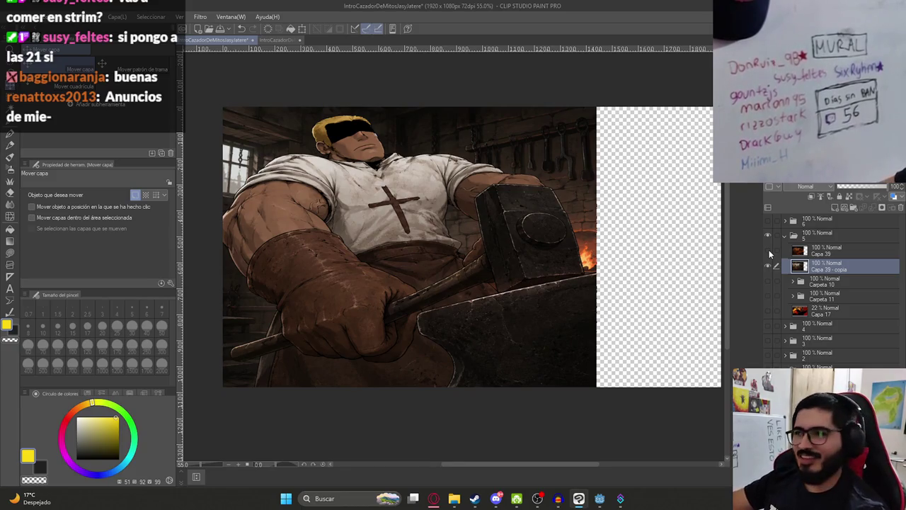
click(769, 252)
click(772, 250)
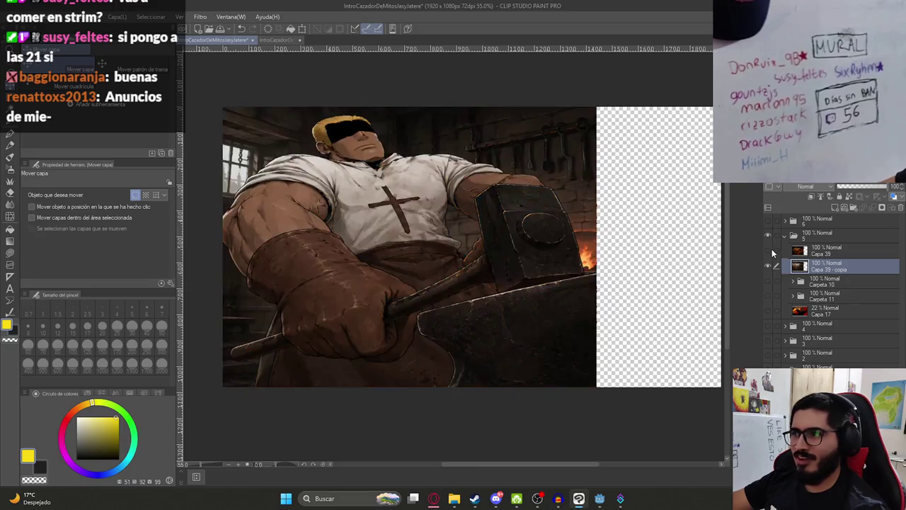
click(769, 251)
click(769, 251)
click(768, 251)
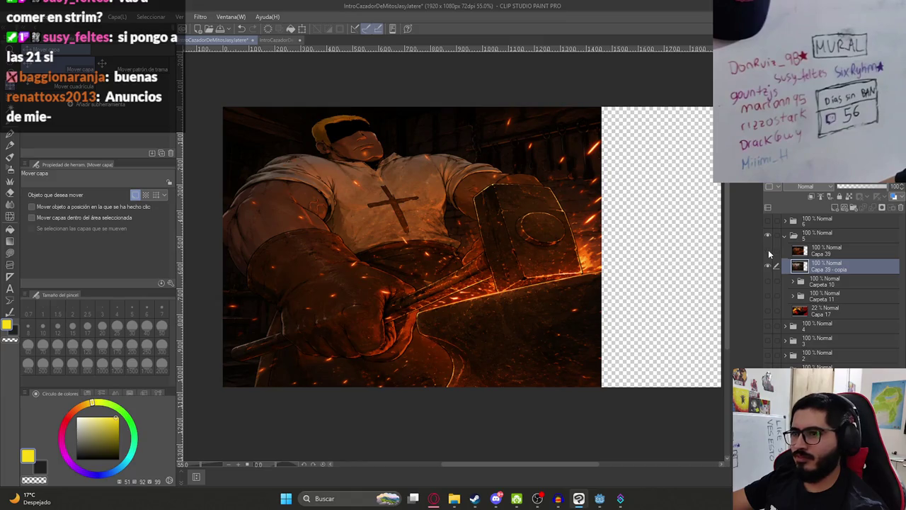
click(768, 250)
click(20, 17)
Export the bright forge render as a single-layer PNG named Ilustracion7HD.png.
mouse_move(126, 135)
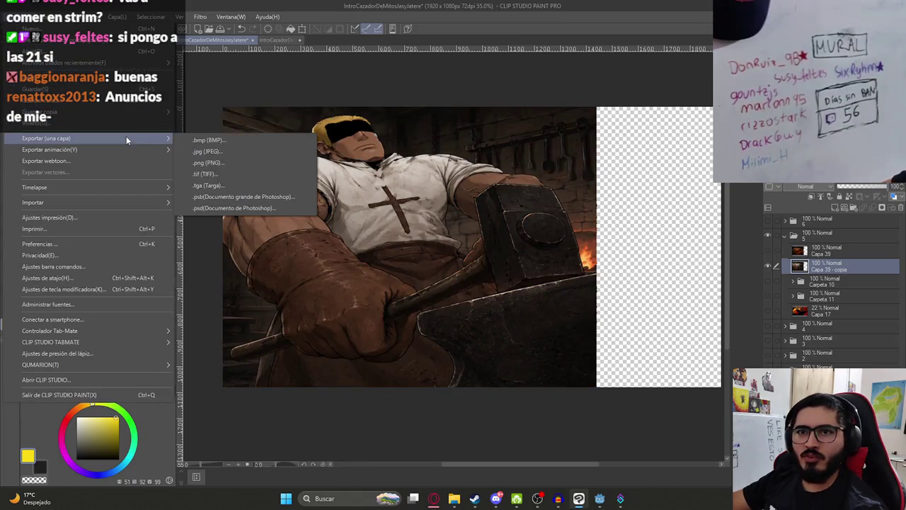
click(240, 163)
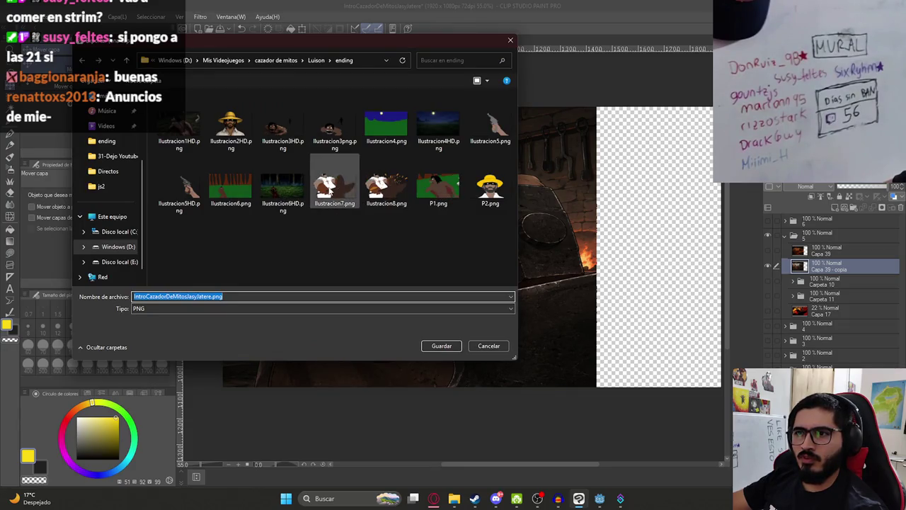
click(324, 186)
click(164, 297)
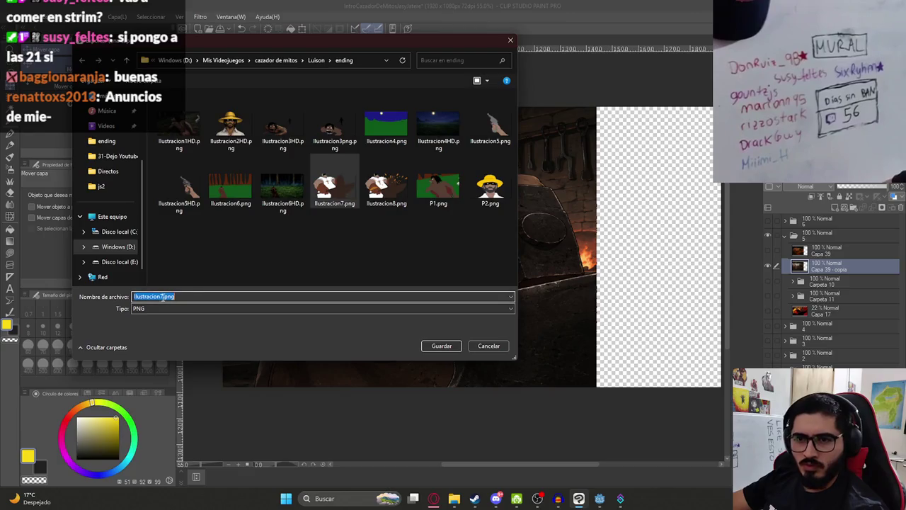
text(HD)
click(425, 349)
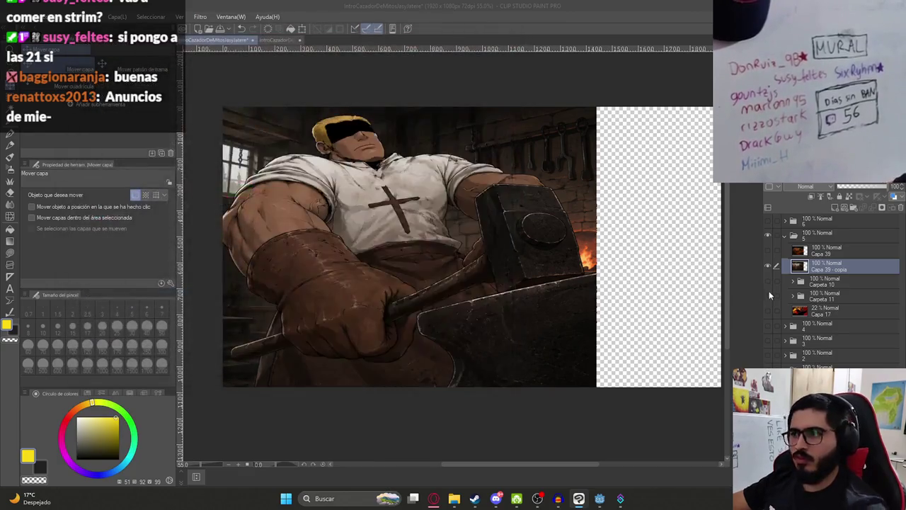
key(Return)
Show the dark fiery sparks layer and export it as Ilustracion8HD.png in the ending folder.
click(768, 252)
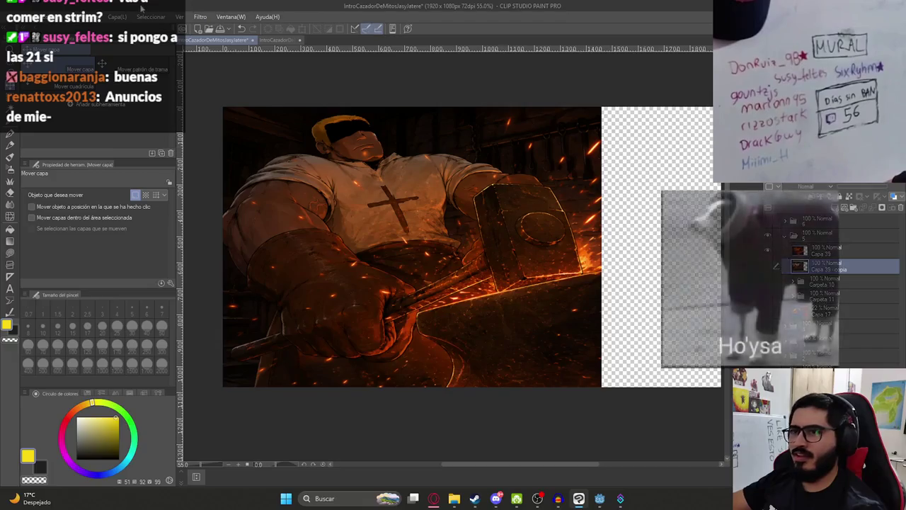
click(14, 16)
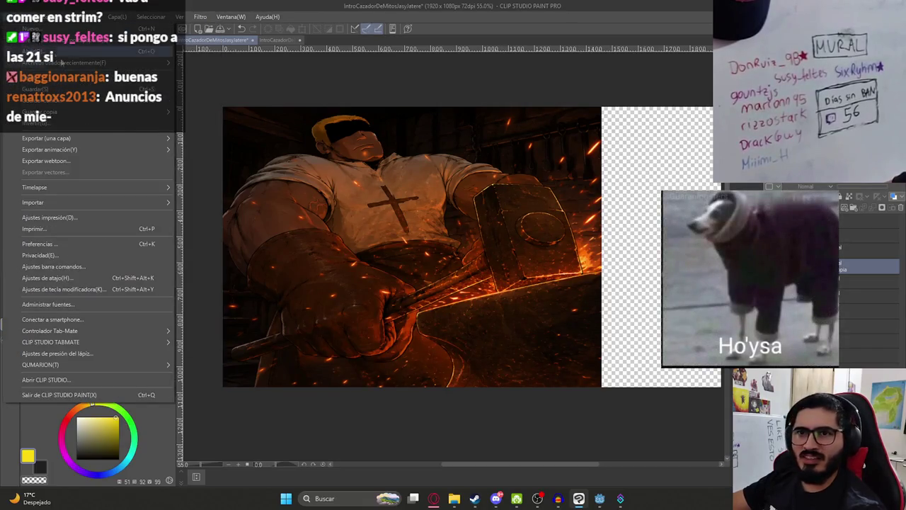
mouse_move(113, 138)
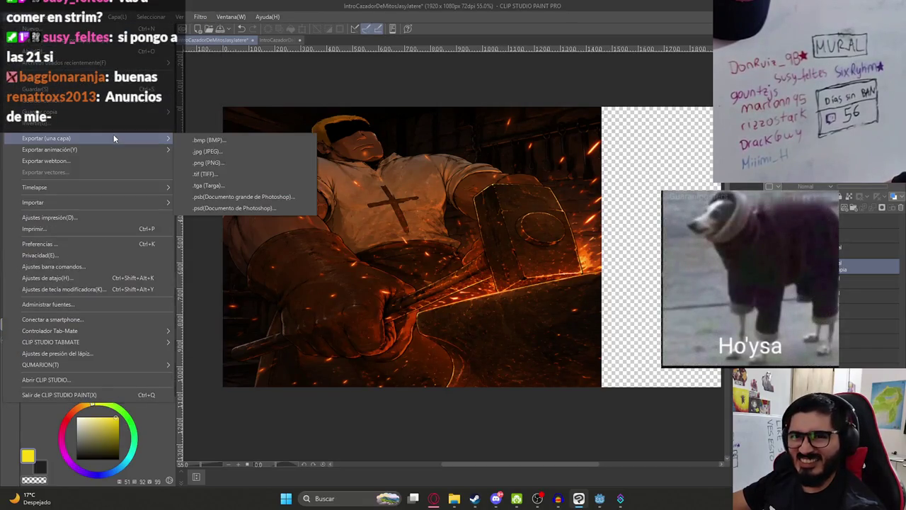
click(252, 168)
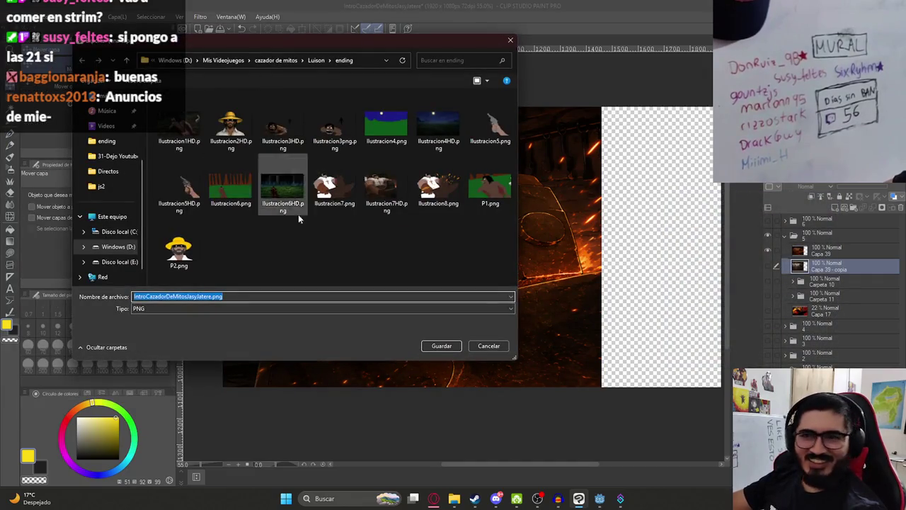
click(388, 188)
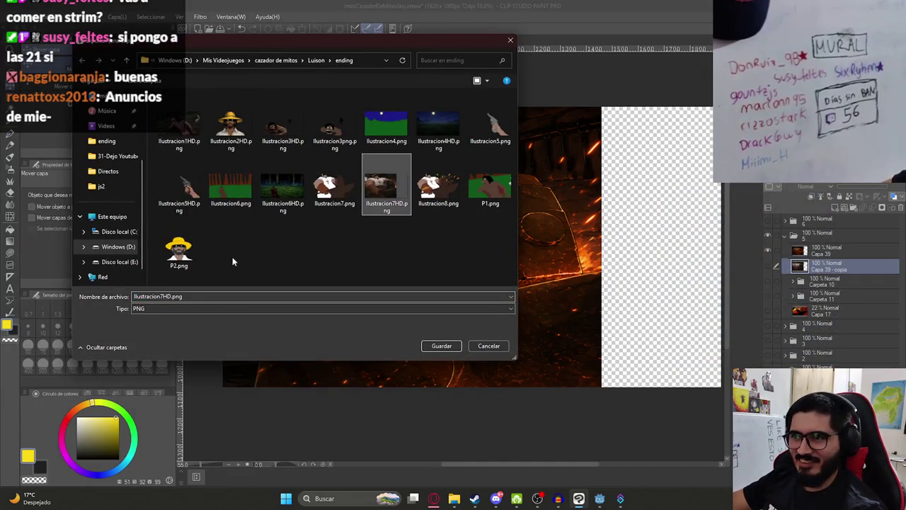
click(334, 190)
click(155, 296)
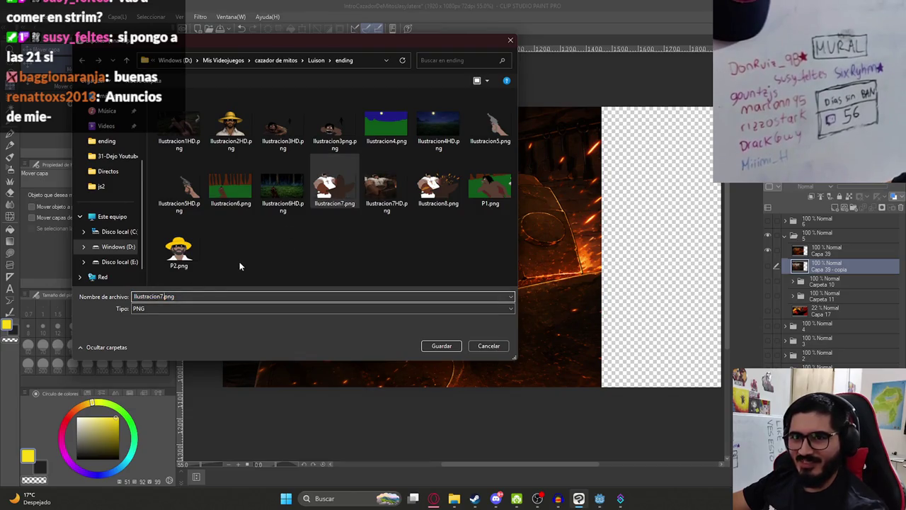
key(BackSpace)
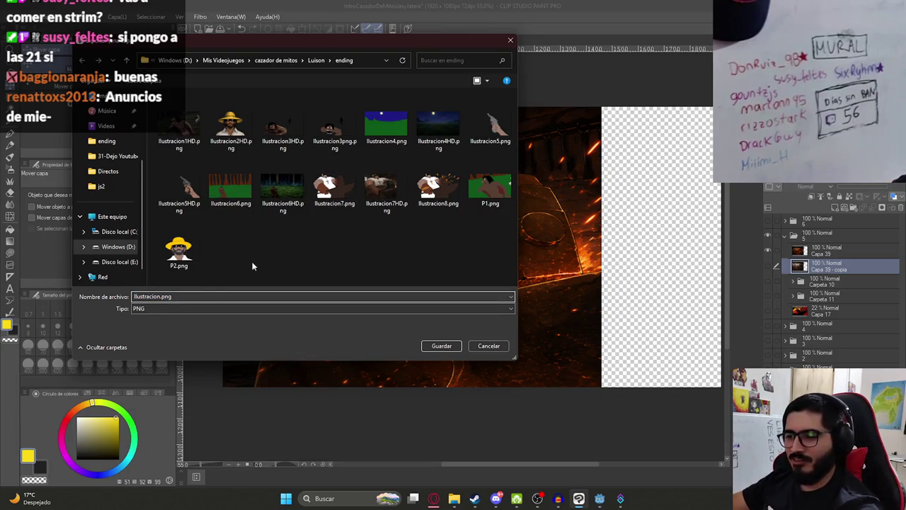
text(8)
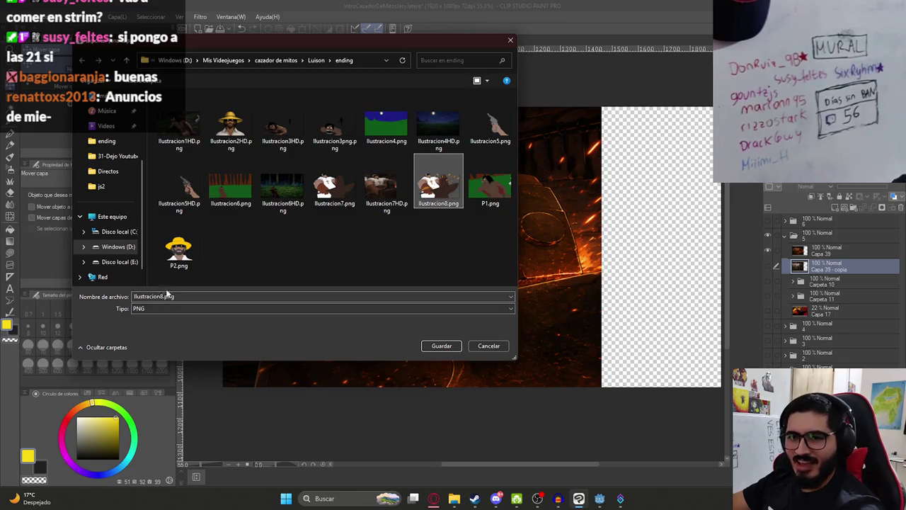
click(437, 347)
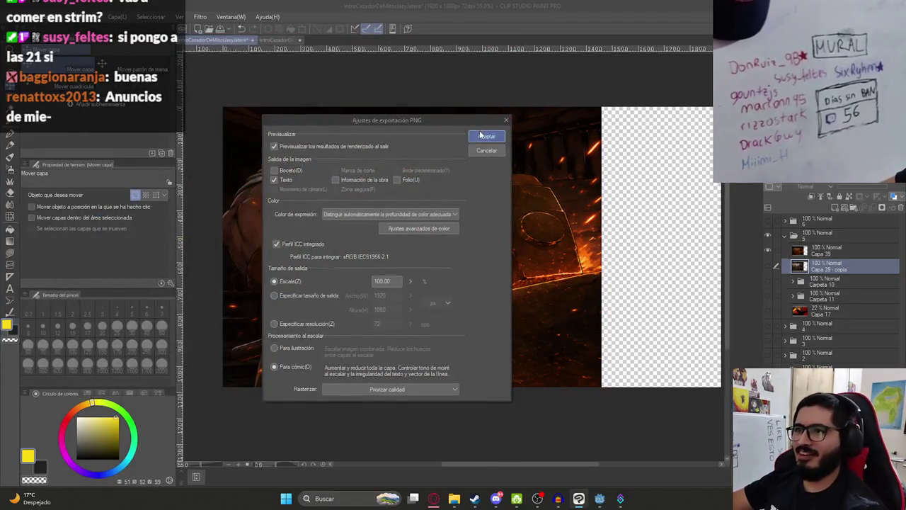
click(486, 135)
click(571, 160)
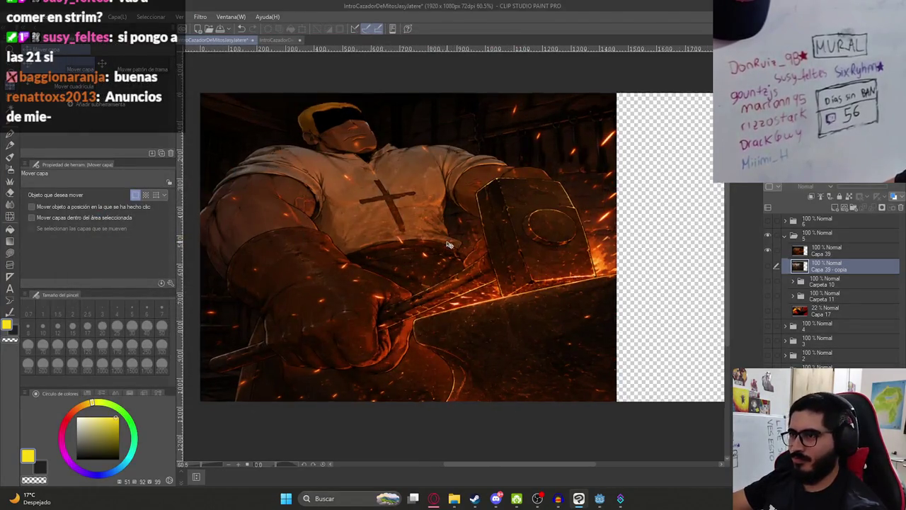
key(ctrl+minus)
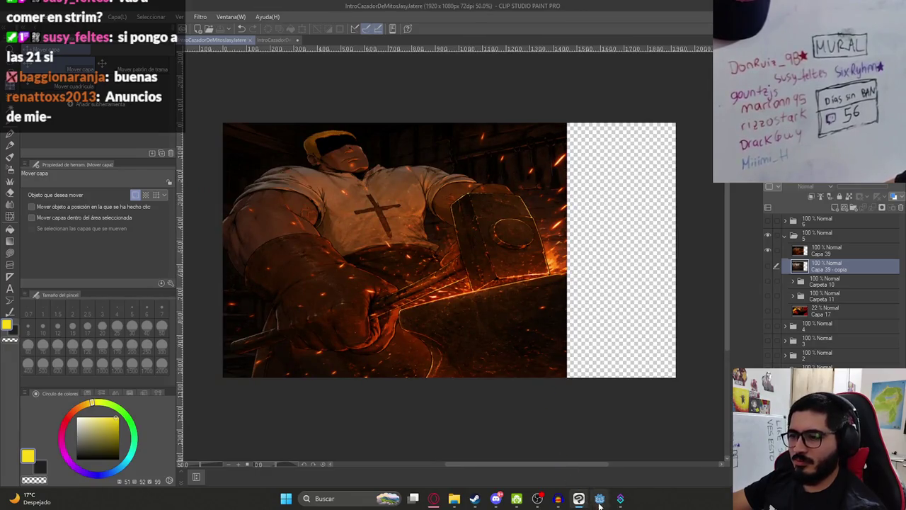
click(599, 500)
Play the ending animation from about 2.5 s, then stop and scrub back to about 6.2 s.
click(338, 334)
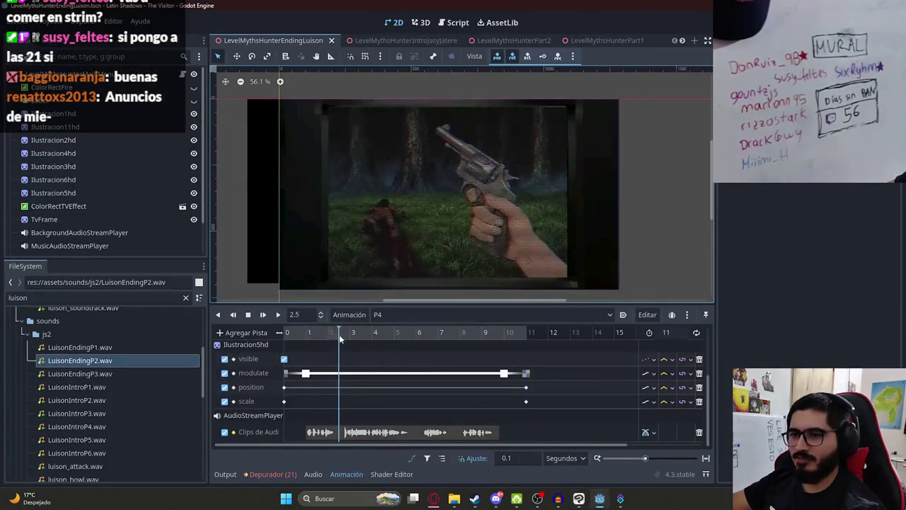
click(280, 316)
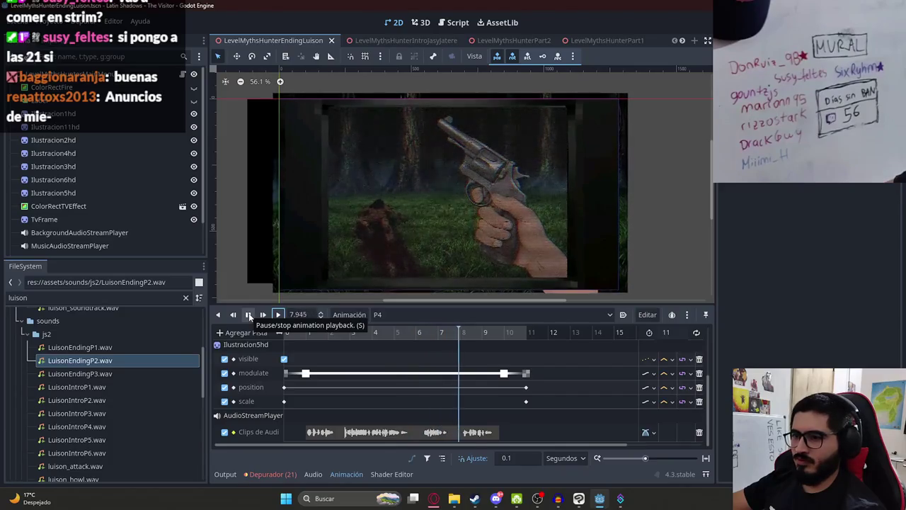
click(249, 317)
mouse_move(405, 336)
mouse_down()
mouse_move(441, 334)
mouse_move(414, 340)
mouse_move(422, 352)
mouse_up()
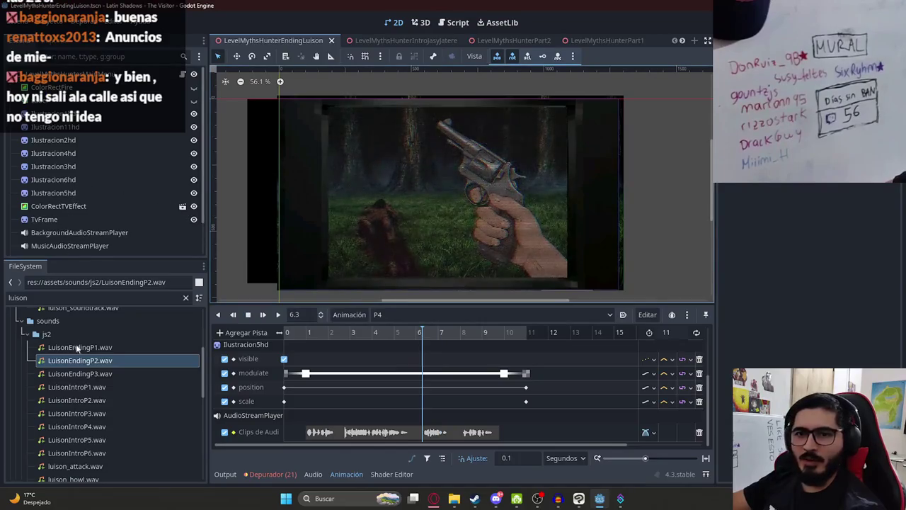
Compare Ilustracion7HD and Ilustracion8HD with the game's Ending sprites folder in File Explorer.
click(453, 498)
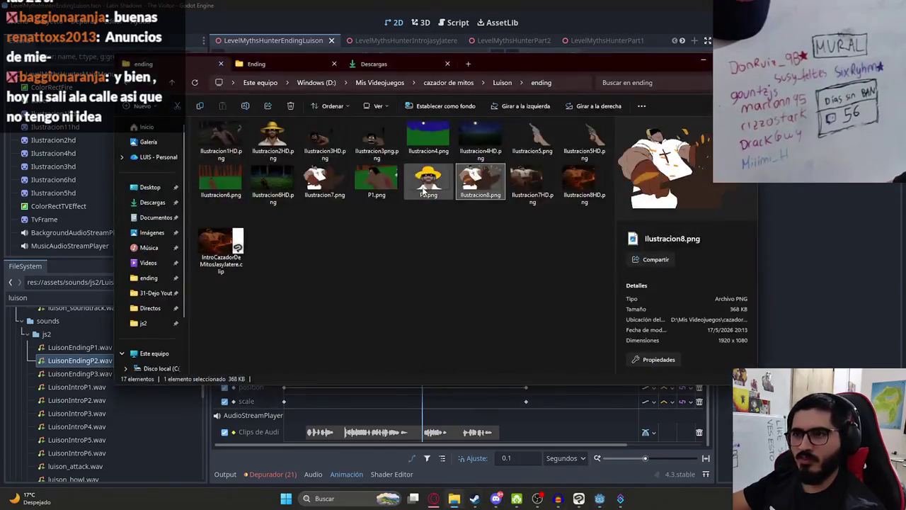
click(533, 185)
shift+click(584, 186)
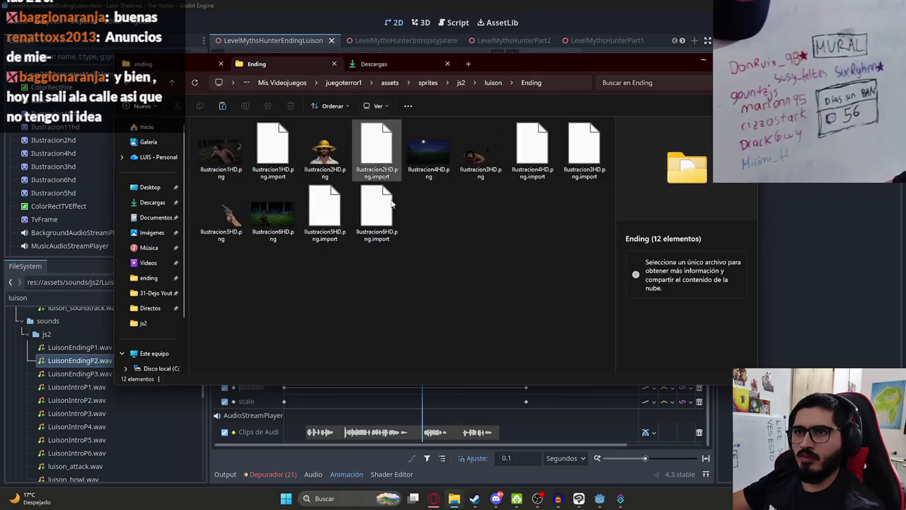
click(96, 293)
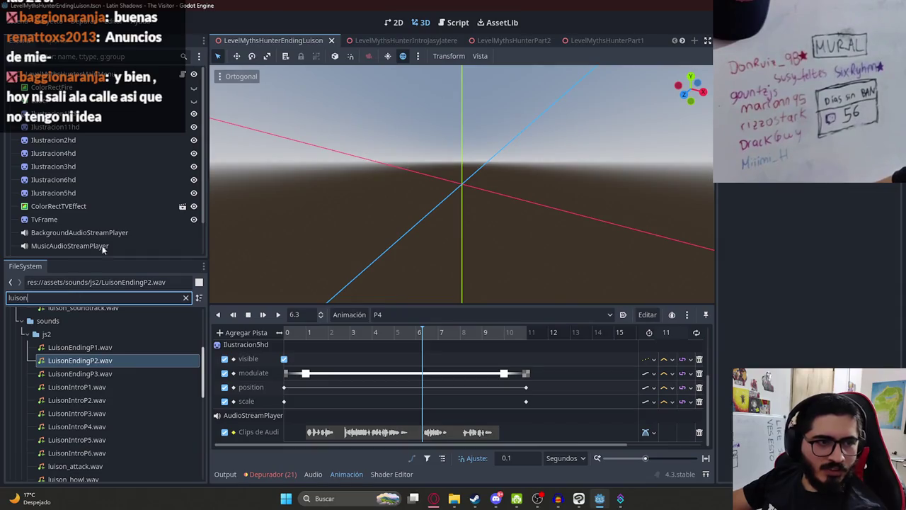
Filter the FileSystem by 'ilustrac' and drop Ilustracion7HD.png into the 2D scene as a sprite.
click(395, 24)
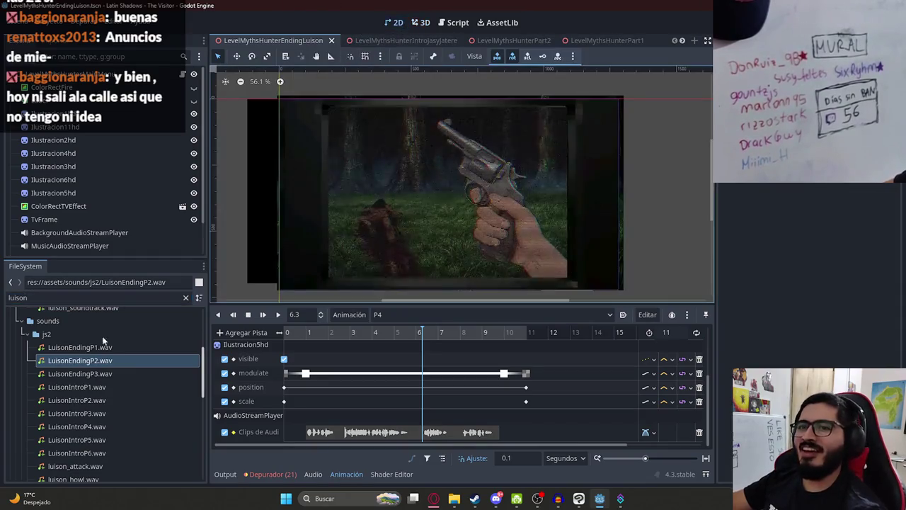
double_click(61, 297)
text(ilu)
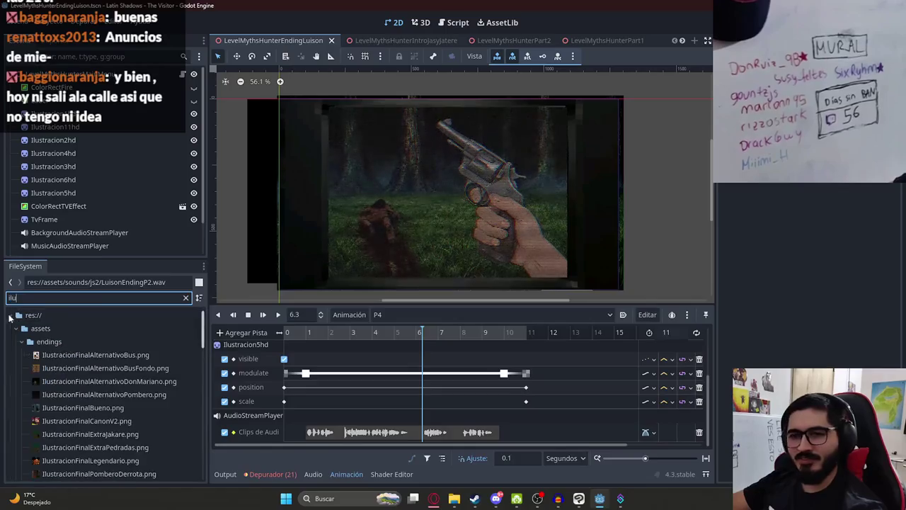
text(strac)
scroll(100, 397, down, 5)
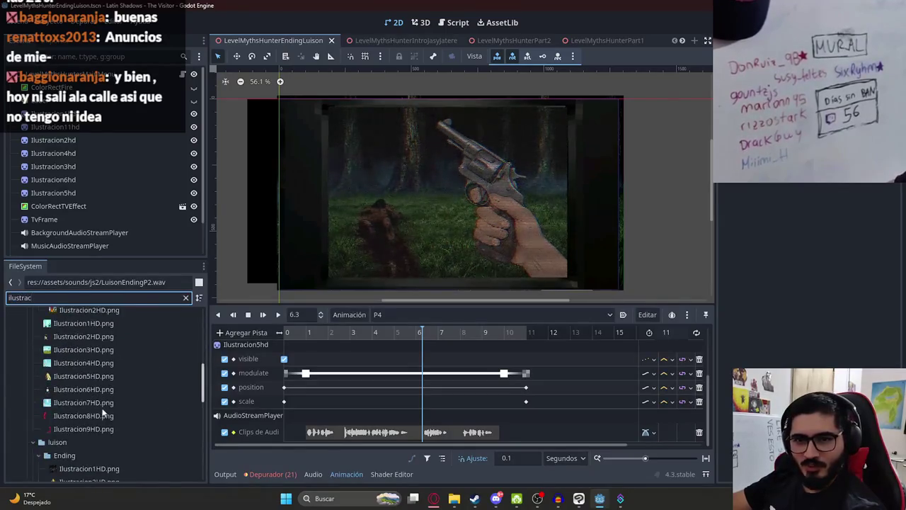
scroll(129, 417, up, 2)
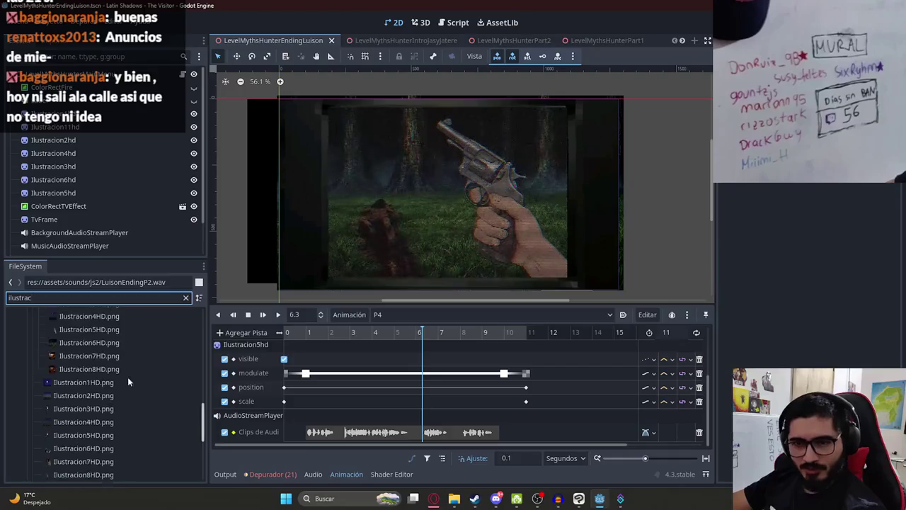
mouse_move(89, 399)
mouse_down()
mouse_move(418, 177)
mouse_move(516, 234)
mouse_up()
Center the new sprite on the frame and enlarge it to cover the frame.
scroll(449, 280, down, 2)
mouse_move(493, 137)
mouse_down()
mouse_move(424, 244)
mouse_move(453, 195)
mouse_move(431, 183)
mouse_up()
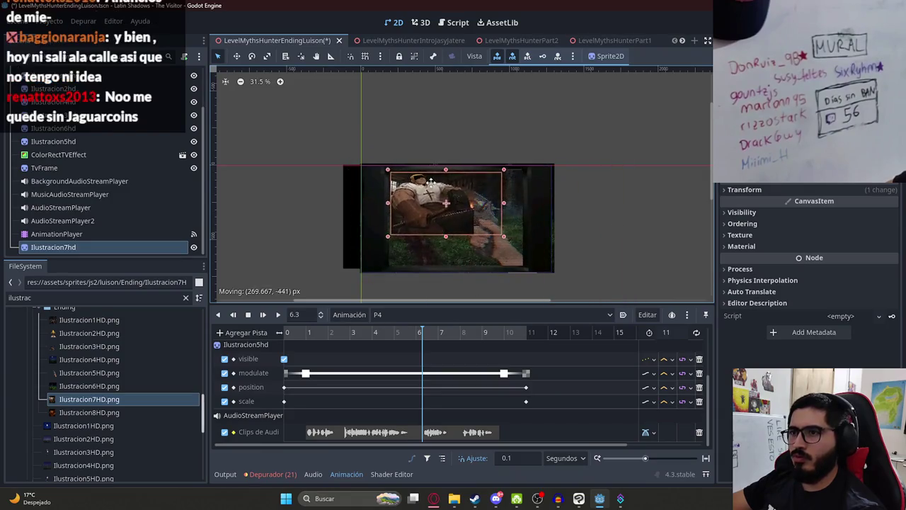
drag(503, 236, 577, 277)
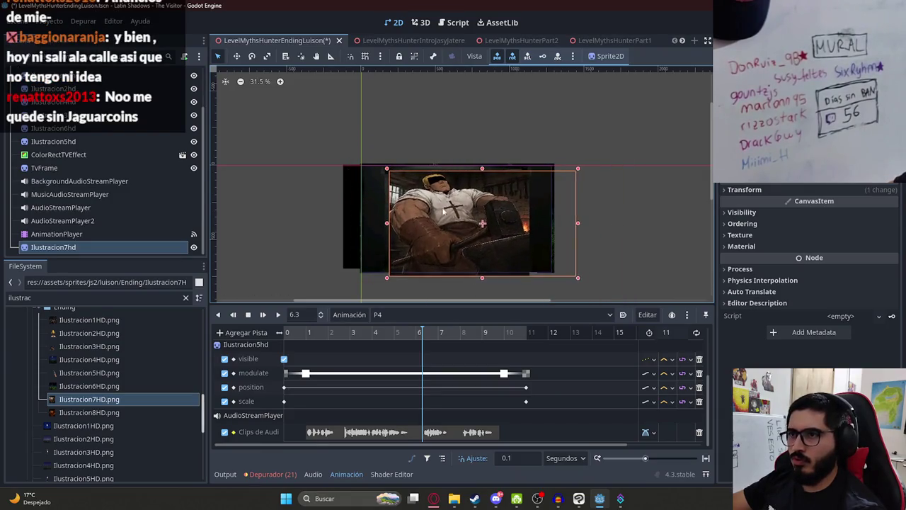
scroll(450, 216, up, 4)
drag(431, 181, 425, 170)
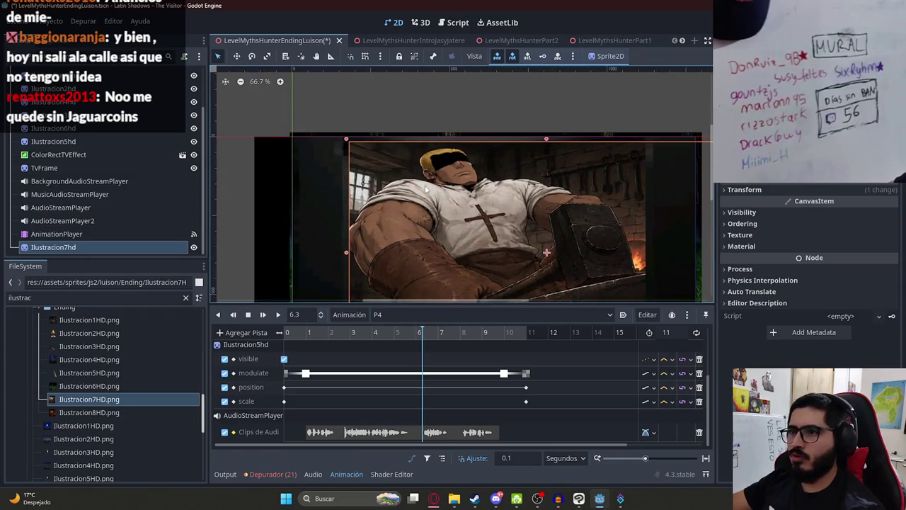
Move Ilustracion7hd right below Ilustracion5hd, hide ColorRectTVEffect, and fine-tune the sprite's size and position.
mouse_move(95, 244)
mouse_down()
mouse_move(99, 149)
mouse_move(85, 148)
mouse_up()
mouse_move(495, 250)
mouse_down()
mouse_move(428, 162)
mouse_move(435, 185)
mouse_up()
click(193, 168)
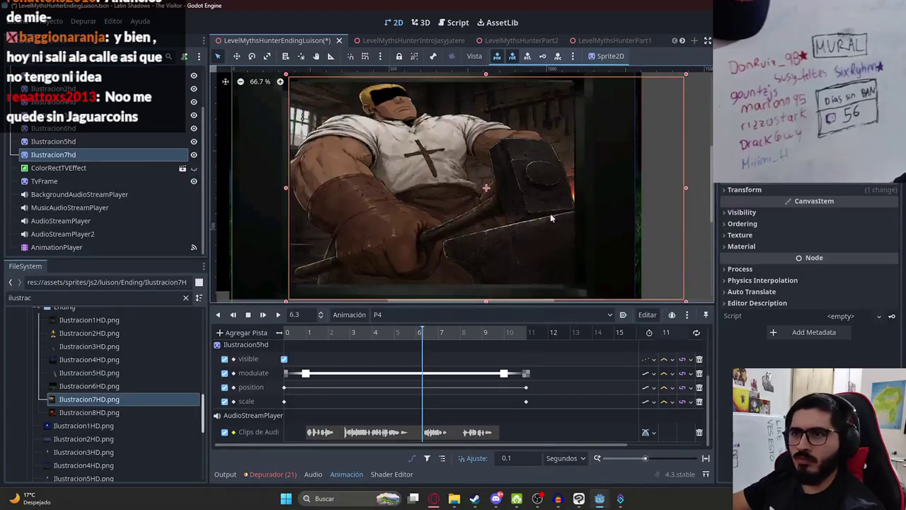
scroll(644, 251, down, 1)
mouse_move(678, 291)
mouse_down()
mouse_move(708, 305)
mouse_move(677, 293)
mouse_up()
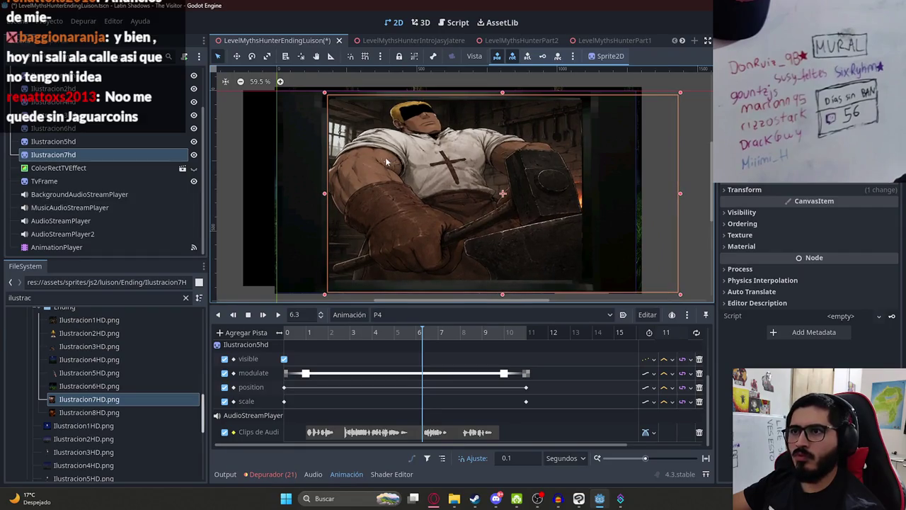
click(428, 335)
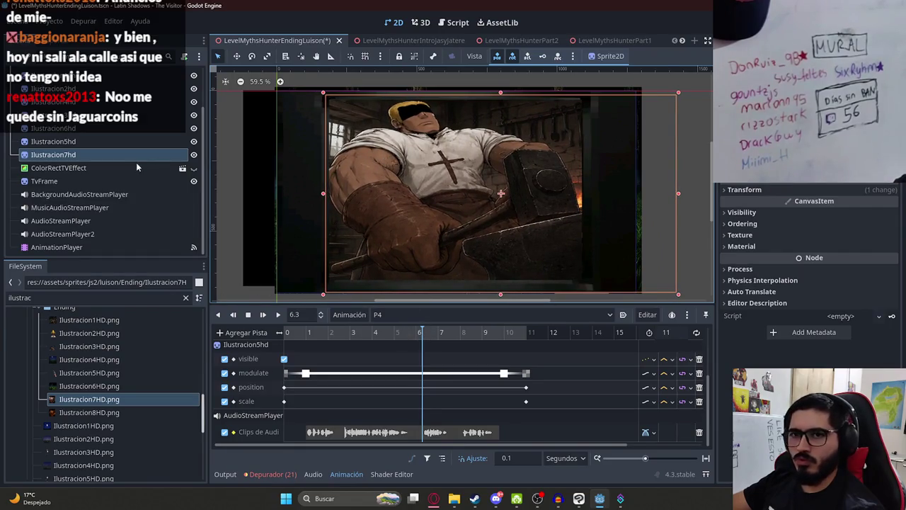
click(284, 358)
click(742, 212)
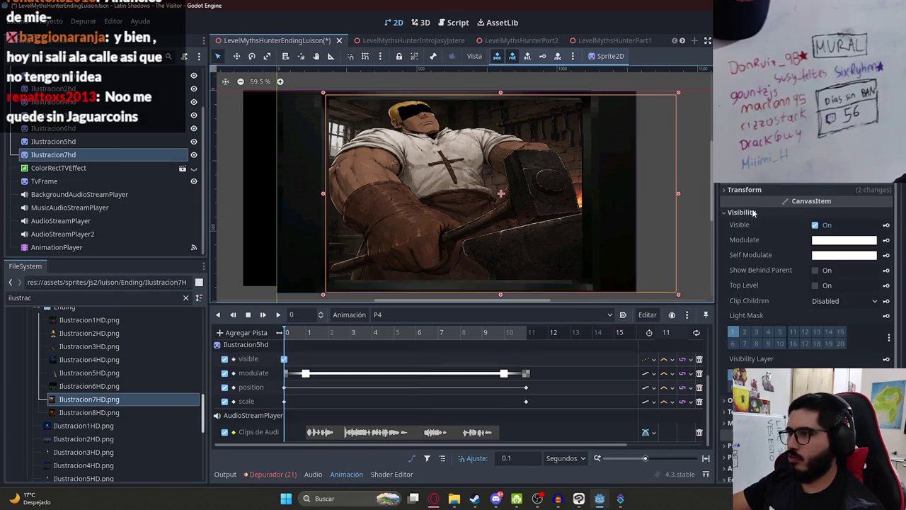
Add an Ilustracion7hd visibility track: hidden at the start, visible from 6 seconds.
click(844, 223)
click(885, 224)
click(414, 278)
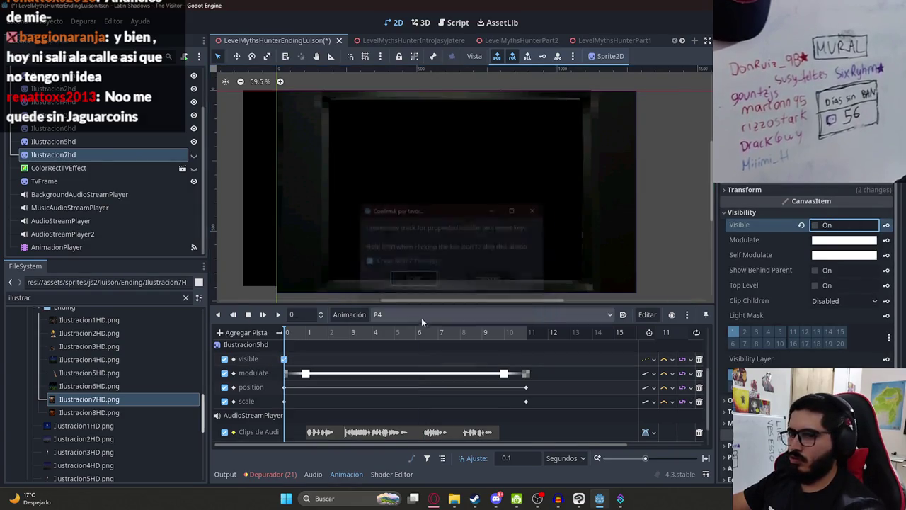
click(406, 330)
drag(406, 330, 409, 332)
click(279, 315)
click(417, 332)
click(423, 336)
click(822, 228)
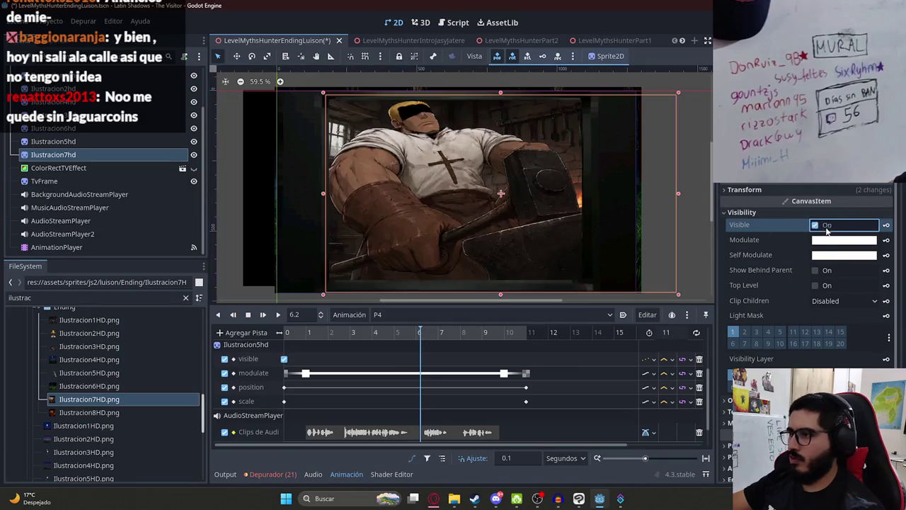
drag(439, 333, 417, 339)
scroll(420, 357, down, 2)
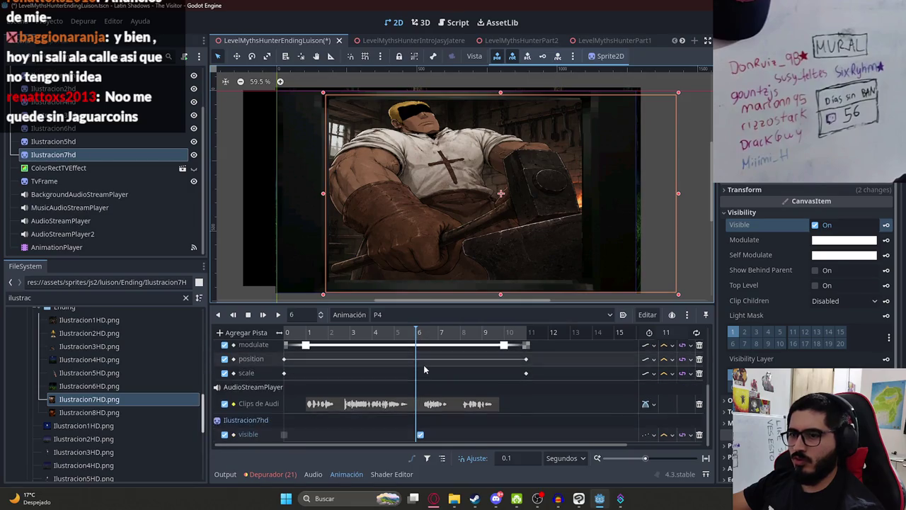
click(415, 435)
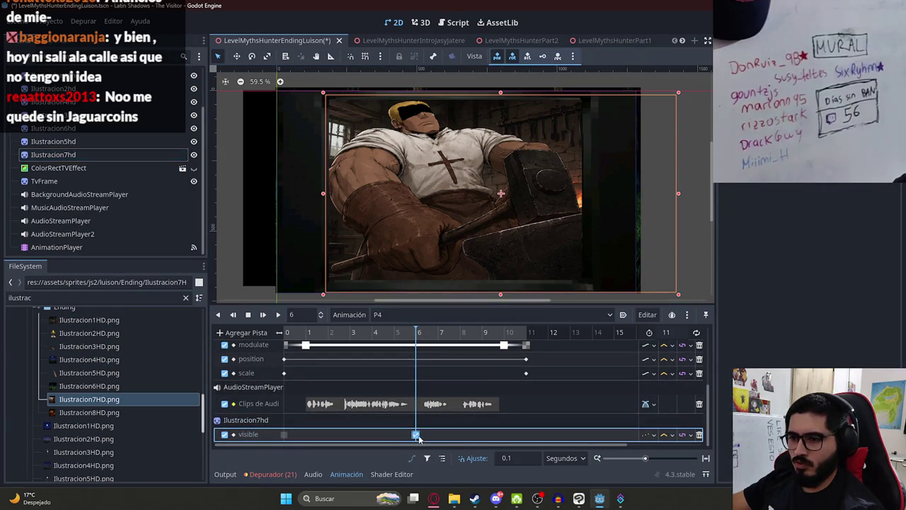
Try Ilustracion7hd's Modulate alpha at 0, then reset Modulate so the sprite stays fully opaque.
click(440, 332)
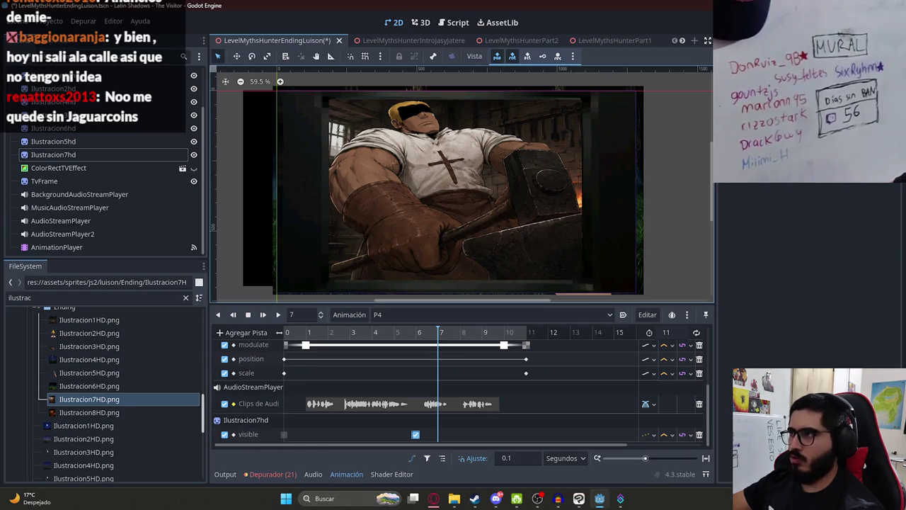
click(65, 154)
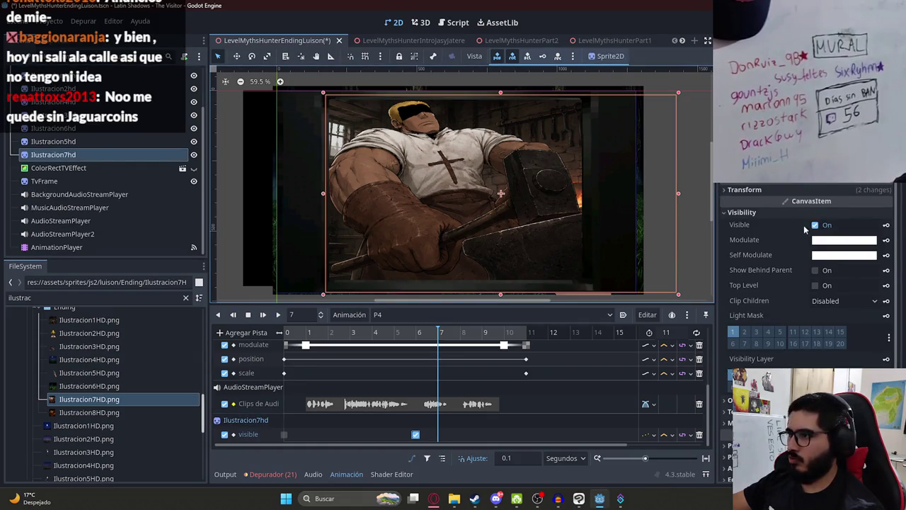
click(814, 226)
click(815, 226)
click(864, 243)
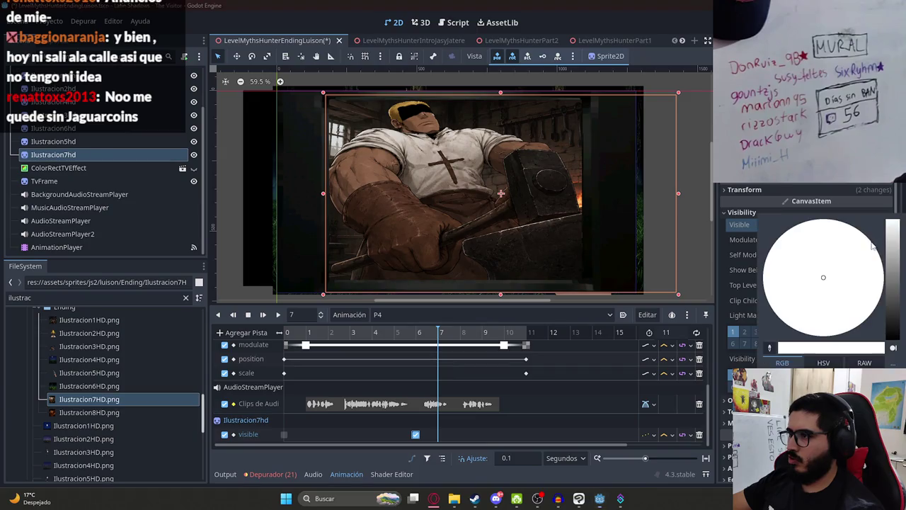
click(737, 255)
click(417, 334)
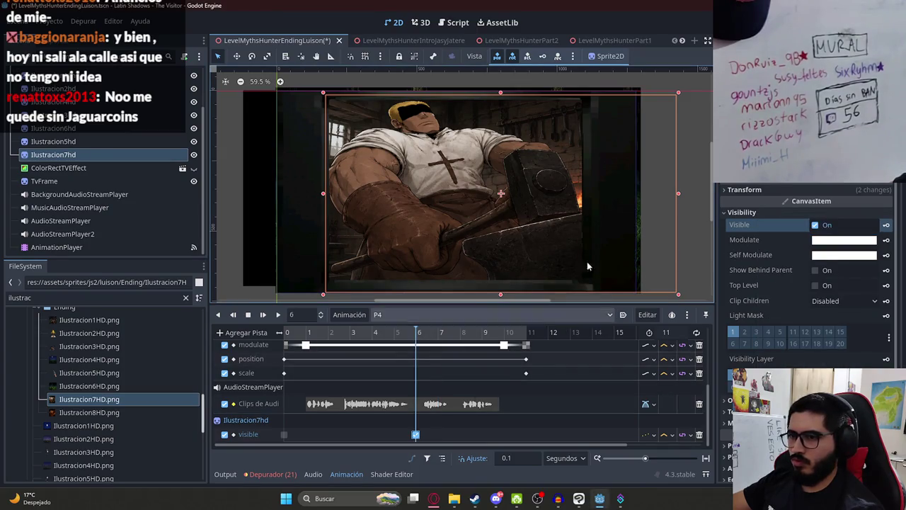
click(824, 248)
drag(882, 347, 678, 425)
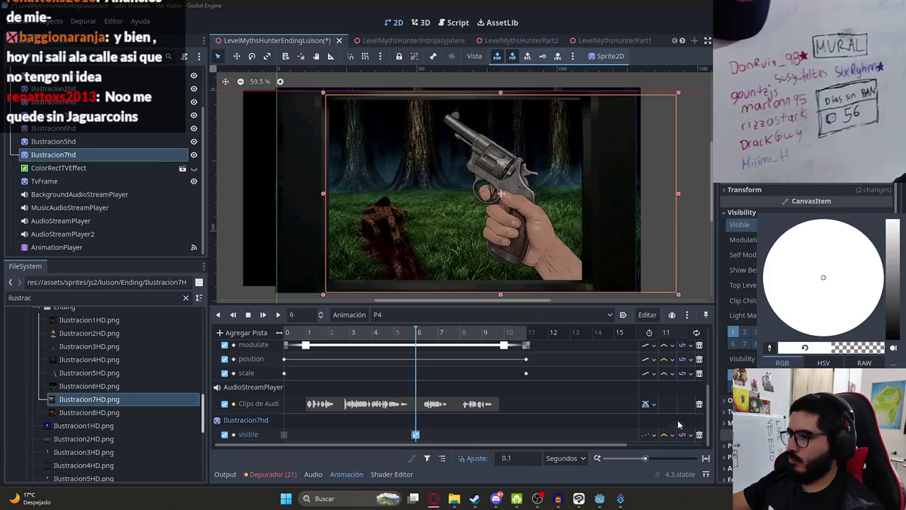
click(645, 472)
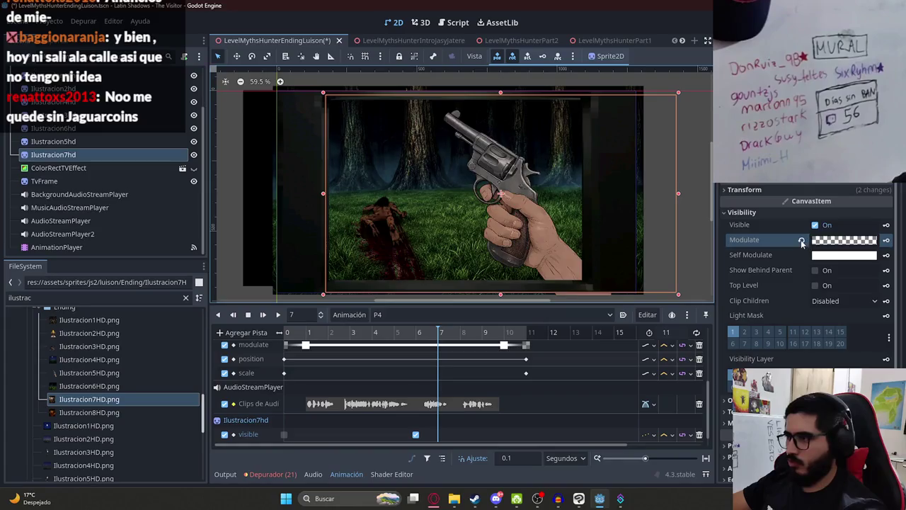
click(802, 241)
Preview the ending from 4.7 s to 8 s, then select the Ilustracion5hd sprite.
click(387, 332)
click(262, 315)
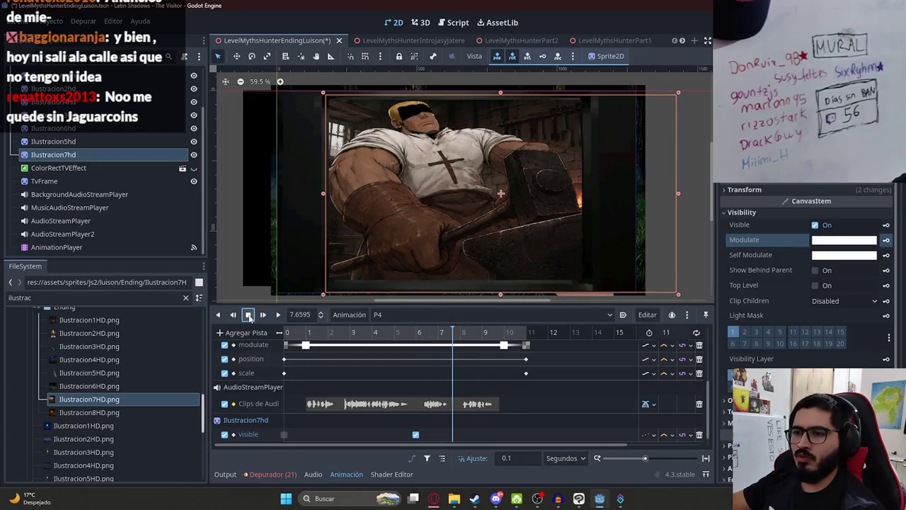
click(461, 333)
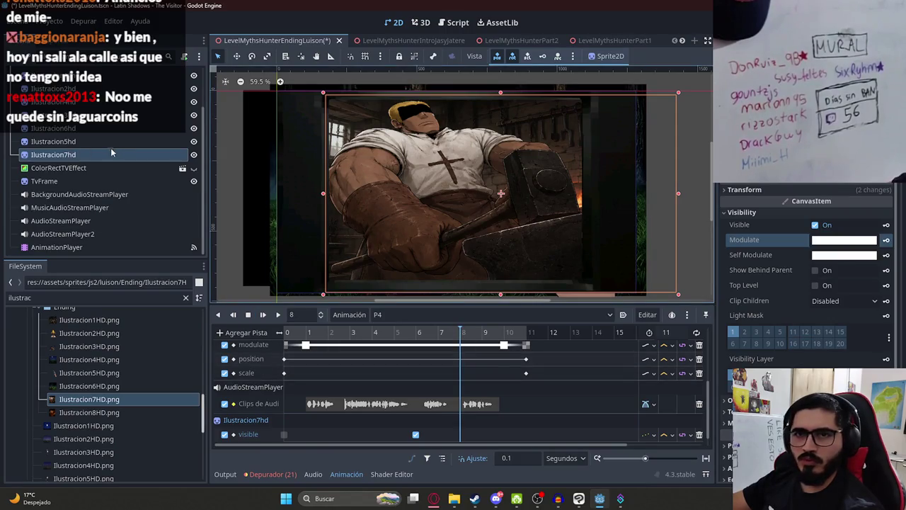
click(136, 142)
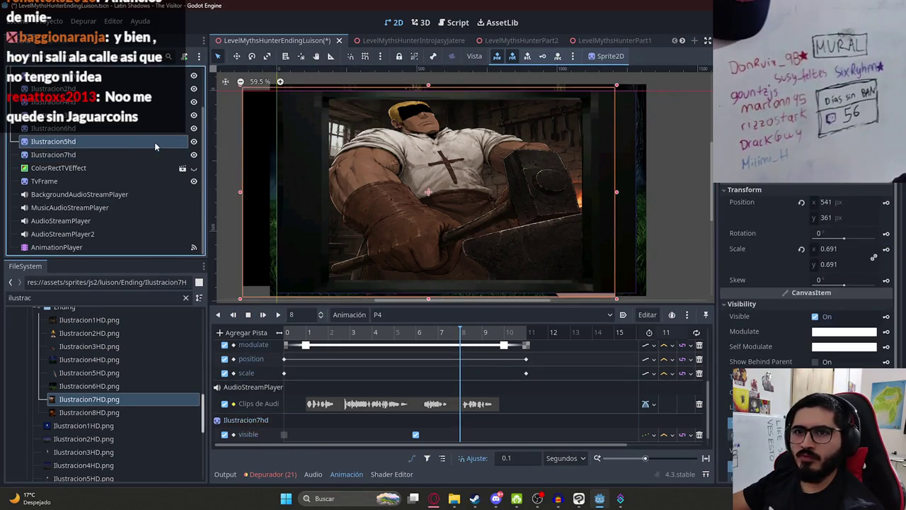
Add Ilustracion8HD.png as a new sprite placed right below Ilustracion7hd.
click(158, 153)
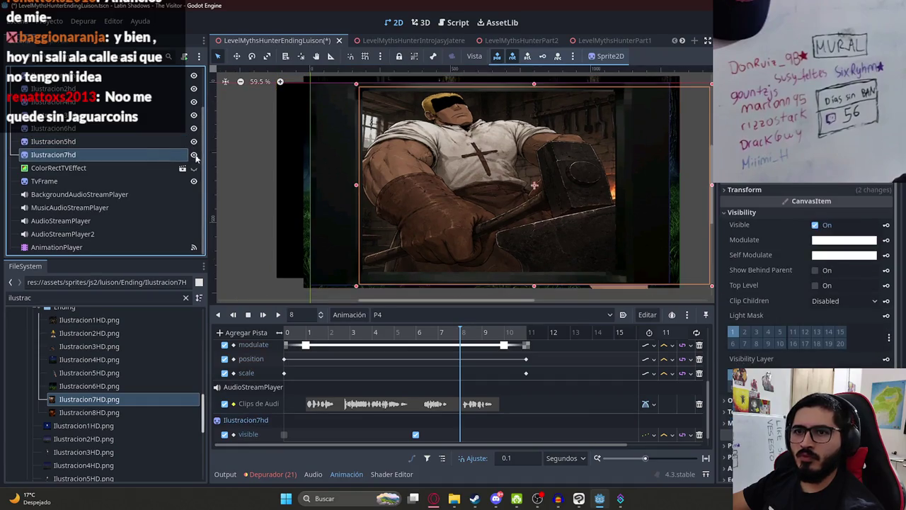
click(120, 414)
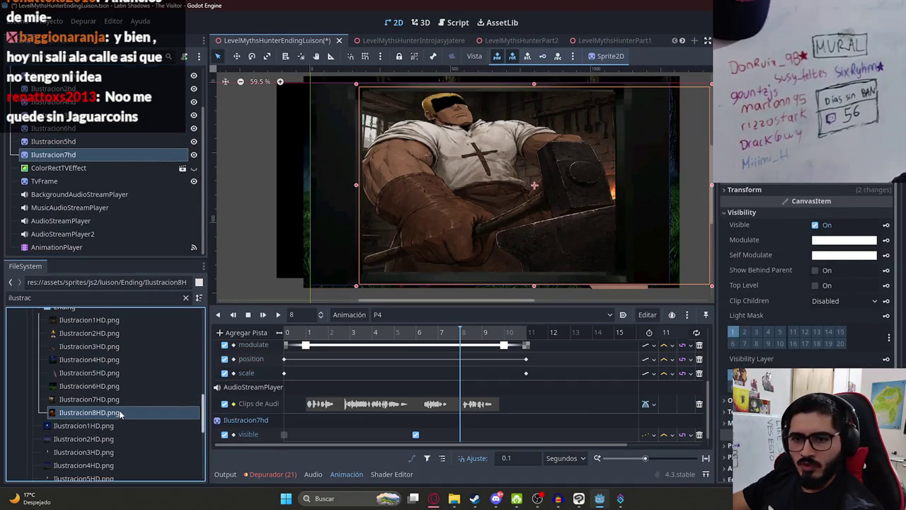
drag(104, 163, 102, 166)
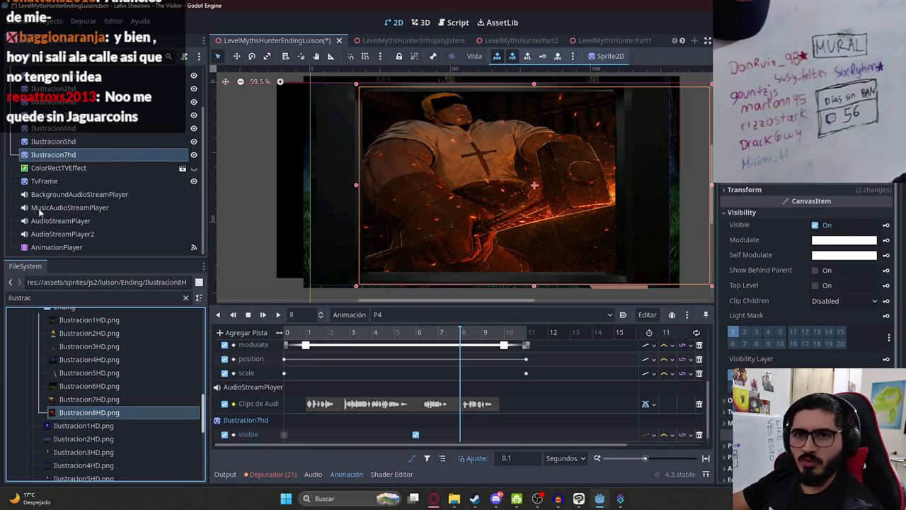
drag(114, 412, 491, 192)
drag(87, 251, 83, 152)
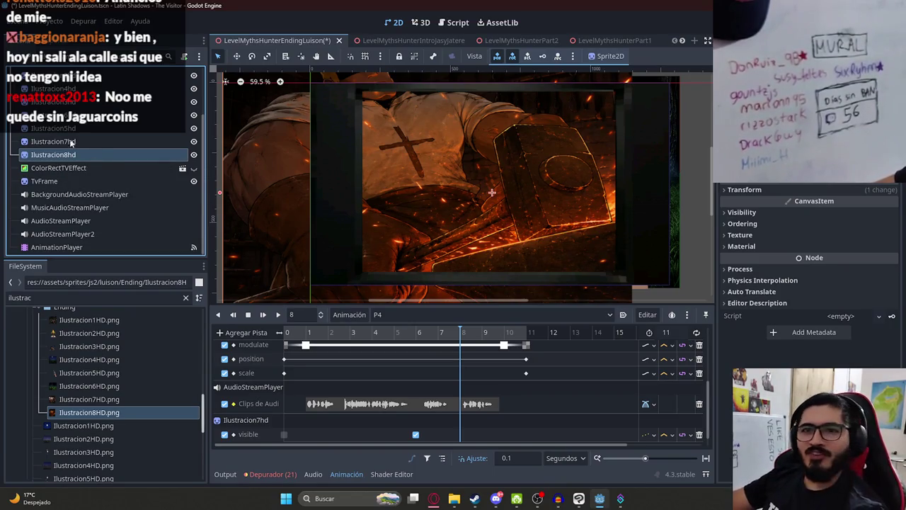
Give Ilustracion8hd Ilustracion7hd's position 799, 366 and scale 0.651.
click(53, 141)
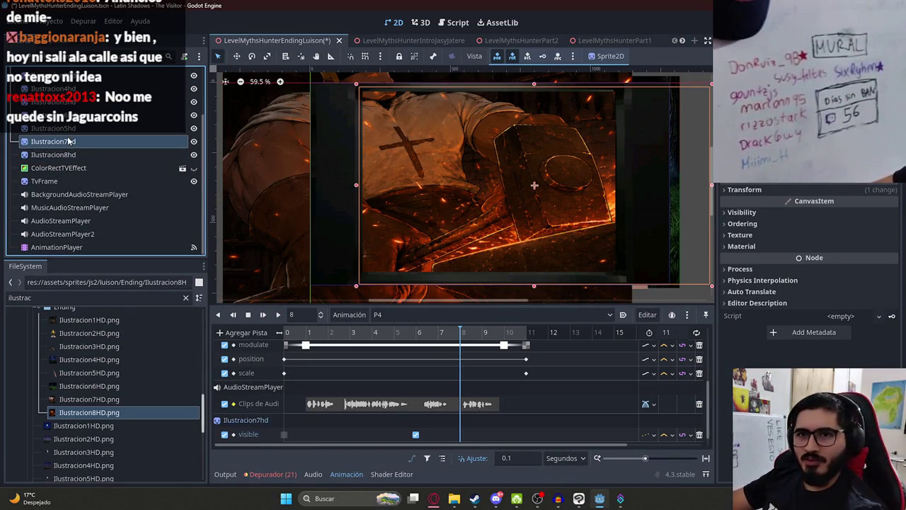
click(744, 190)
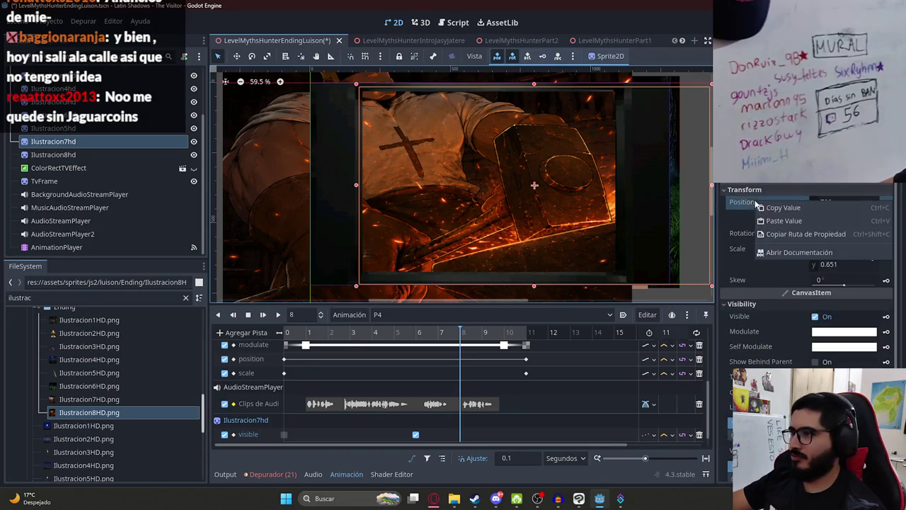
click(71, 154)
click(743, 190)
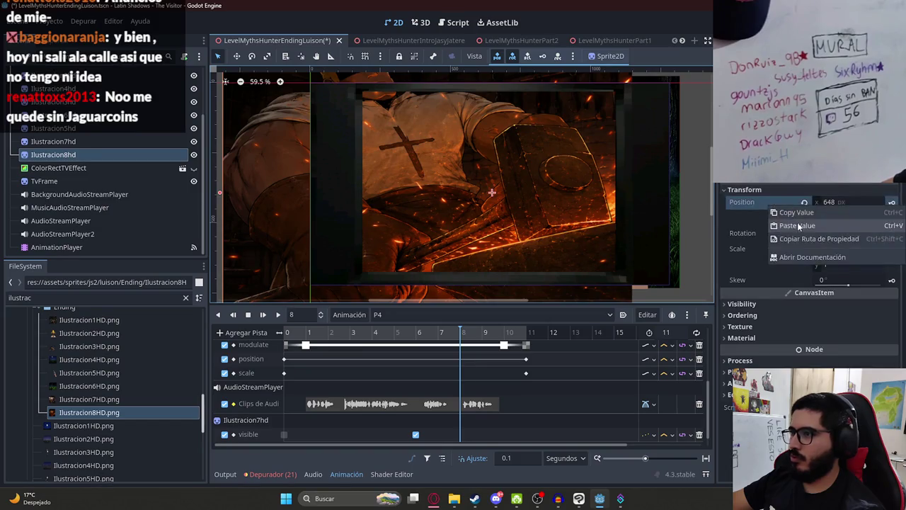
click(839, 250)
text(0.651)
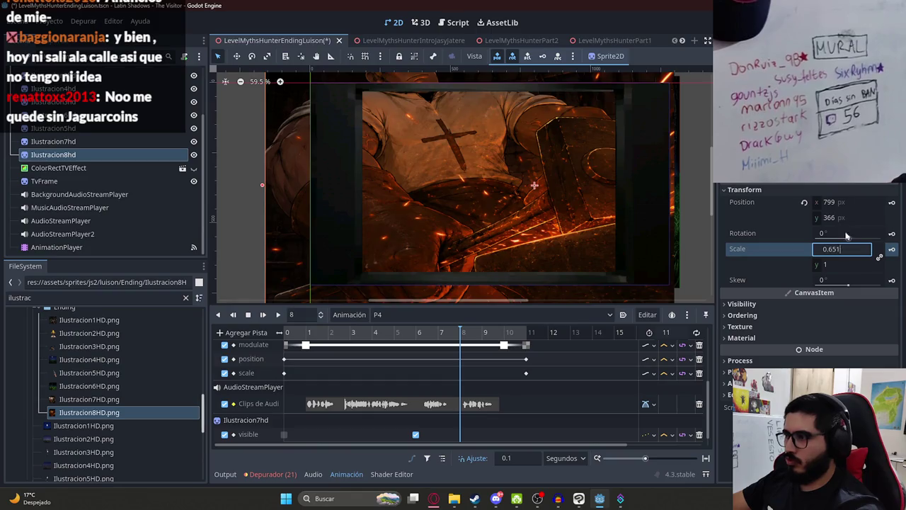
key(Return)
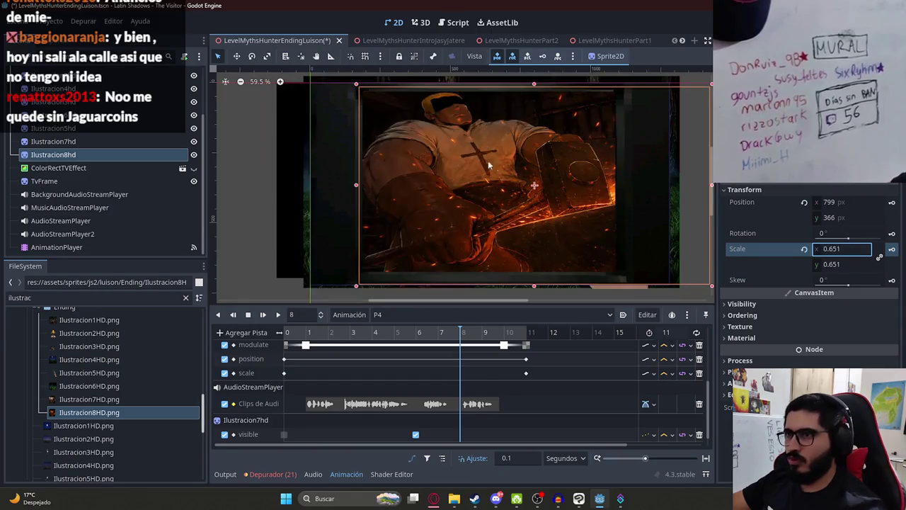
scroll(683, 162, down, 1)
click(683, 163)
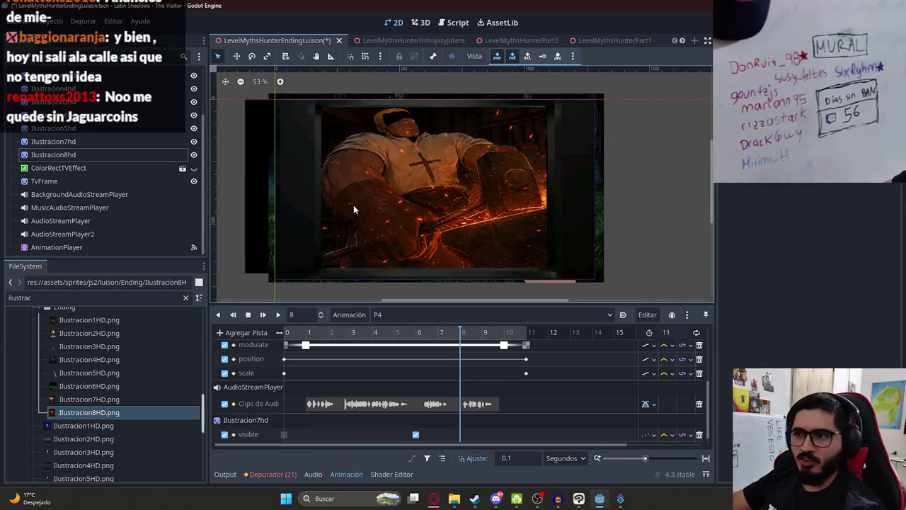
click(172, 155)
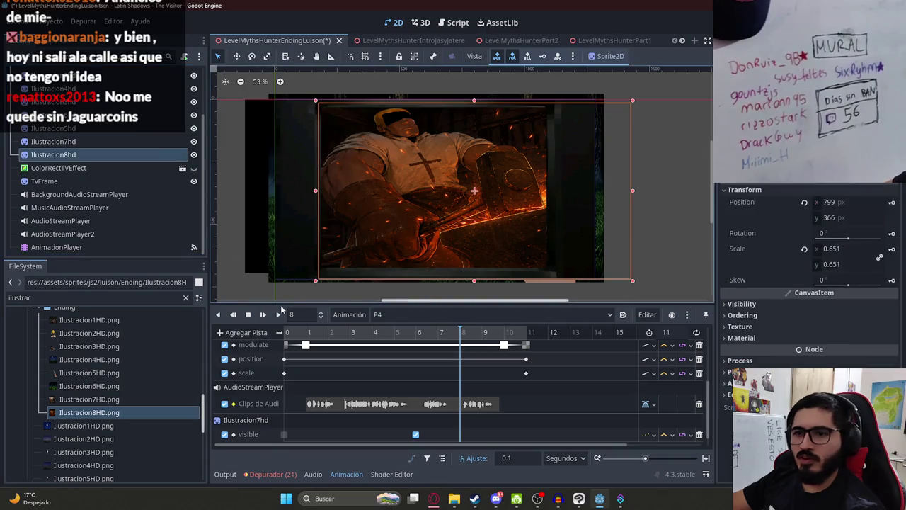
Key Ilustracion8hd as hidden with fully transparent Modulate at the animation start.
click(742, 303)
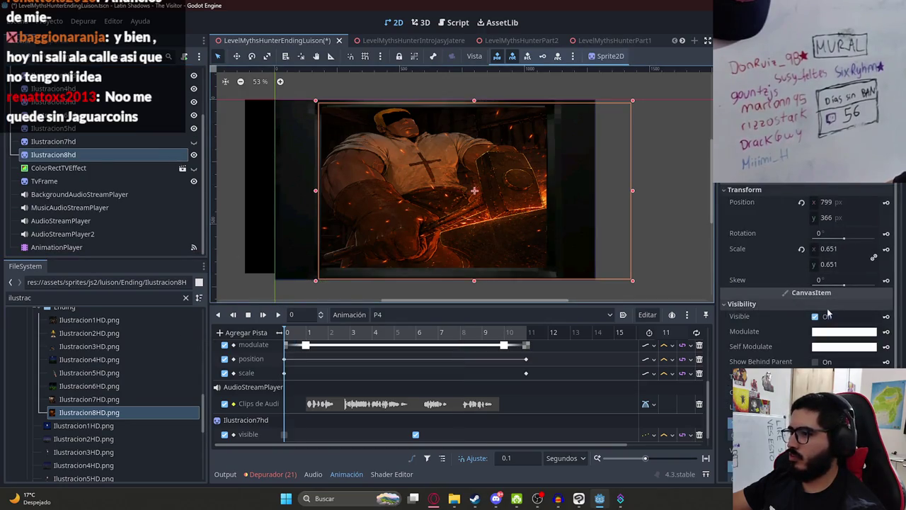
click(827, 317)
click(887, 320)
key(Return)
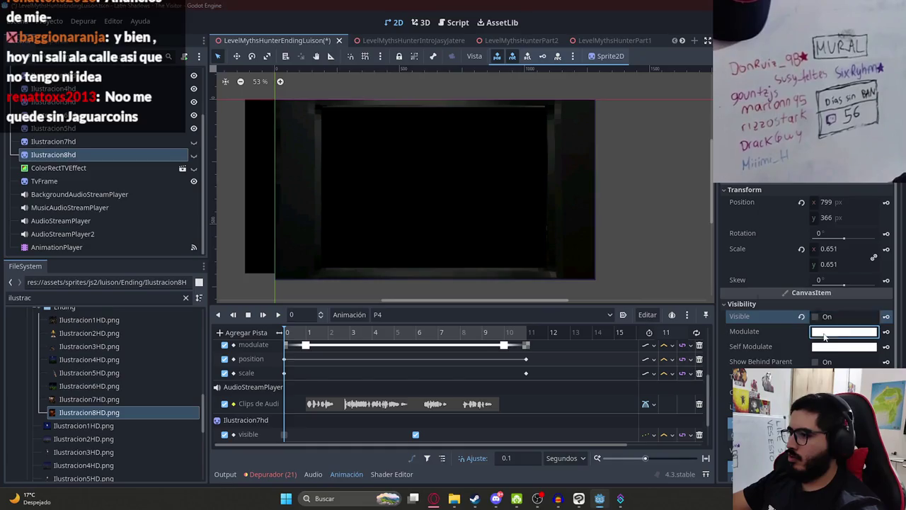
click(844, 332)
click(886, 332)
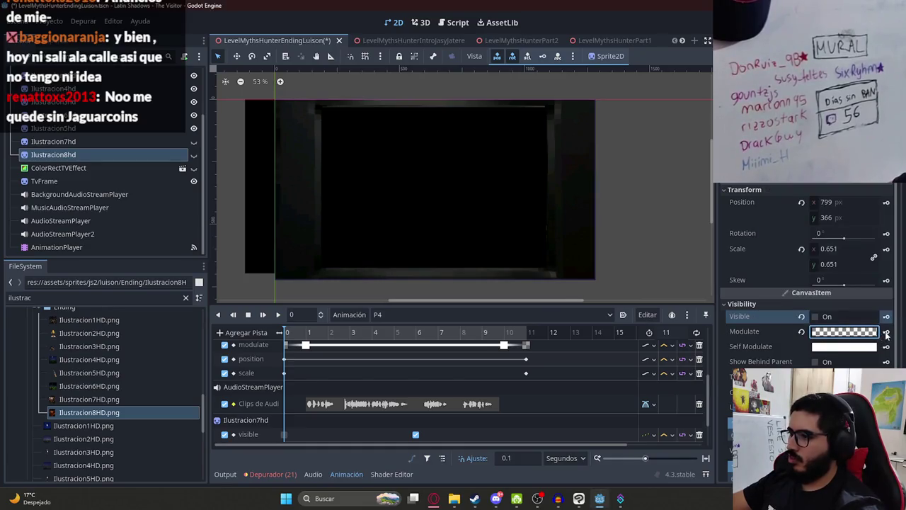
click(886, 332)
key(Return)
Move the transparent Modulate key to 8 s and key Ilustracion8hd fully opaque at 9 s.
drag(285, 434, 461, 435)
click(441, 333)
click(461, 336)
click(484, 333)
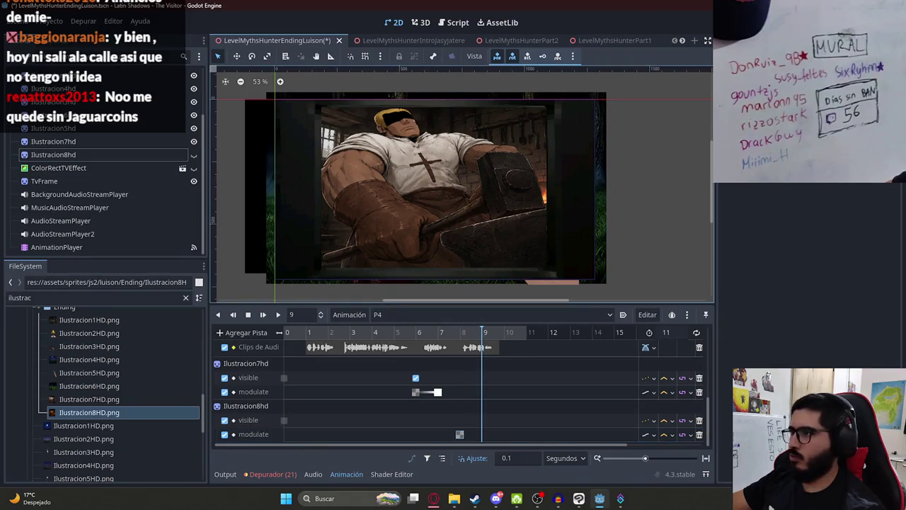
click(93, 152)
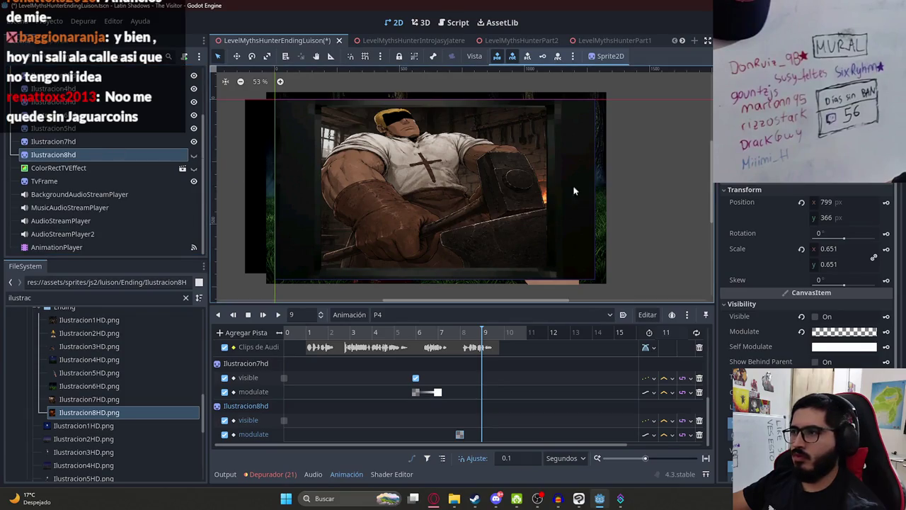
click(802, 332)
Key Ilustracion8hd visible from 8 s and play the animation to check the fade-in.
click(461, 335)
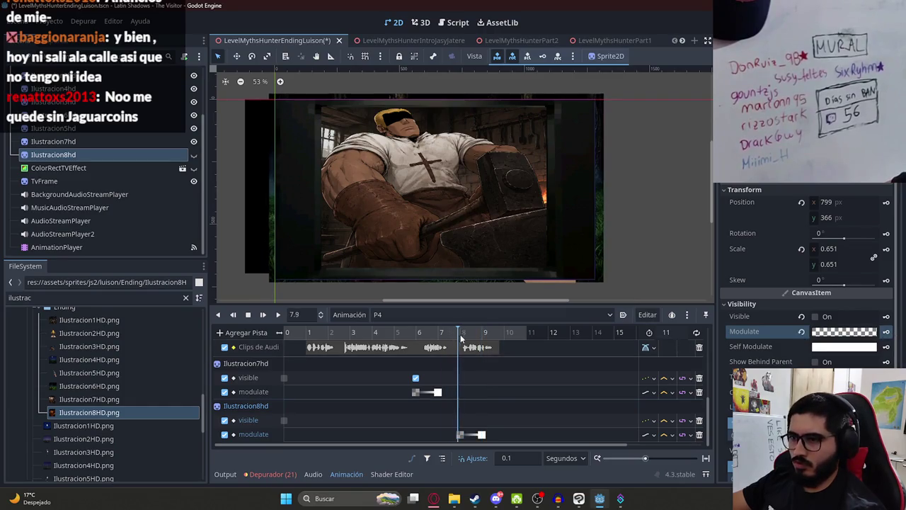
click(815, 317)
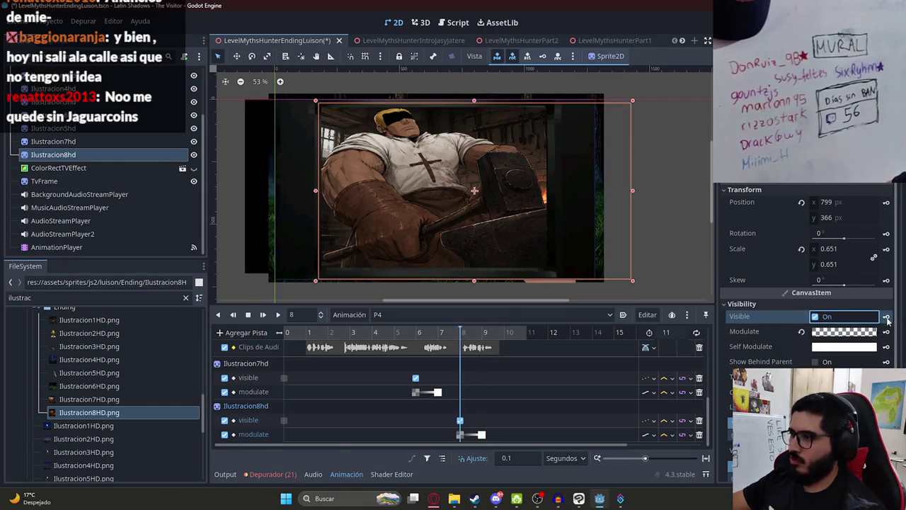
mouse_move(461, 334)
mouse_down()
mouse_move(427, 335)
mouse_move(499, 342)
mouse_move(422, 340)
mouse_up()
click(277, 314)
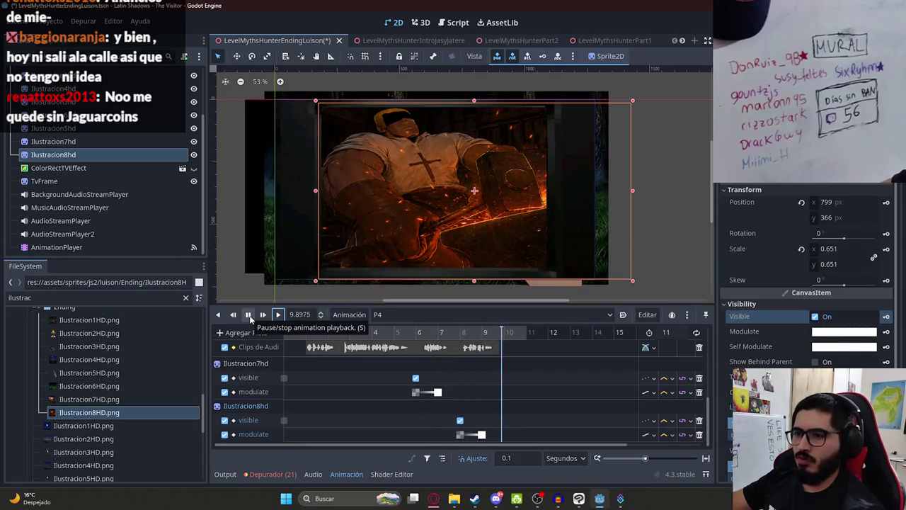
scroll(478, 365, up, 3)
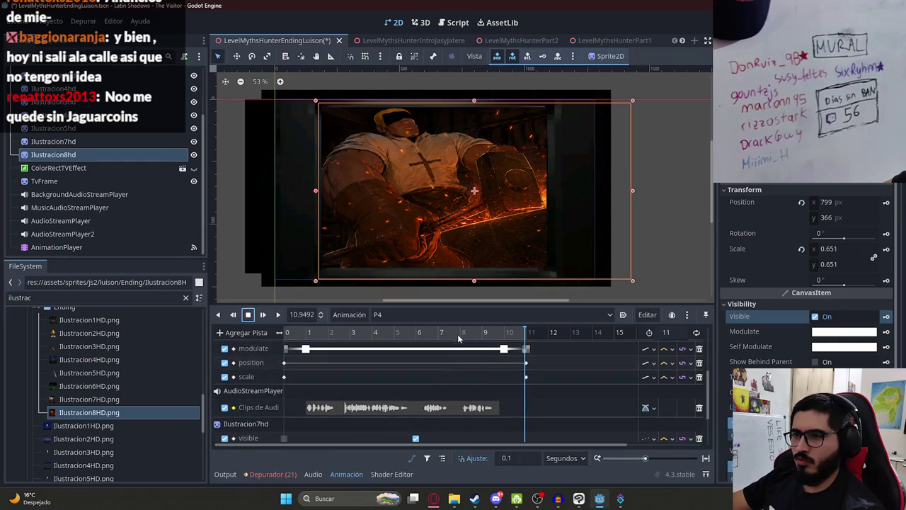
click(249, 315)
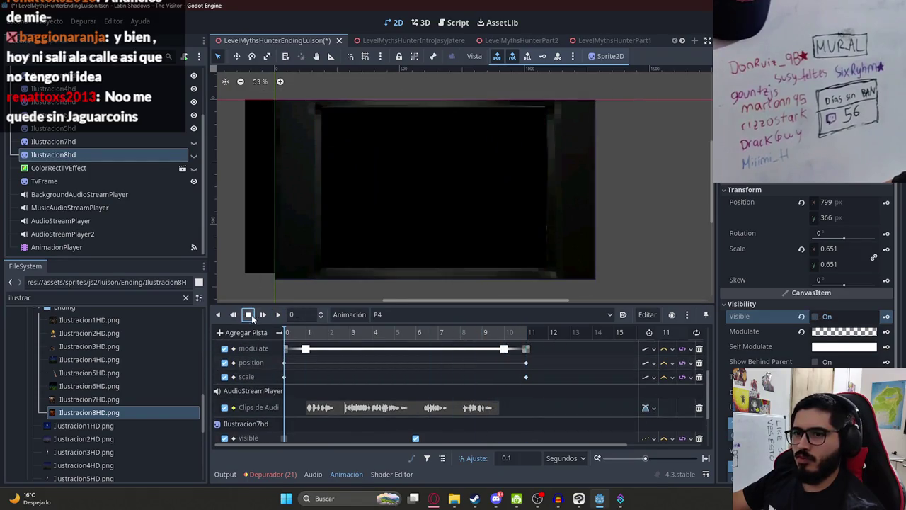
scroll(340, 198, up, 2)
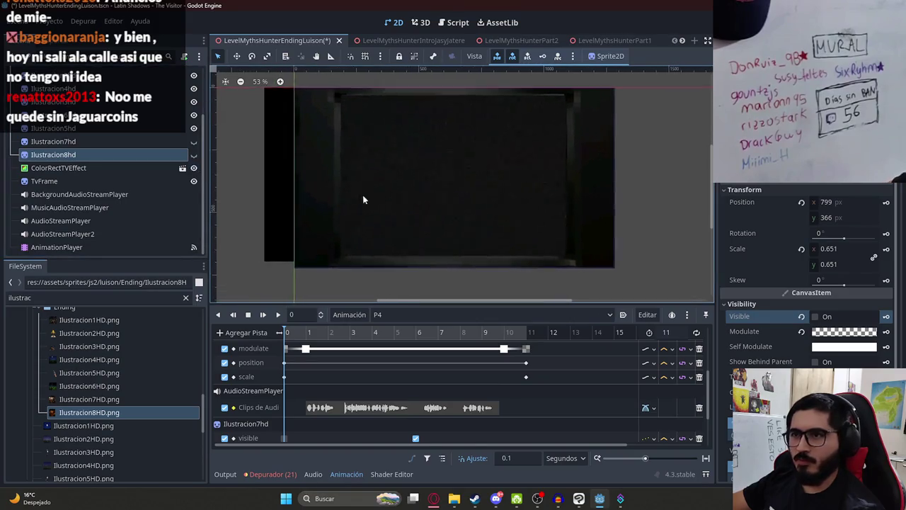
click(278, 314)
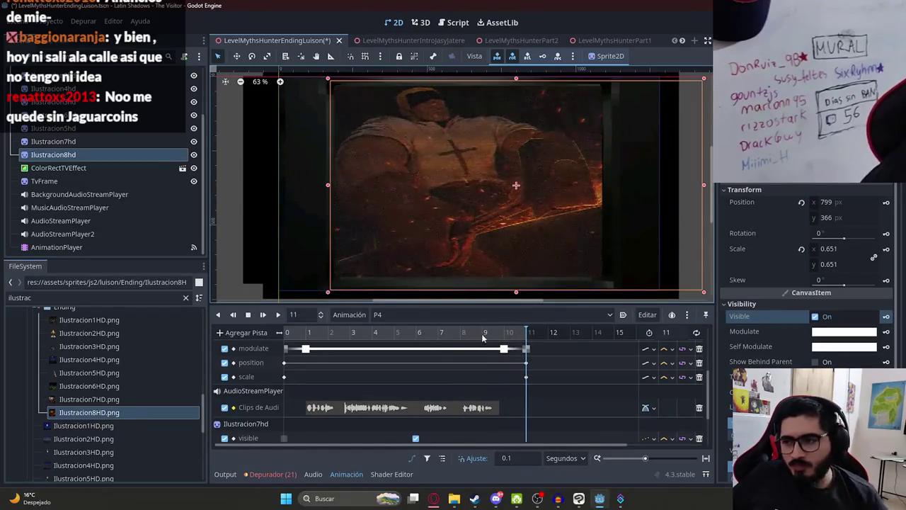
Key Ilustracion7hd as hidden at the 10-second mark.
click(503, 338)
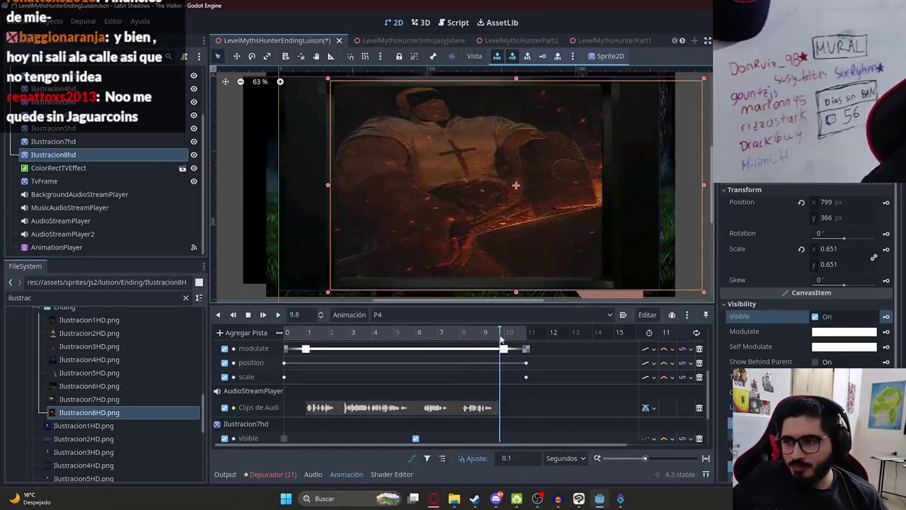
click(95, 141)
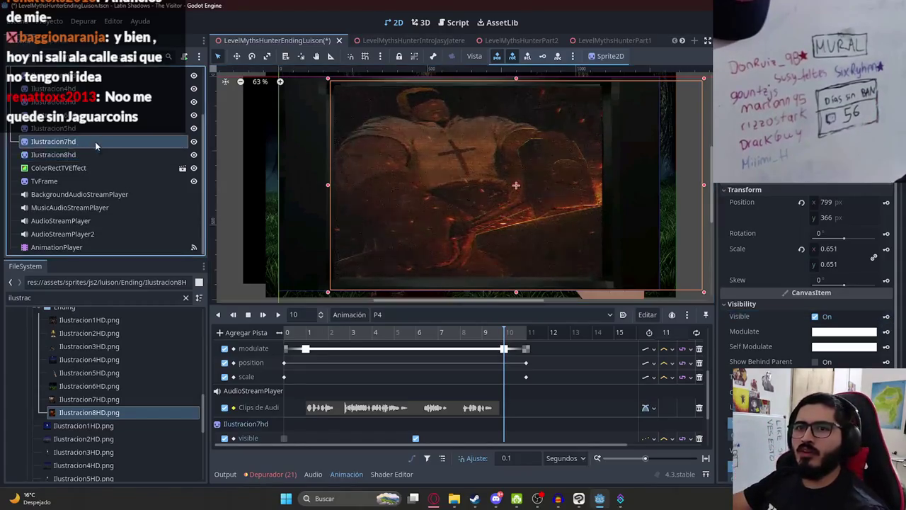
click(815, 317)
Key Ilustracion8hd's Modulate nearly transparent, alpha 21, at 11 seconds.
click(107, 154)
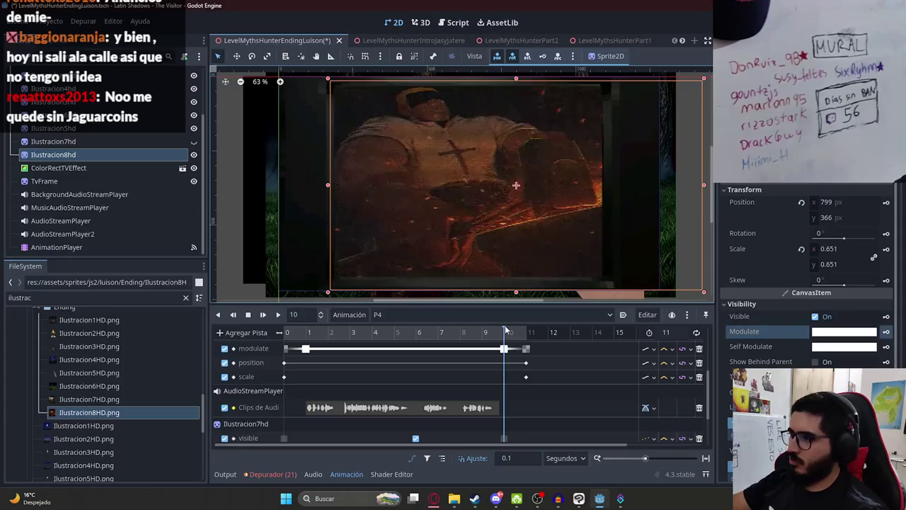
click(887, 331)
click(857, 333)
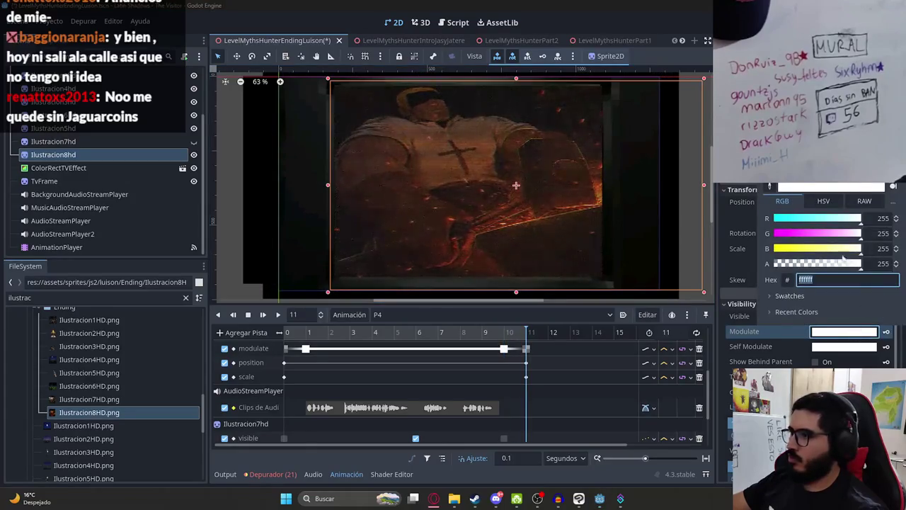
drag(847, 263, 735, 267)
click(887, 333)
Play and scrub around the 10-second transition to check the fade.
click(468, 332)
click(263, 314)
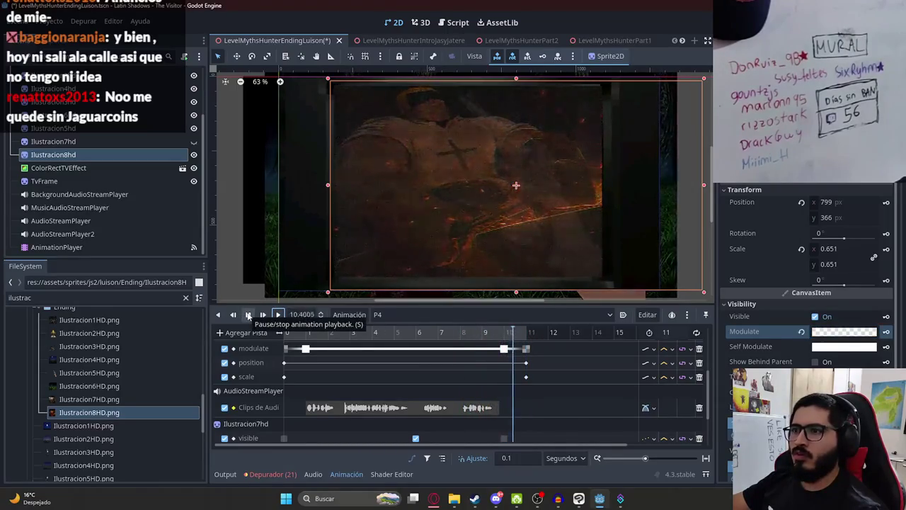
click(503, 335)
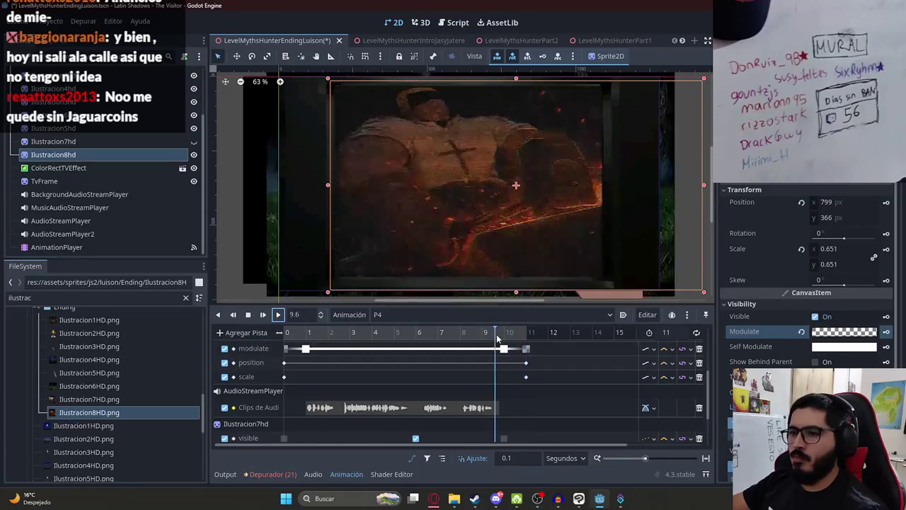
mouse_move(505, 340)
mouse_down()
mouse_move(418, 337)
mouse_move(503, 338)
mouse_up()
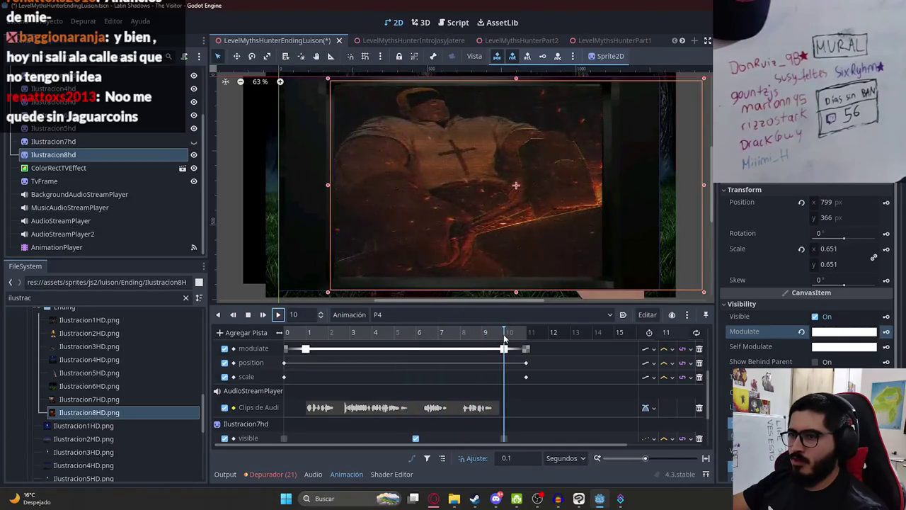
scroll(514, 369, up, 3)
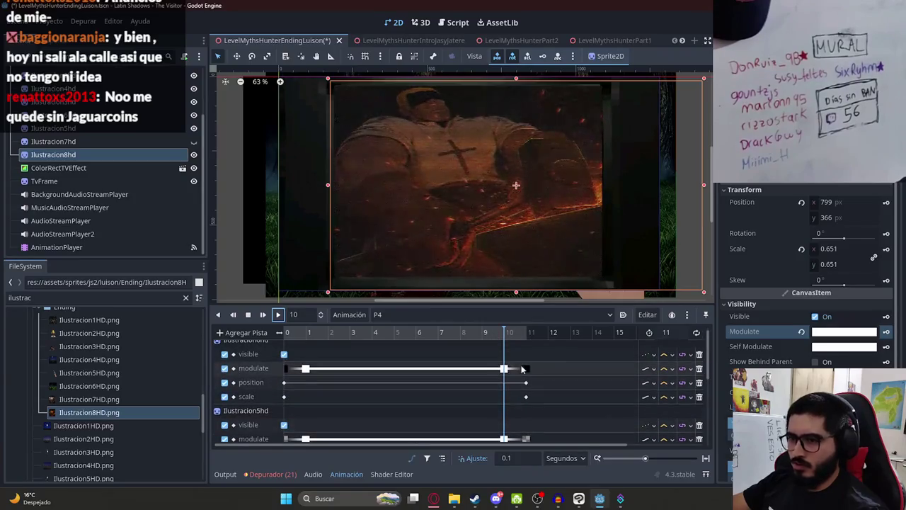
Shift the earlier illustration's modulate fade-out key slightly earlier and preview around 8.7 s.
drag(505, 370, 499, 371)
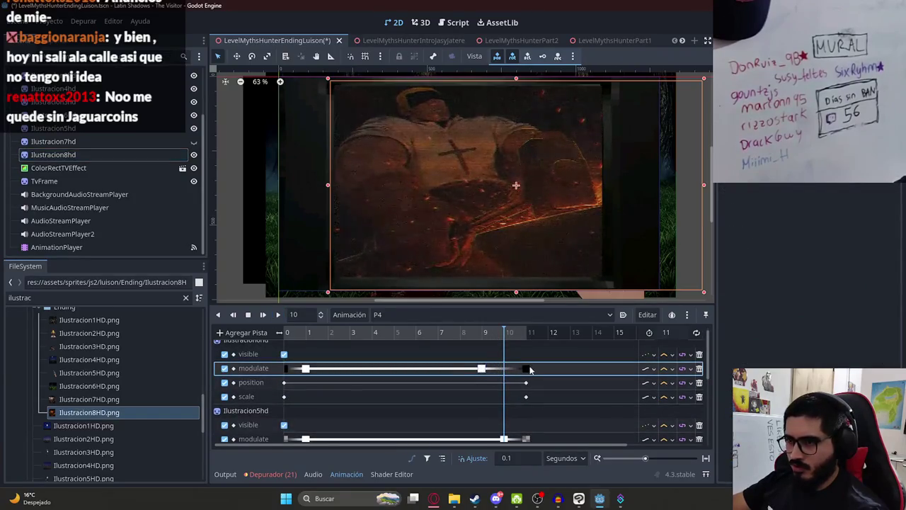
scroll(503, 382, down, 3)
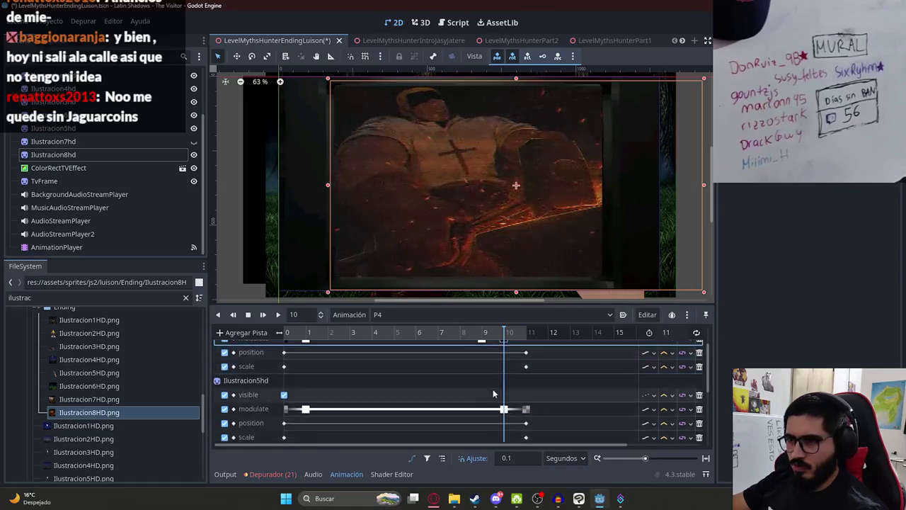
scroll(500, 384, down, 2)
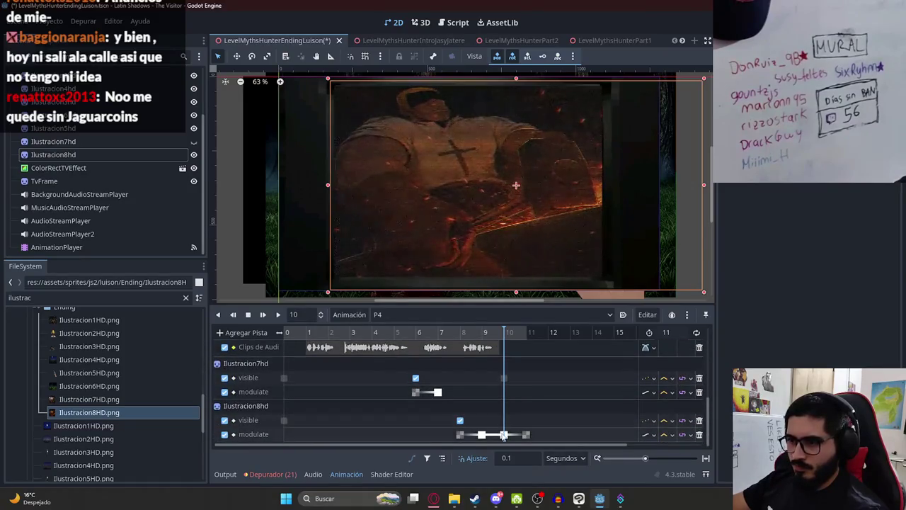
mouse_move(474, 333)
mouse_down()
mouse_move(478, 340)
mouse_move(463, 334)
mouse_up()
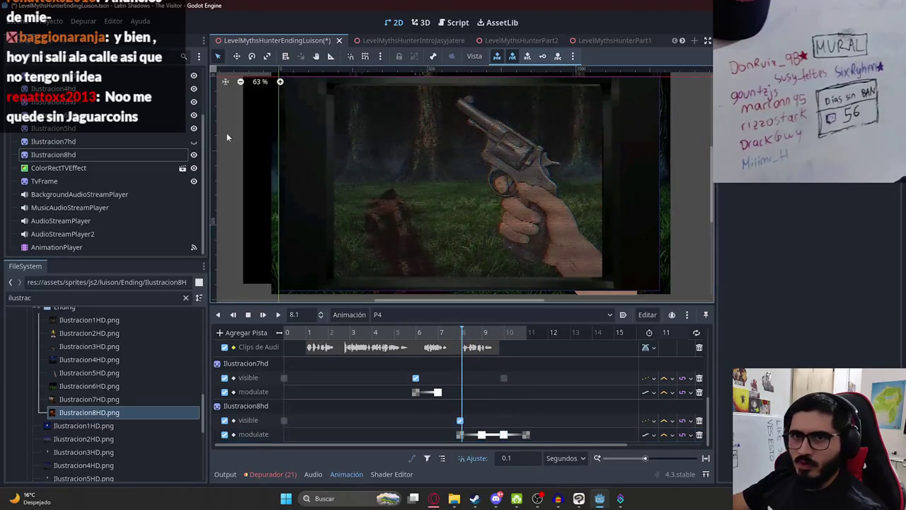
Move Ilustracion5hd's fade-out keys about half a second earlier, ending near 10 seconds.
click(163, 132)
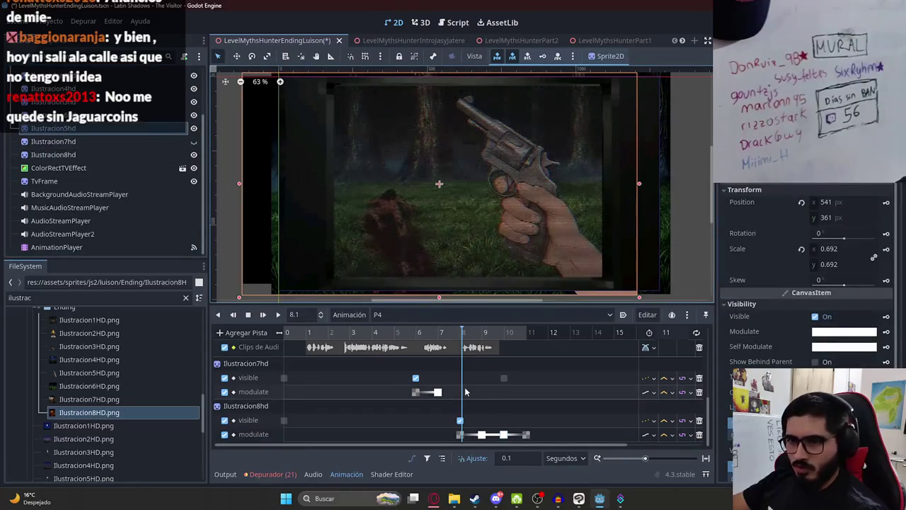
scroll(448, 388, up, 6)
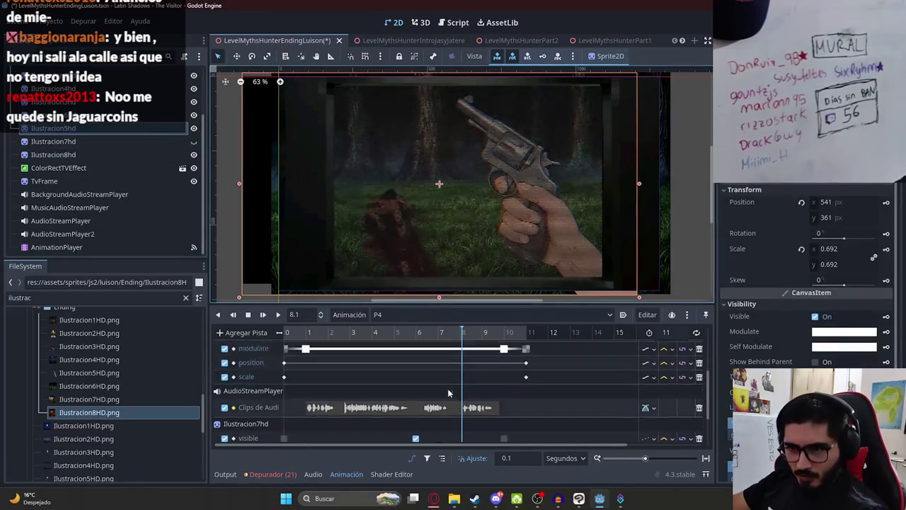
scroll(434, 378, down, 3)
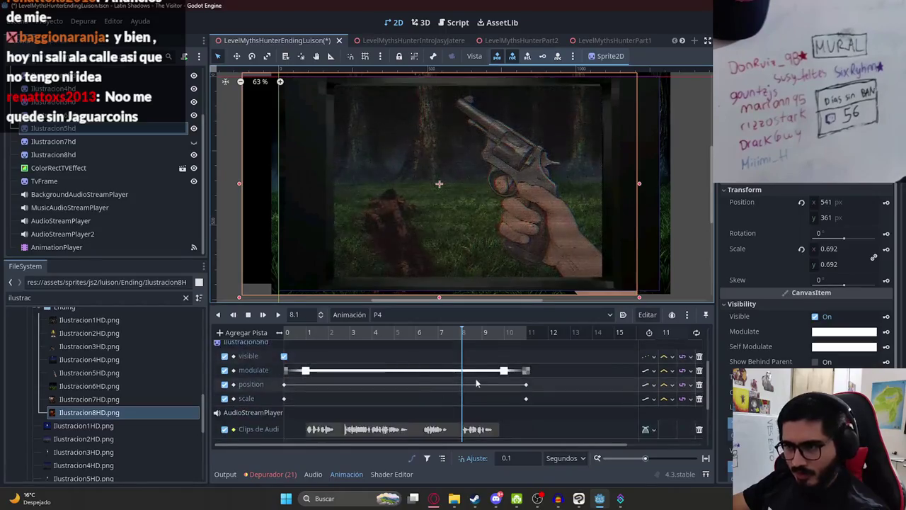
click(526, 370)
mouse_move(528, 374)
mouse_down()
mouse_move(513, 375)
mouse_move(537, 371)
mouse_move(526, 371)
mouse_up()
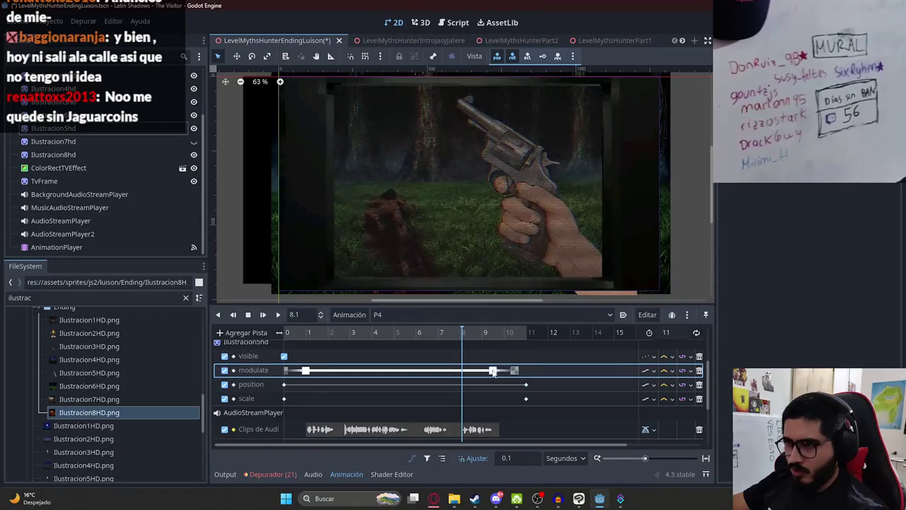
drag(471, 344, 536, 338)
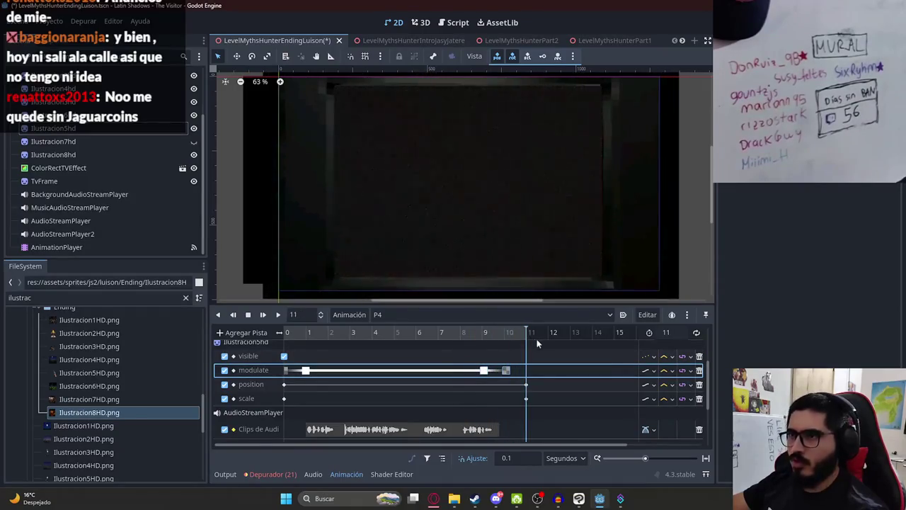
Play P4 from the start, save the scene, and bring up the ChatGPT browser window.
click(279, 315)
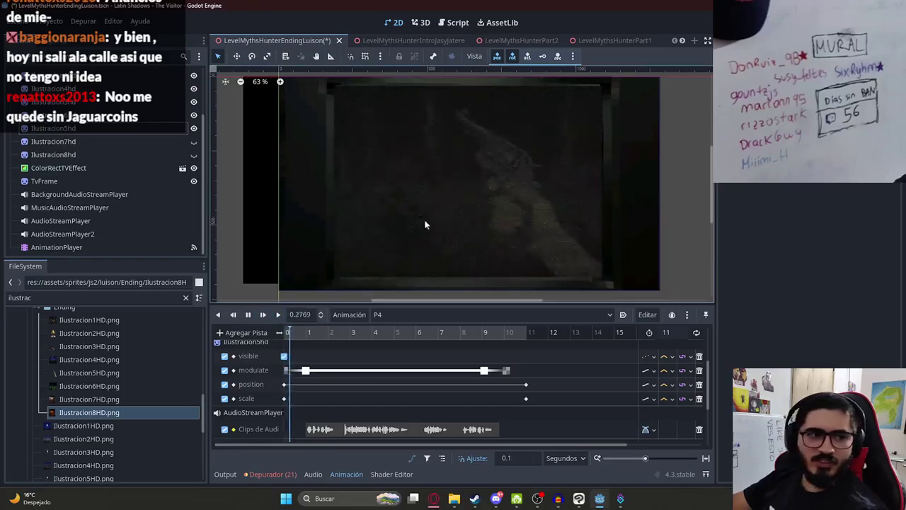
scroll(471, 219, up, 1)
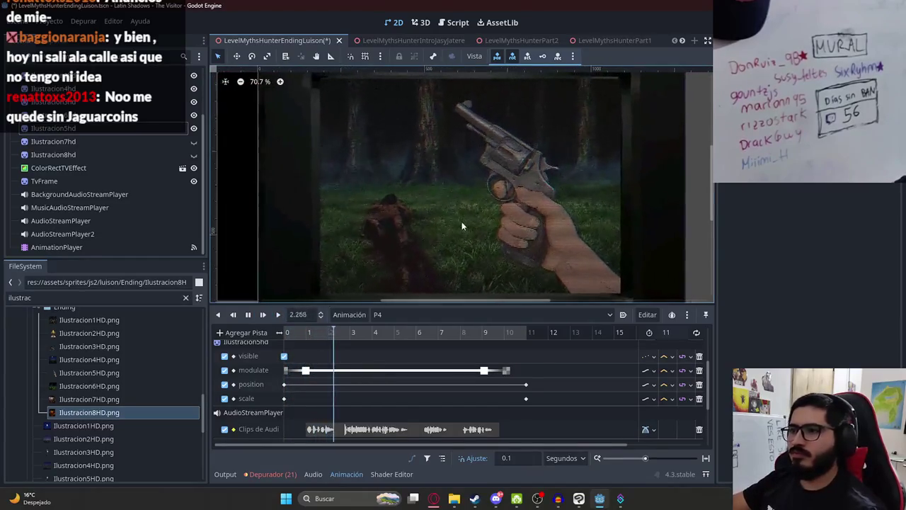
key(ctrl+s)
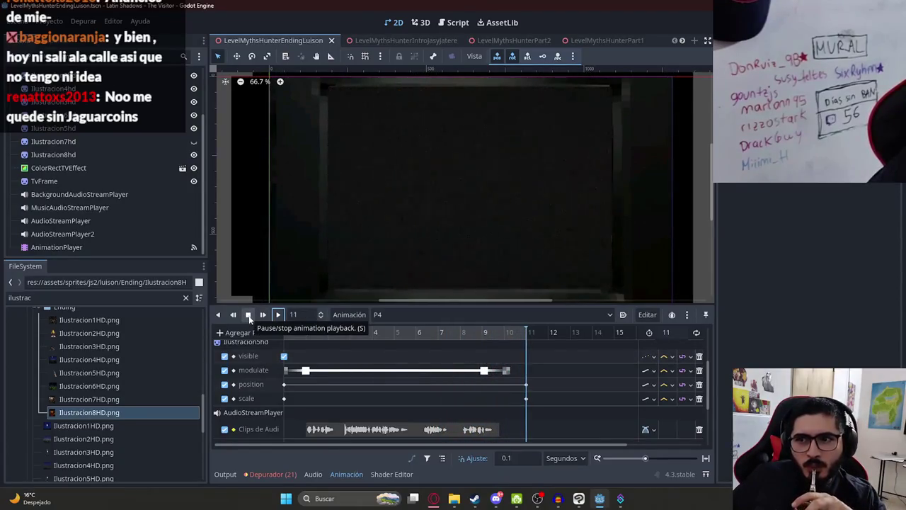
mouse_move(433, 499)
click(418, 453)
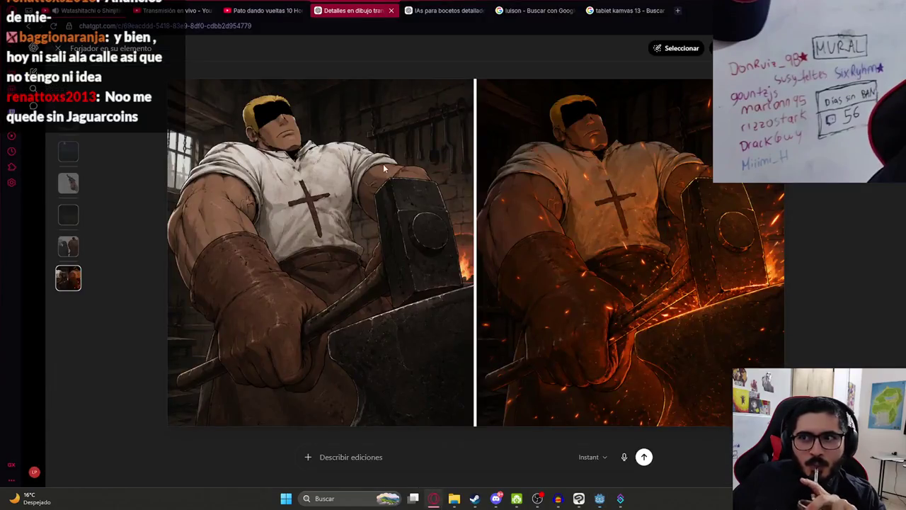
Go to Pixabay and open its sound effects section.
key(Escape)
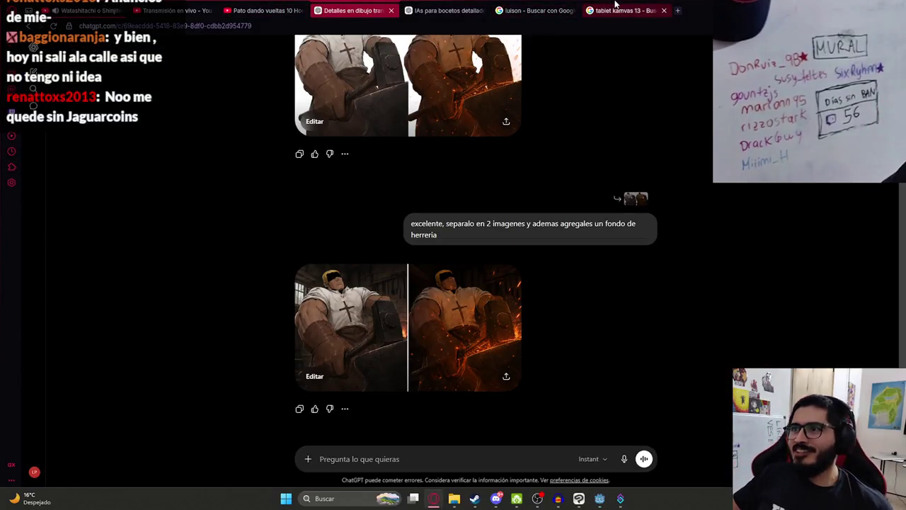
click(615, 9)
click(537, 25)
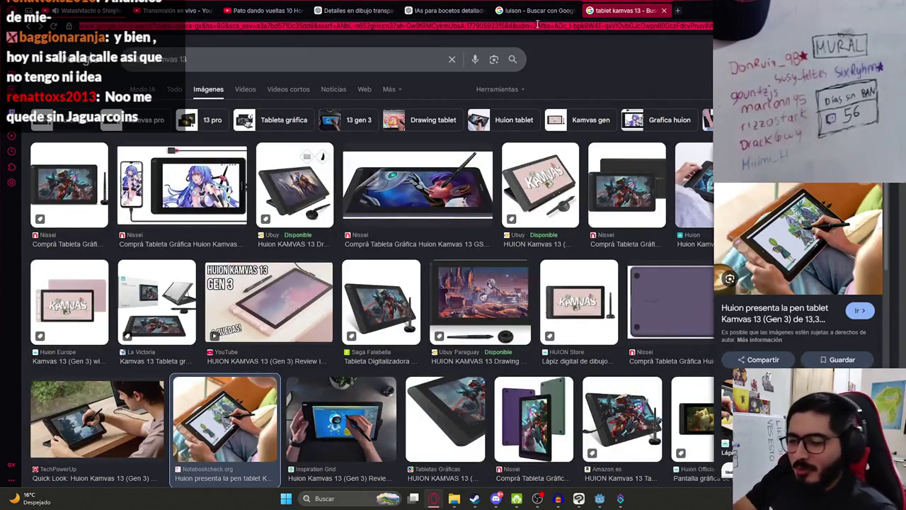
text(pixabay)
key(Return)
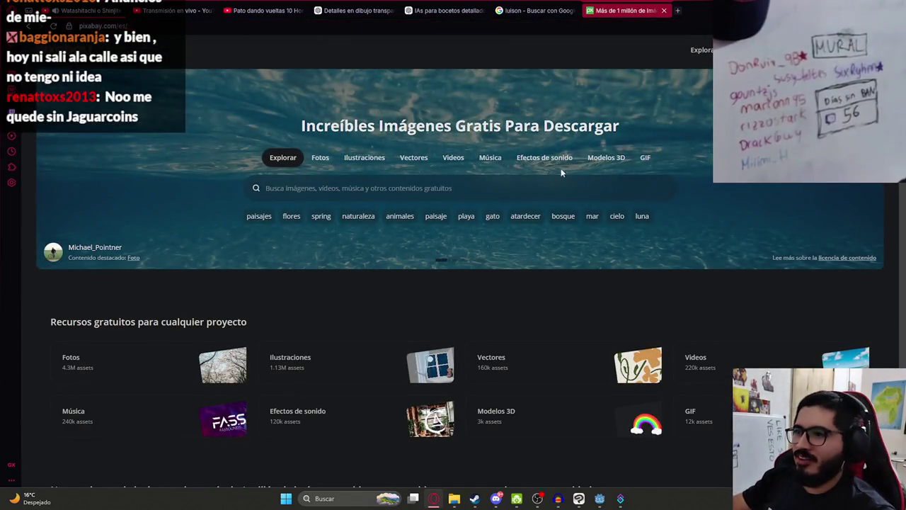
click(555, 159)
Translate 'martillo herrero' and search Pixabay sound effects for 'blacksmith hammer'.
click(677, 10)
text(ad)
key(Return)
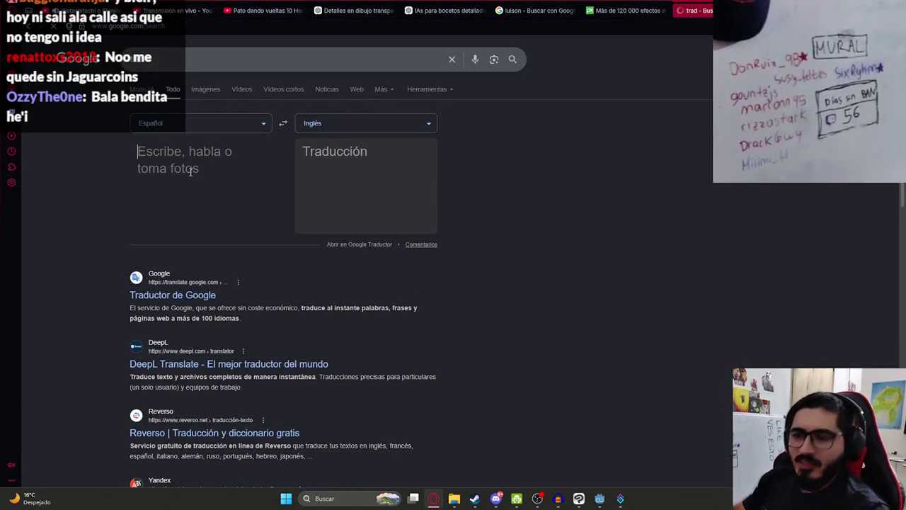
text(martillo herrero)
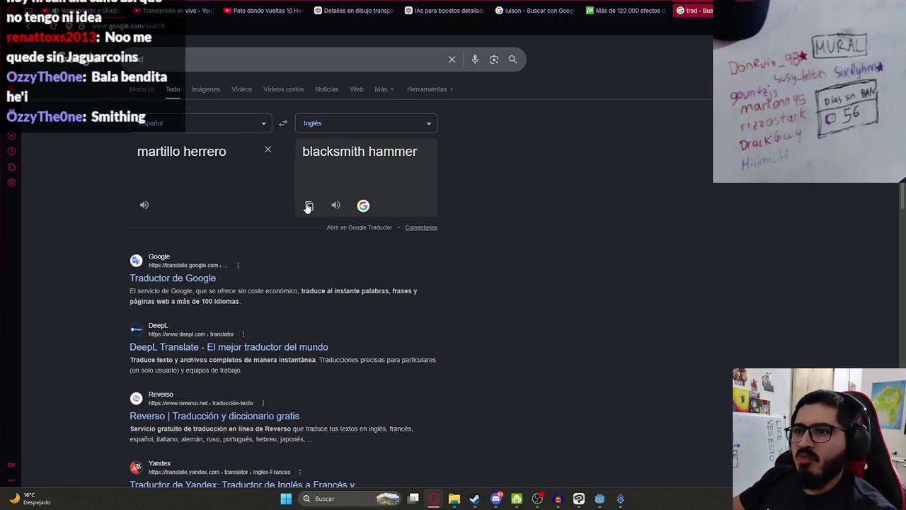
click(623, 10)
click(311, 184)
text(blacksmith hammer)
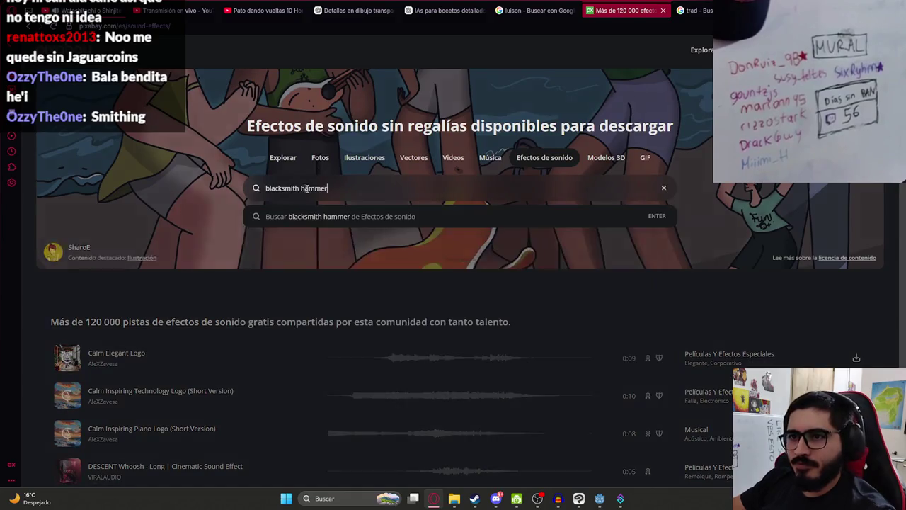
Run the blacksmith hammer search and check the Godot animation at about 7.7 seconds.
click(379, 240)
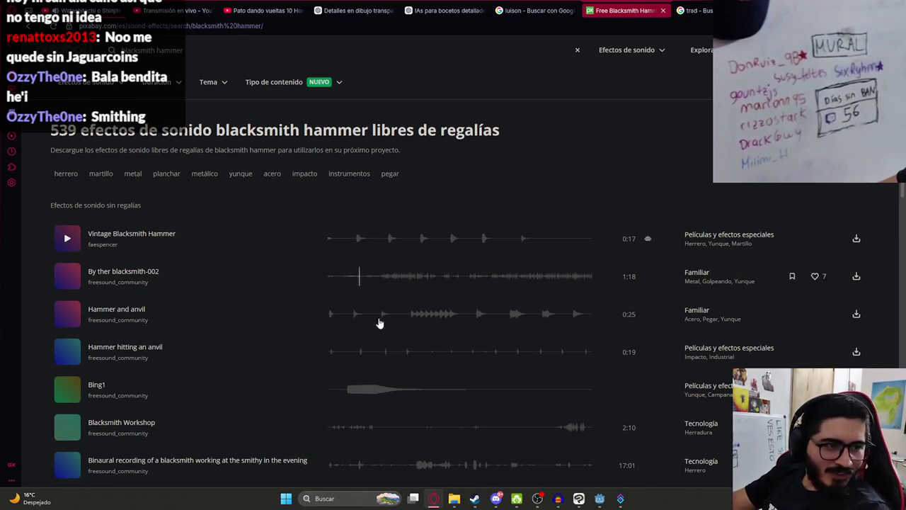
click(600, 499)
mouse_move(368, 336)
mouse_down()
mouse_move(345, 333)
mouse_move(510, 347)
mouse_up()
key(alt+Tab)
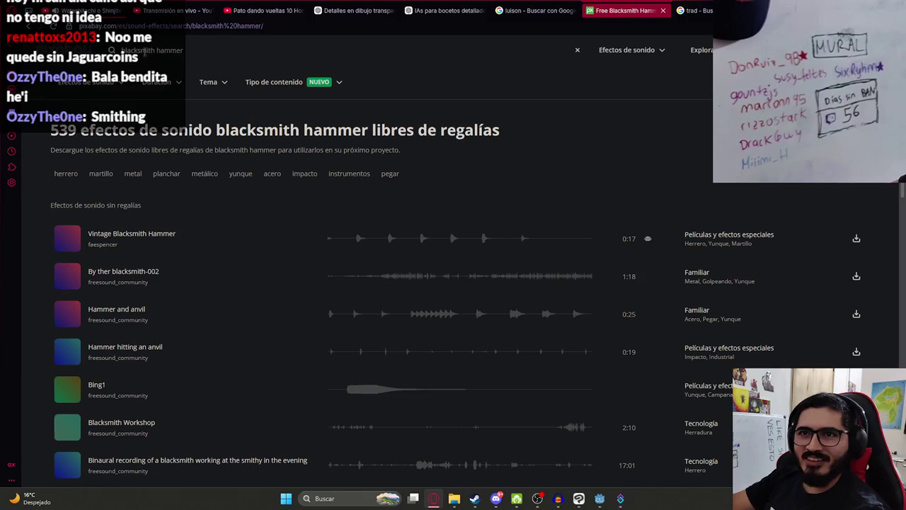
Audition the hammer sounds, then download Vintage Blacksmith Hammer and drop it into Audacity.
click(326, 239)
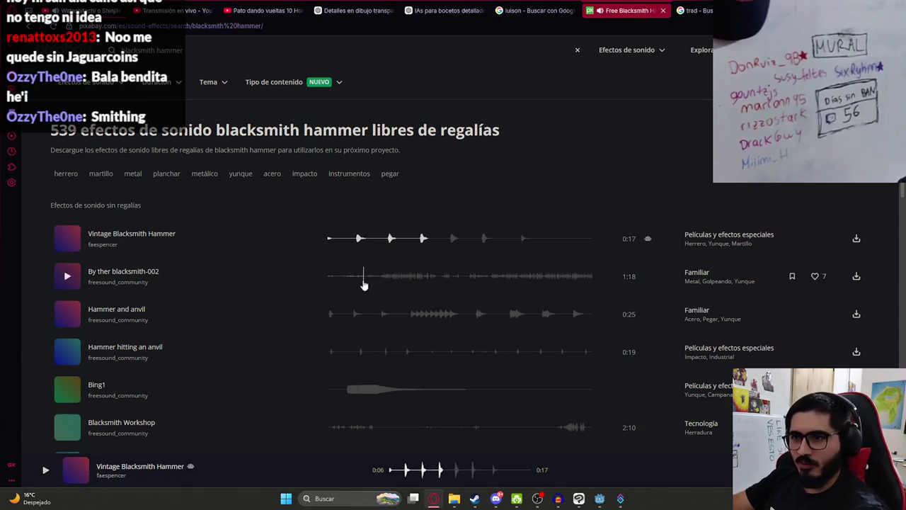
click(365, 280)
click(331, 315)
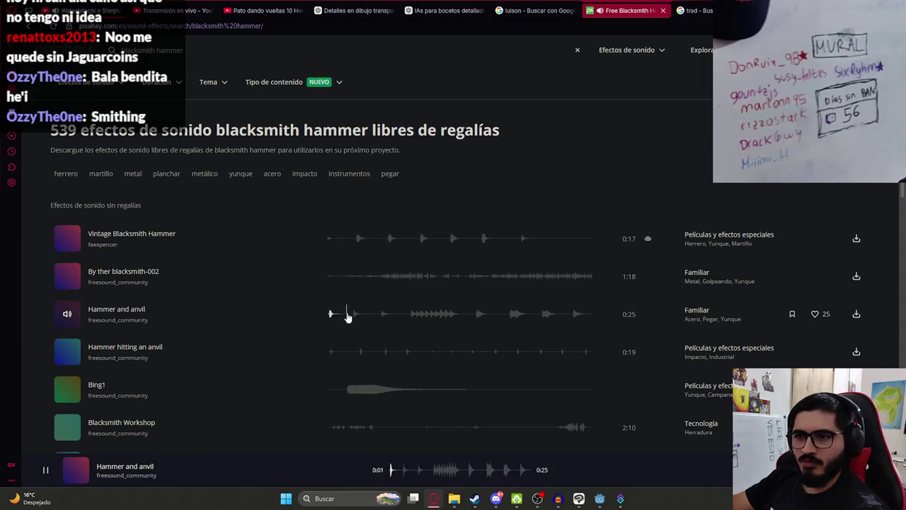
click(343, 390)
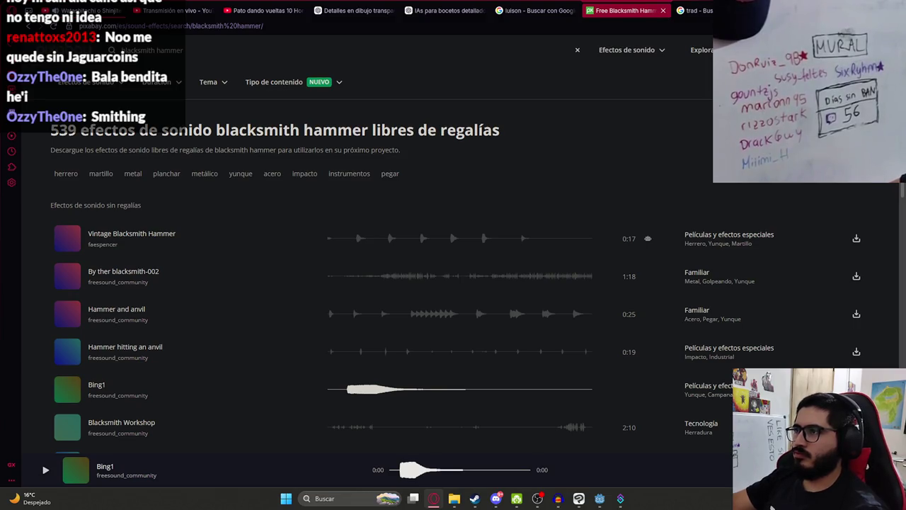
click(856, 239)
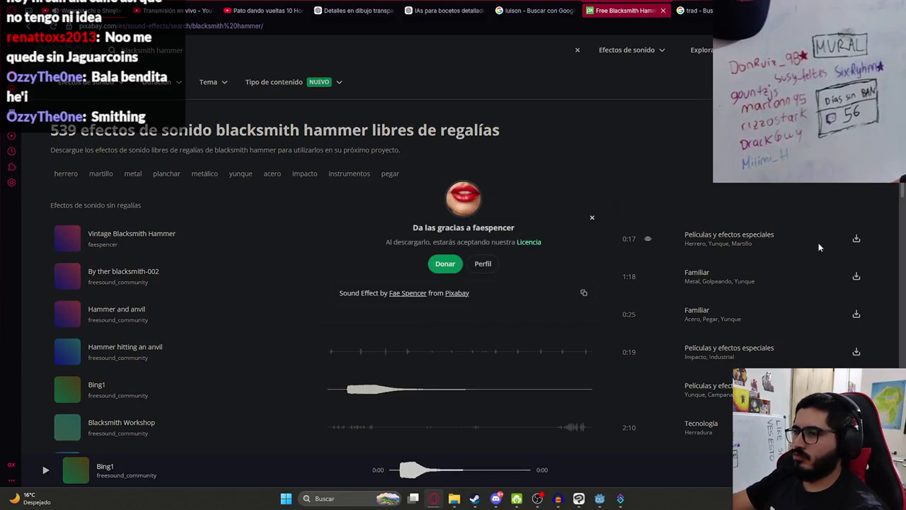
mouse_move(683, 64)
mouse_down()
mouse_move(548, 404)
mouse_move(558, 495)
mouse_move(516, 413)
mouse_move(347, 267)
mouse_up()
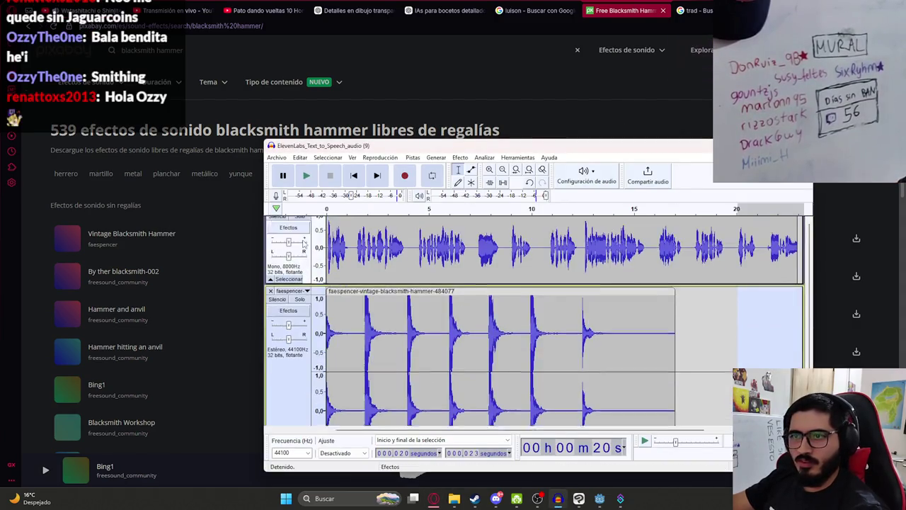
Remove the ElevenLabs speech track and resample the hammer track to 8000 Hz.
click(270, 222)
click(413, 157)
click(432, 192)
key(Return)
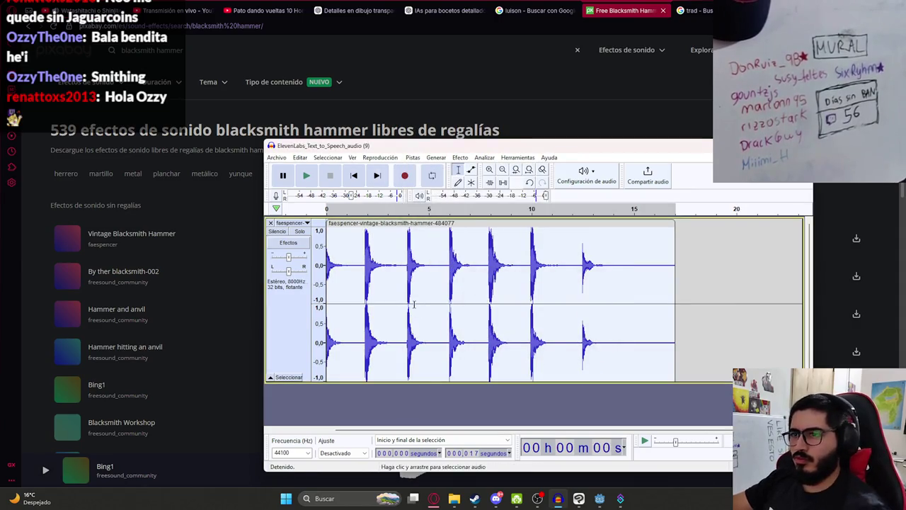
key(space)
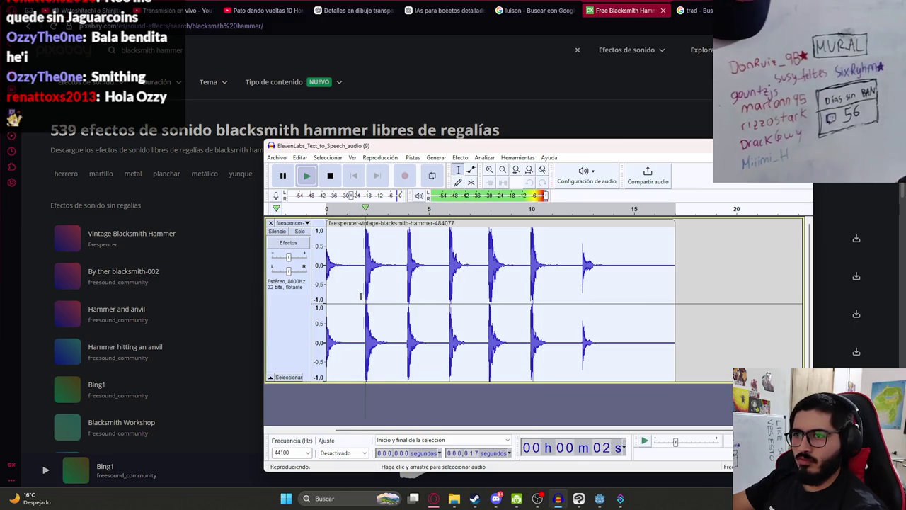
key(space)
Make the hammer track quieter with the Amplify effect and preview it.
click(459, 158)
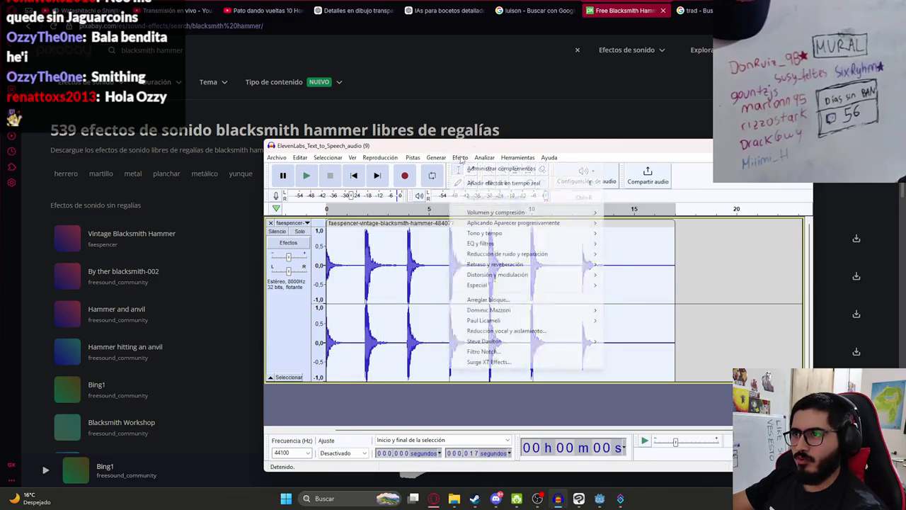
mouse_move(558, 212)
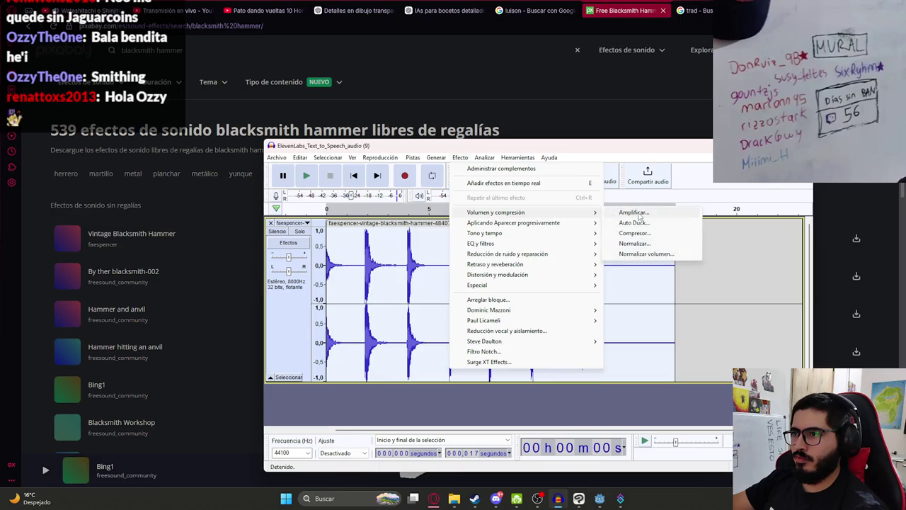
click(637, 213)
click(610, 281)
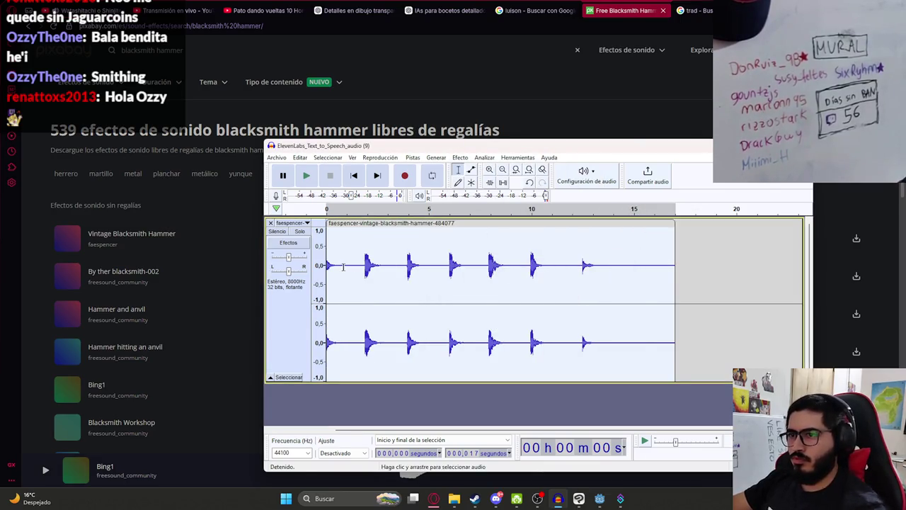
key(space)
Cut the silent opening from the hammer clip and play the trimmed result.
drag(364, 266, 272, 262)
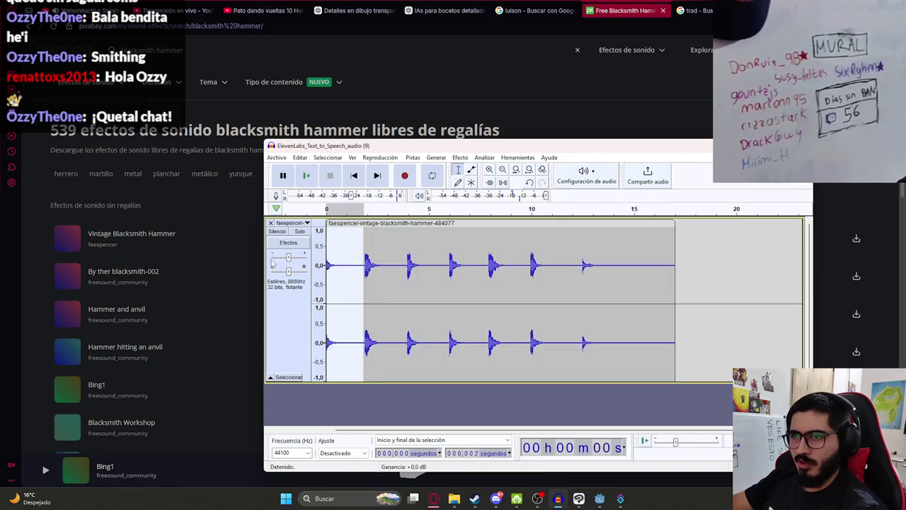
key(Delete)
key(space)
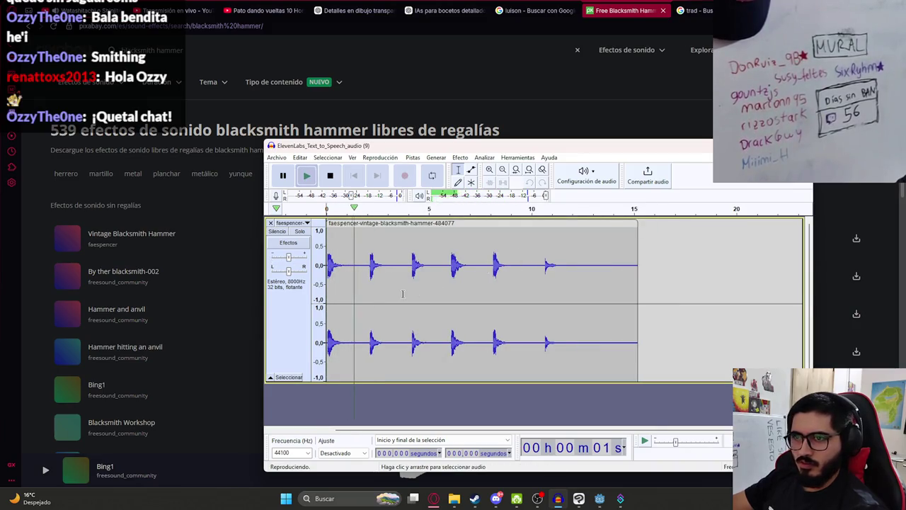
click(360, 207)
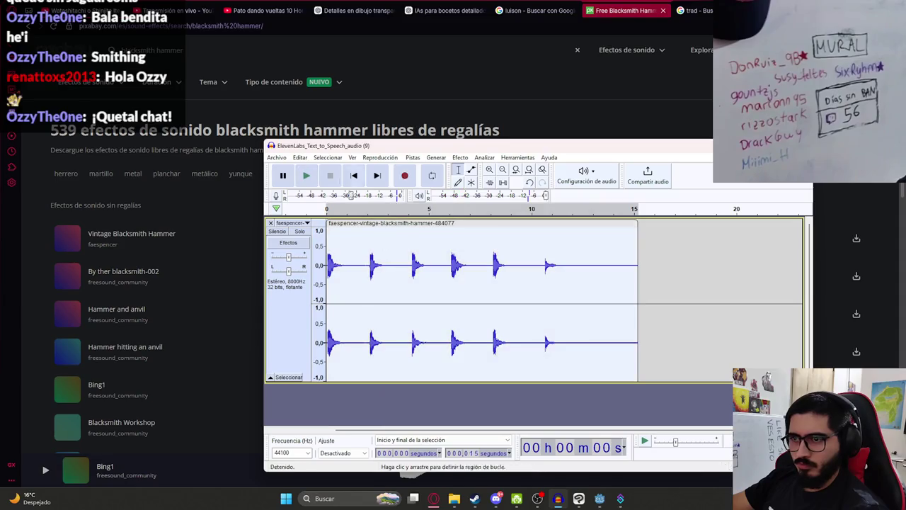
click(300, 157)
Export the trimmed clip as smithing_sound.wav into the js2 sounds folder, then return to Godot.
mouse_move(333, 228)
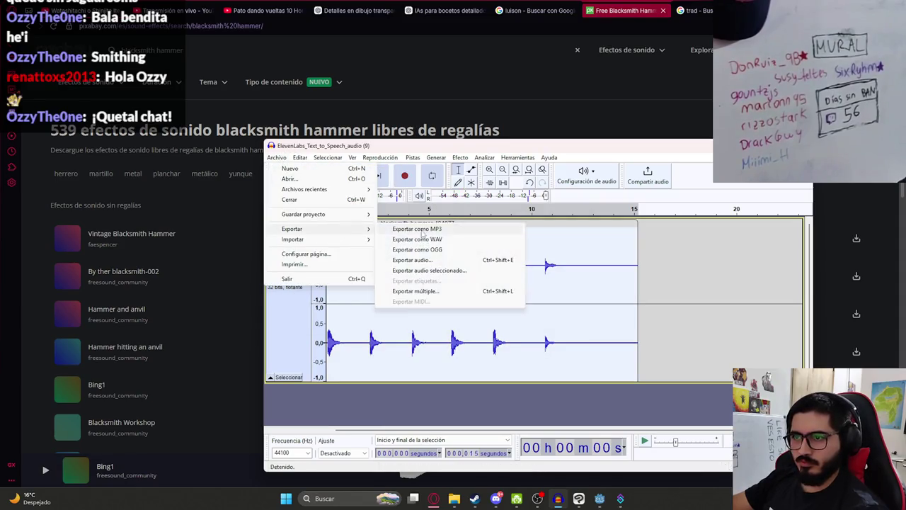
click(427, 239)
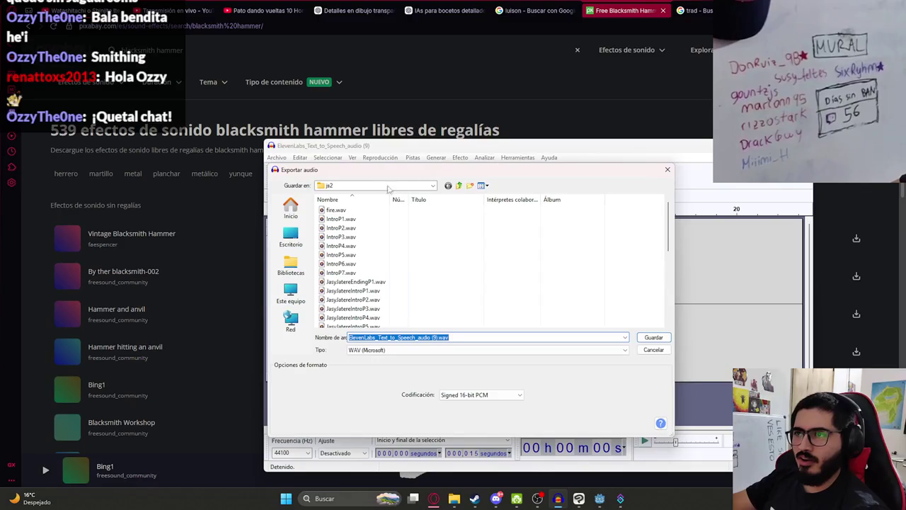
click(459, 186)
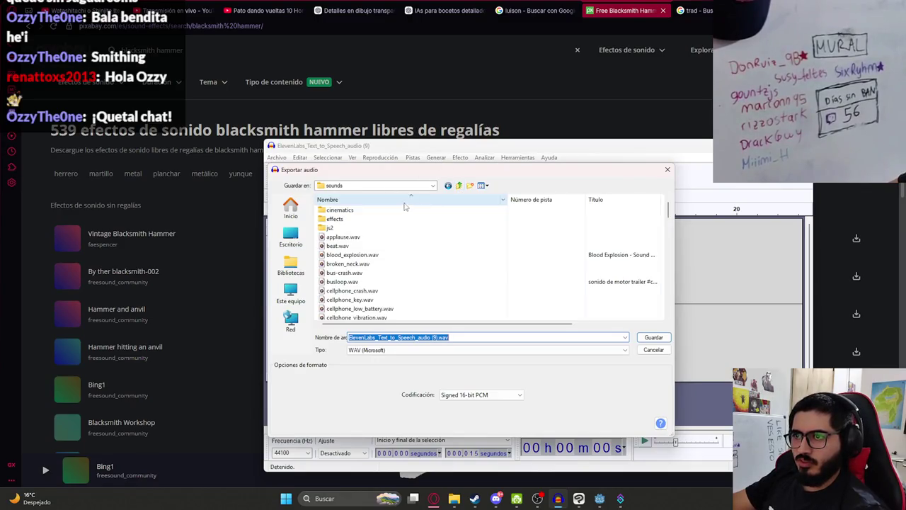
double_click(405, 205)
click(550, 339)
text(smithing_so)
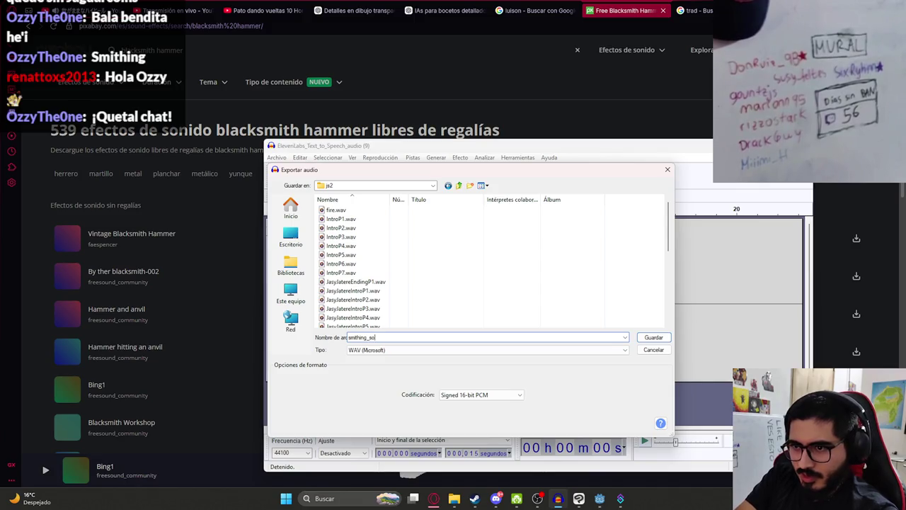
text(und)
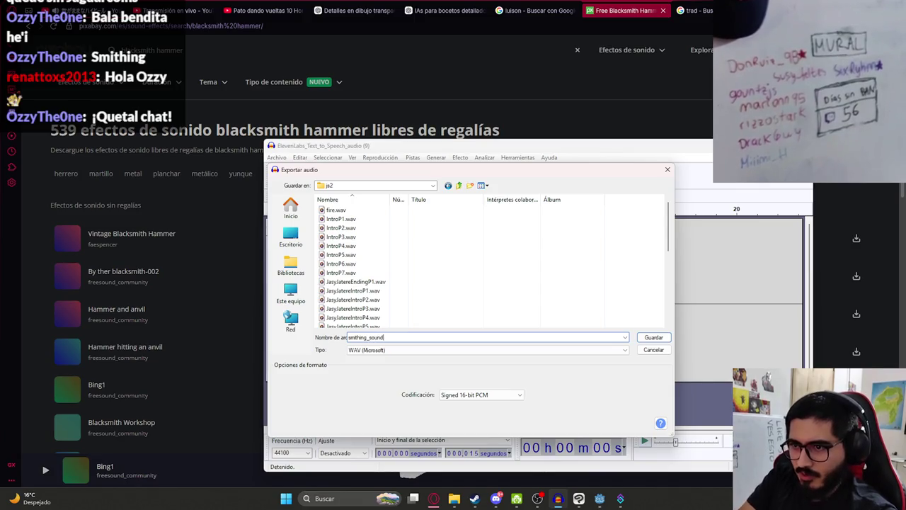
scroll(623, 292, down, 10)
key(ctrl+a)
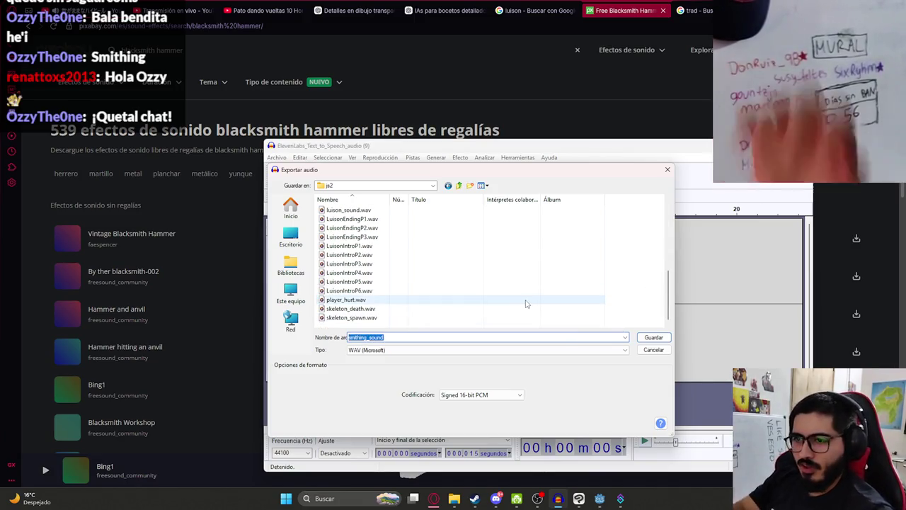
key(Return)
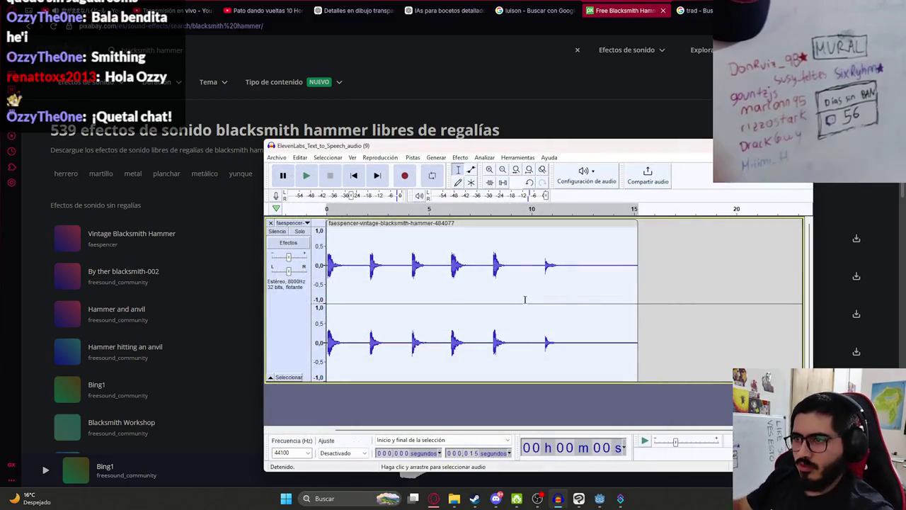
key(alt+Tab)
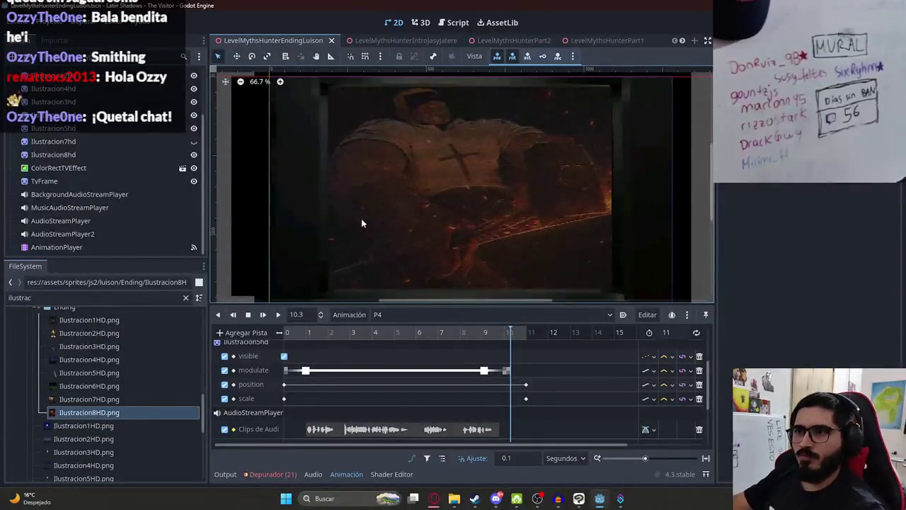
Add an audio playback track bound to AudioStreamPlayer in the P4 animation.
scroll(361, 222, down, 2)
key(ctrl+F2)
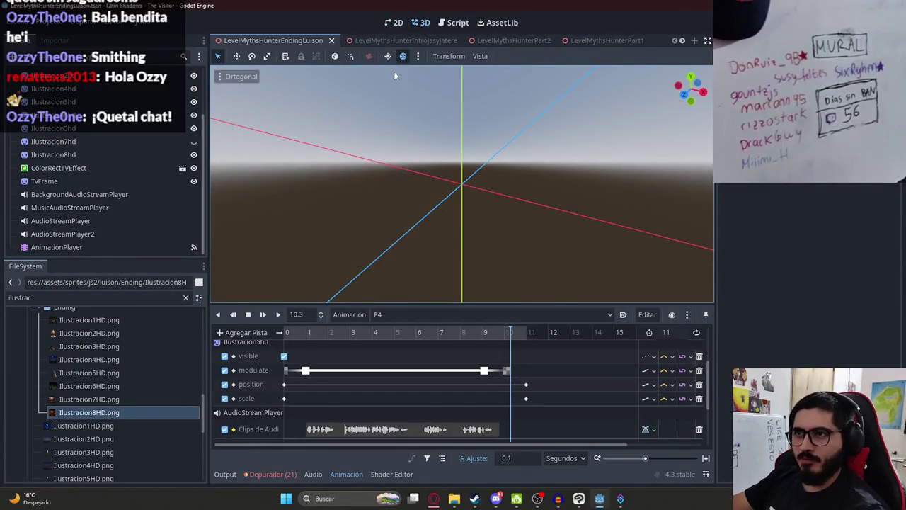
click(394, 22)
scroll(443, 393, down, 3)
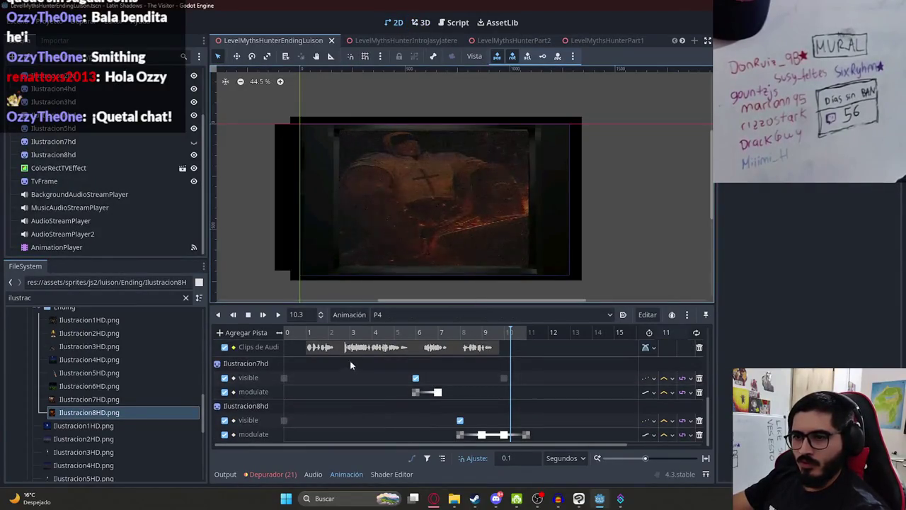
click(242, 332)
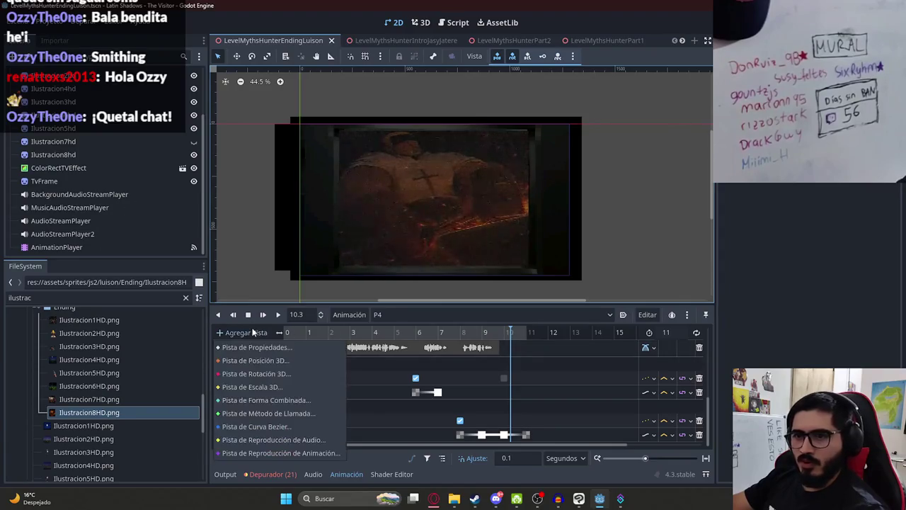
click(290, 429)
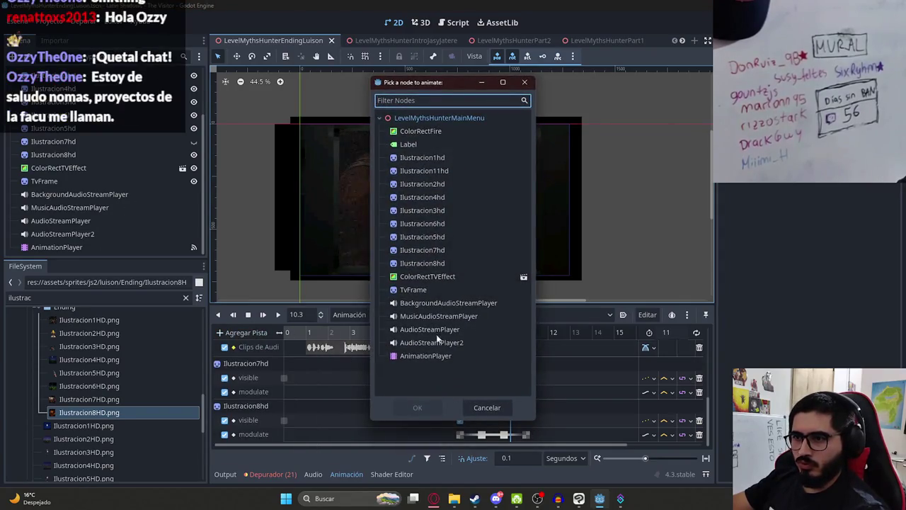
double_click(439, 330)
click(417, 333)
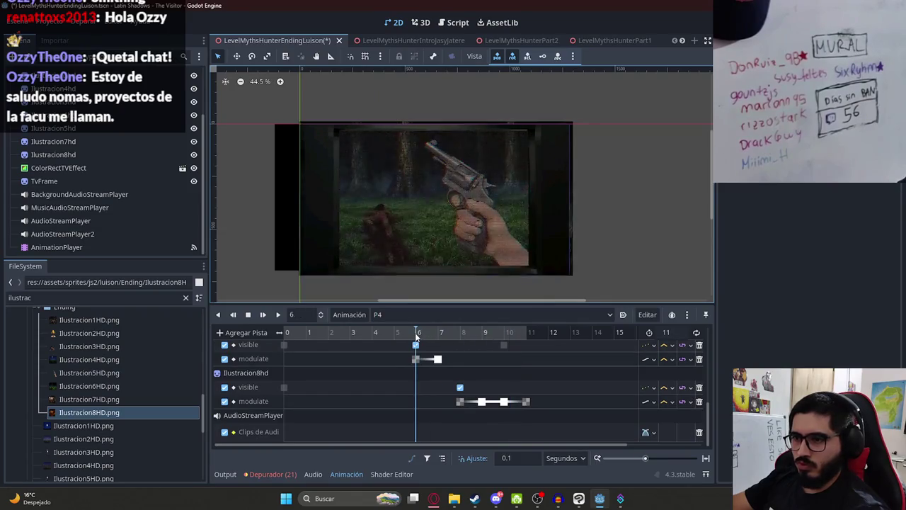
mouse_move(417, 338)
mouse_down()
mouse_move(441, 333)
mouse_move(415, 334)
mouse_up()
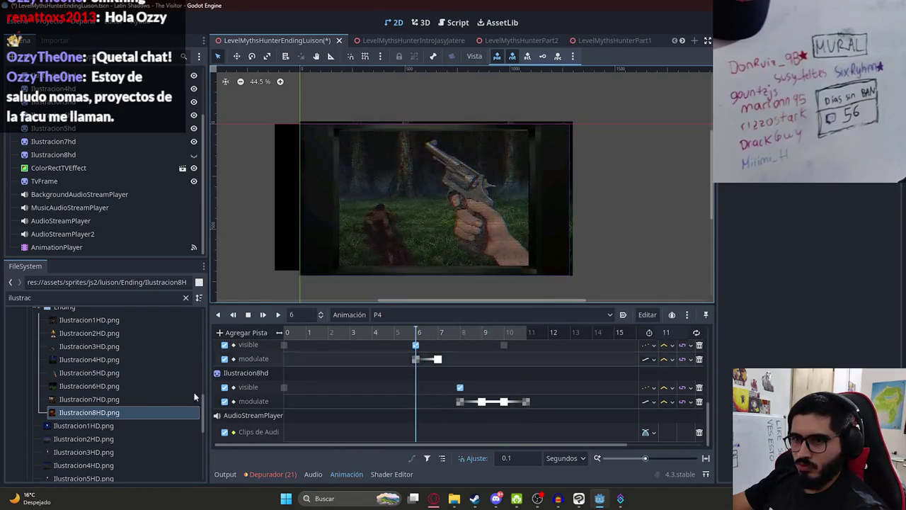
Place smithing_sound.wav clips on the audio track, preview playback, and save the scene.
double_click(85, 297)
text(smit)
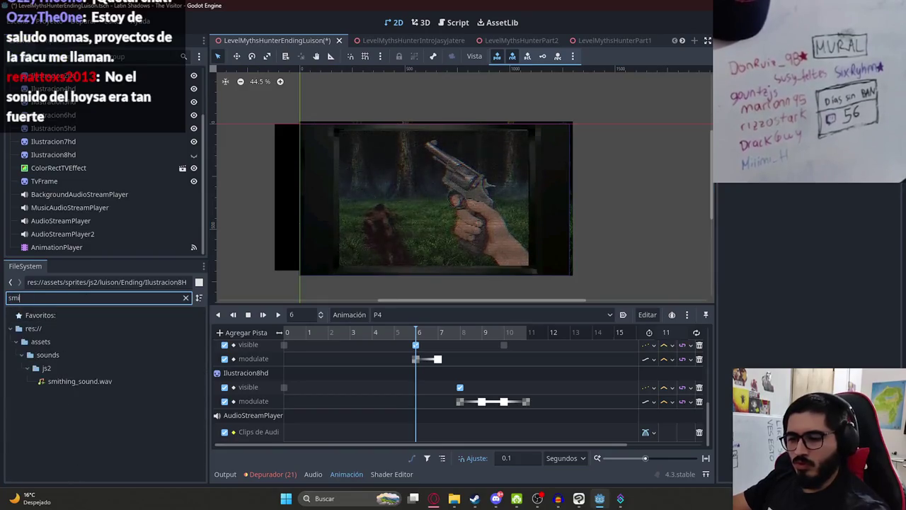
drag(89, 382, 424, 431)
click(262, 314)
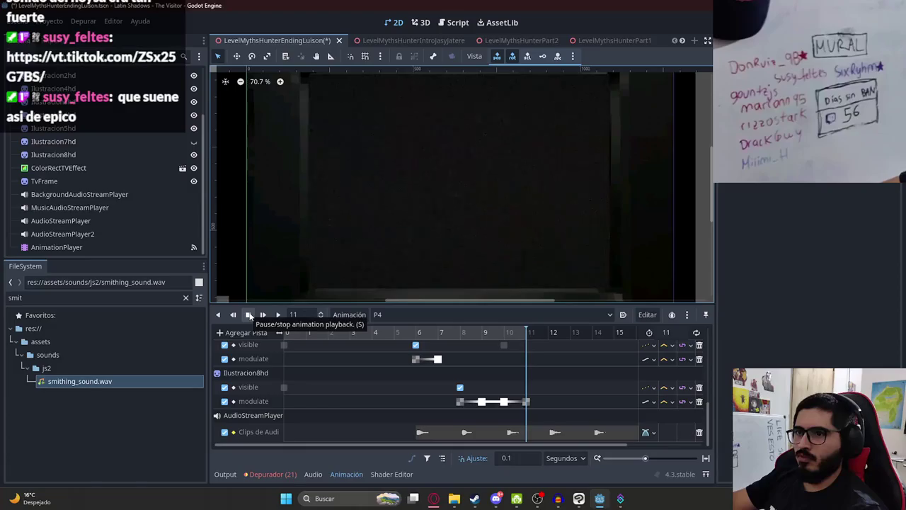
click(249, 315)
key(ctrl+s)
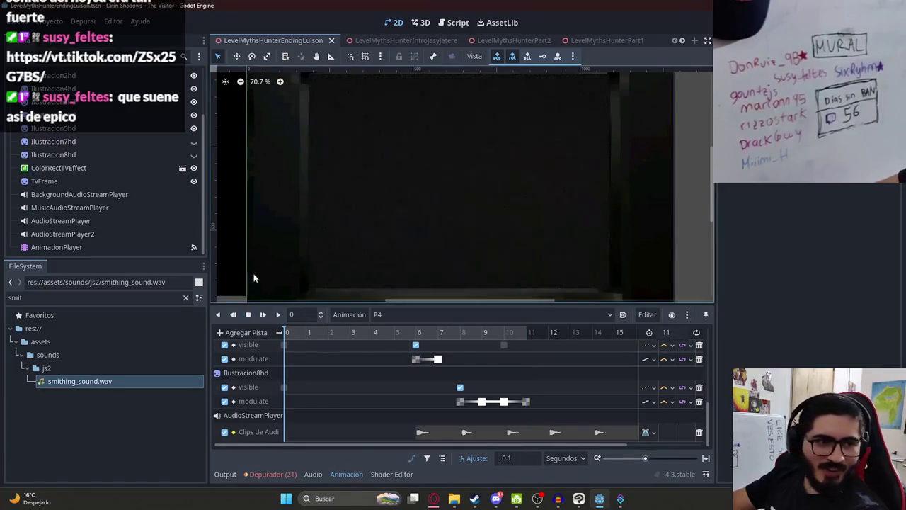
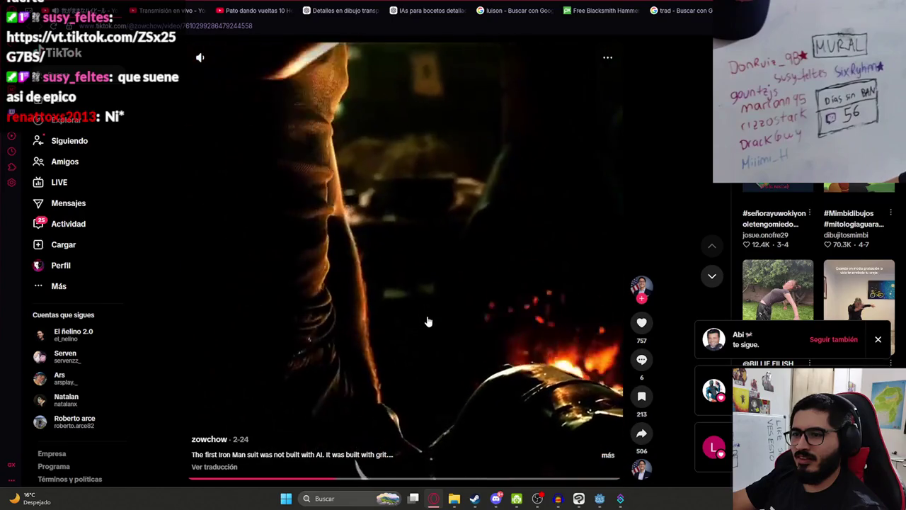
Browse the blacksmith hammer sound results, then scrub Godot's P4 animation to the revolver frame.
click(602, 10)
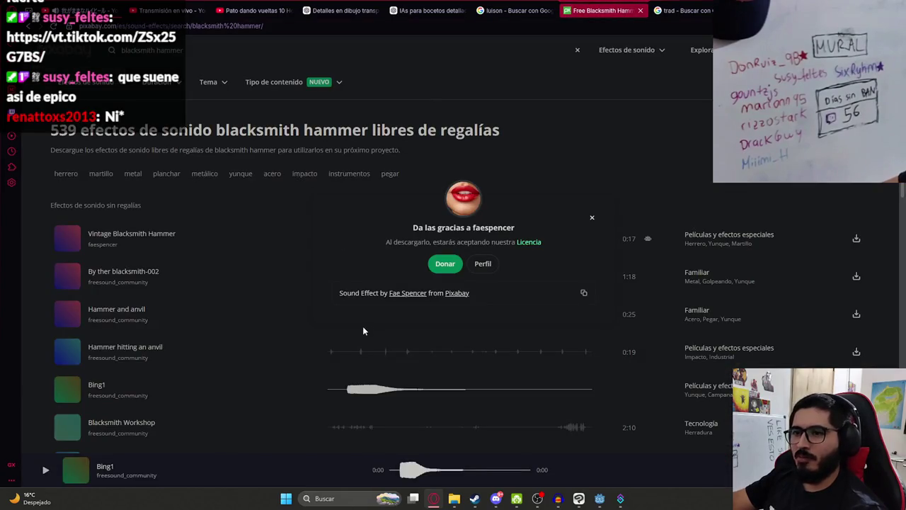
click(591, 218)
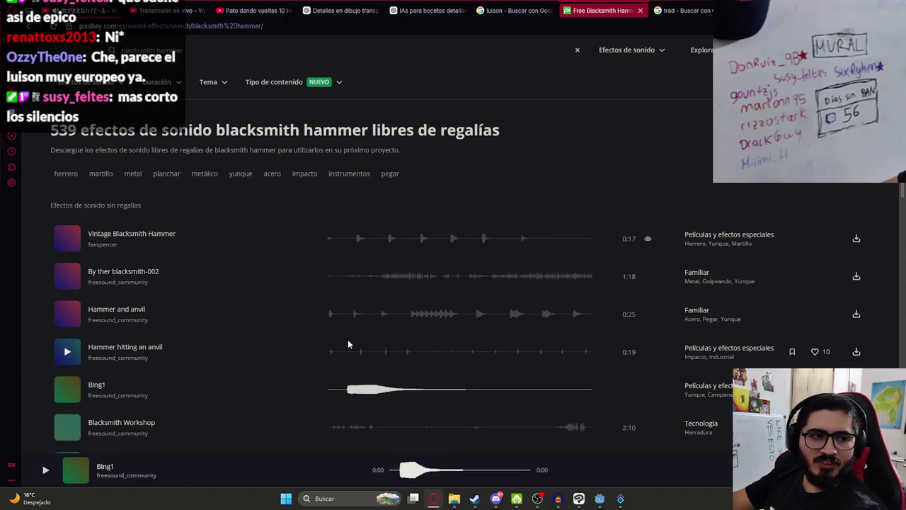
scroll(354, 337, down, 2)
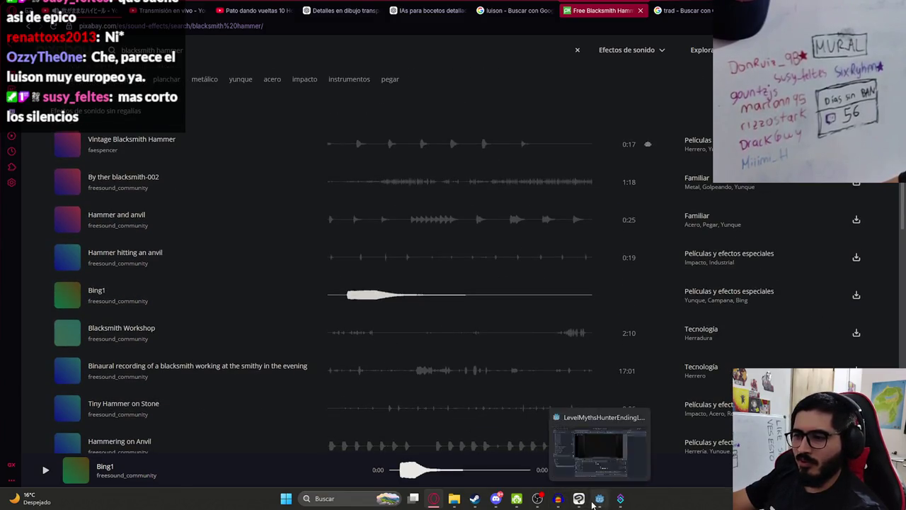
click(597, 500)
mouse_move(367, 332)
mouse_down()
mouse_move(455, 332)
mouse_move(333, 335)
mouse_move(361, 286)
mouse_up()
Scrub Godot's P4 animation around the revolver shot, then play the 'Hammer and anvil' sound.
scroll(375, 225, up, 4)
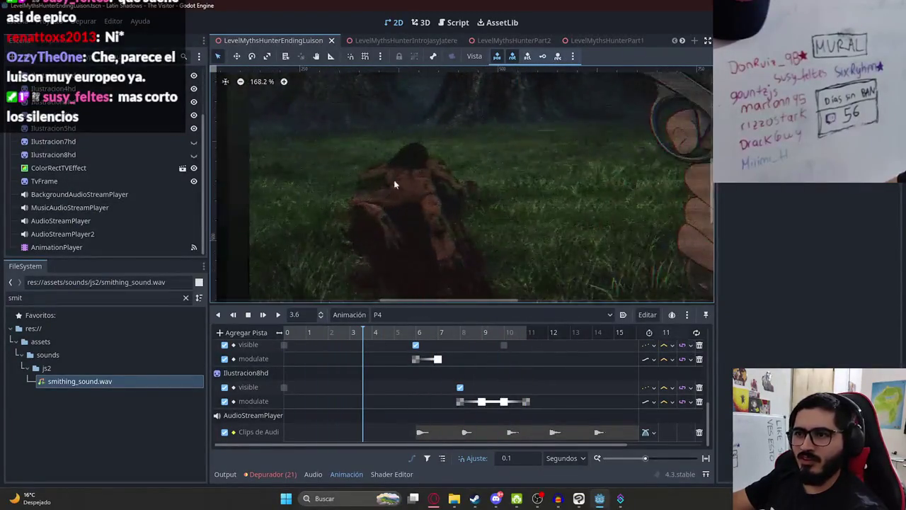
scroll(434, 209, down, 4)
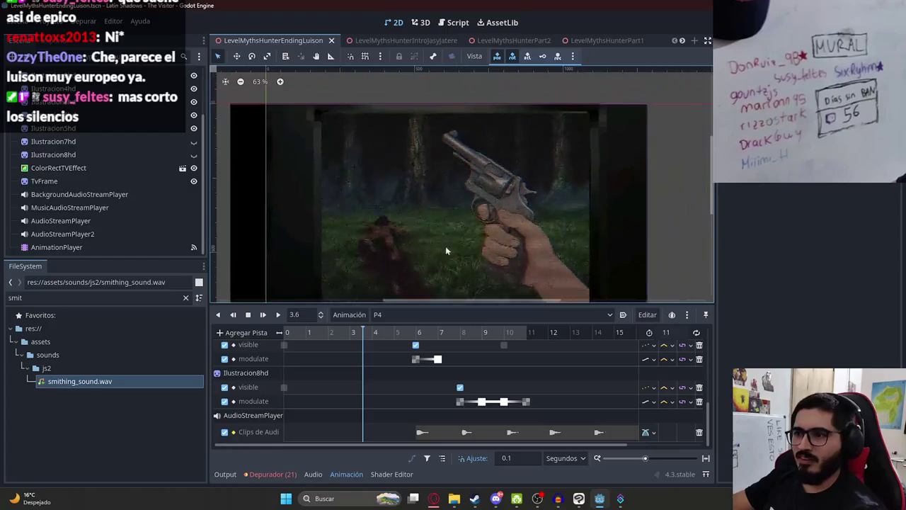
click(495, 330)
mouse_move(495, 330)
mouse_down()
mouse_move(524, 333)
mouse_move(313, 339)
mouse_move(530, 333)
mouse_move(105, 346)
mouse_up()
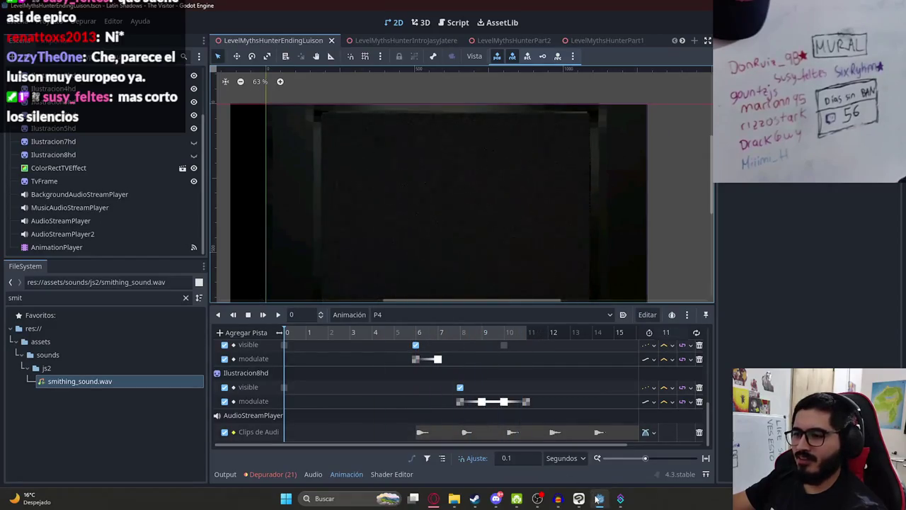
click(598, 498)
click(332, 225)
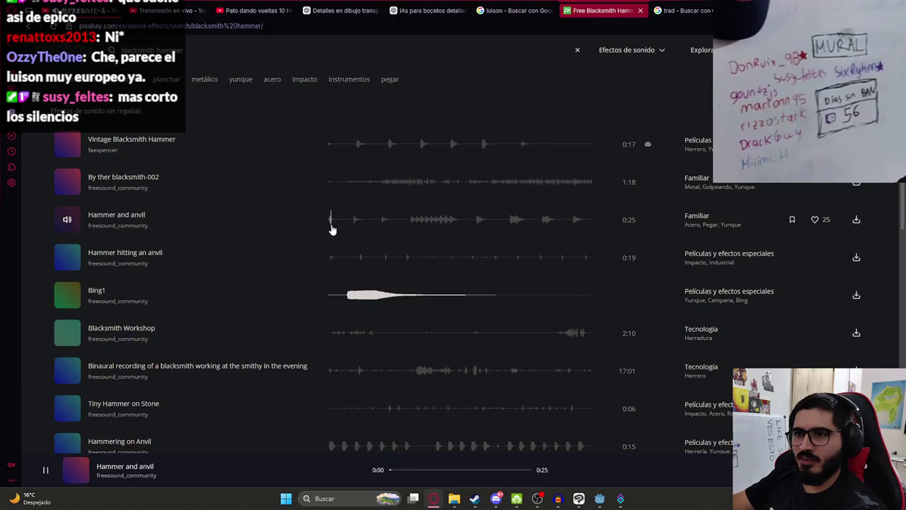
Preview Hammer hitting an anvil, Hammering on Anvil, herreria casera, Road Hammer Drill and Martelo na Bigorna clips.
click(328, 260)
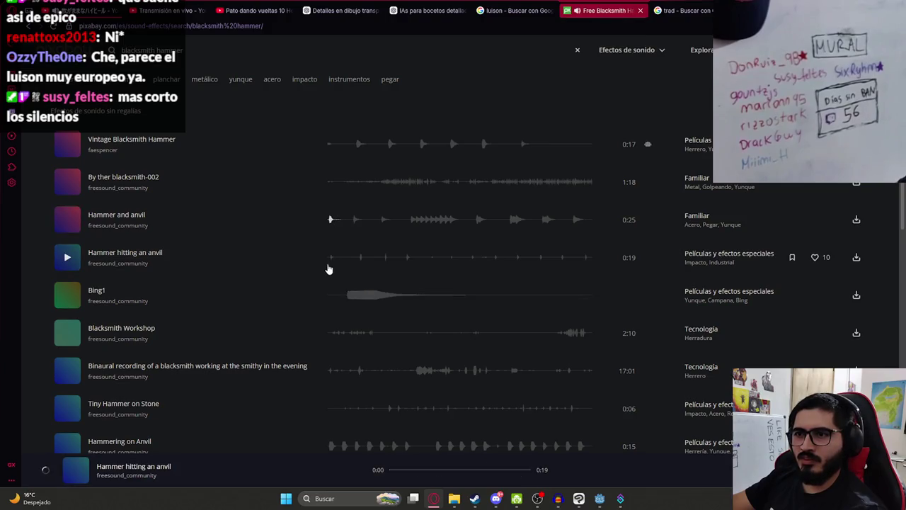
click(332, 339)
scroll(337, 363, down, 2)
click(335, 319)
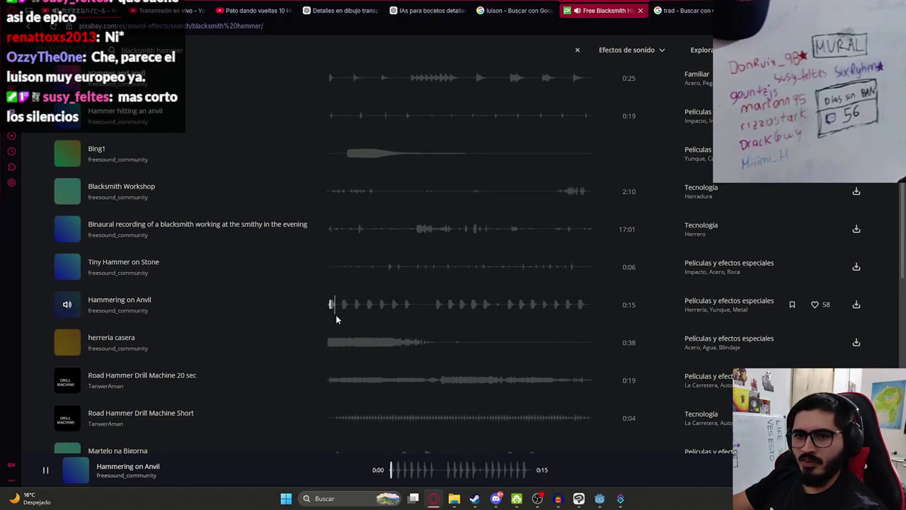
click(68, 304)
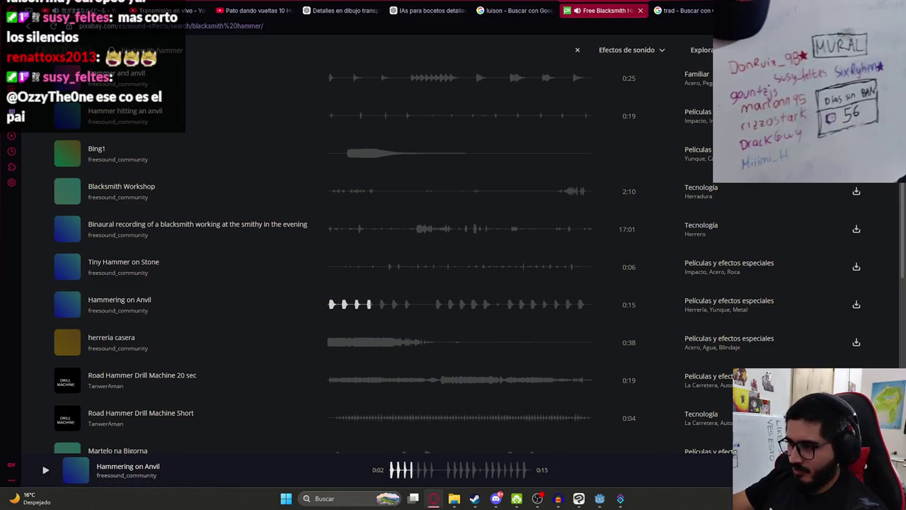
click(334, 342)
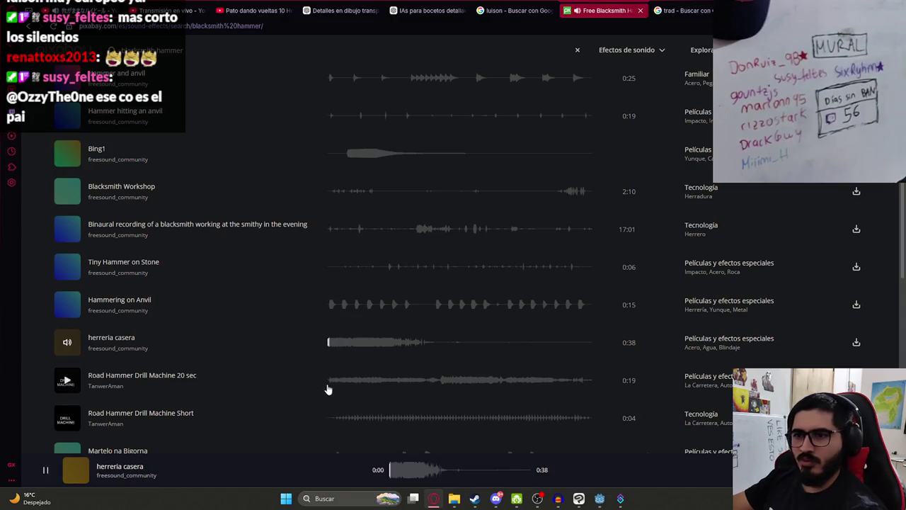
click(328, 382)
scroll(342, 386, down, 2)
click(340, 327)
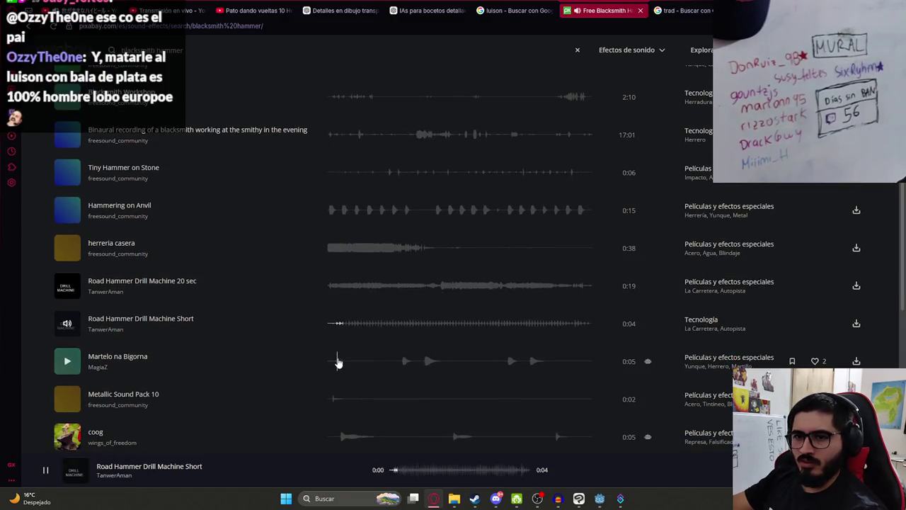
click(355, 364)
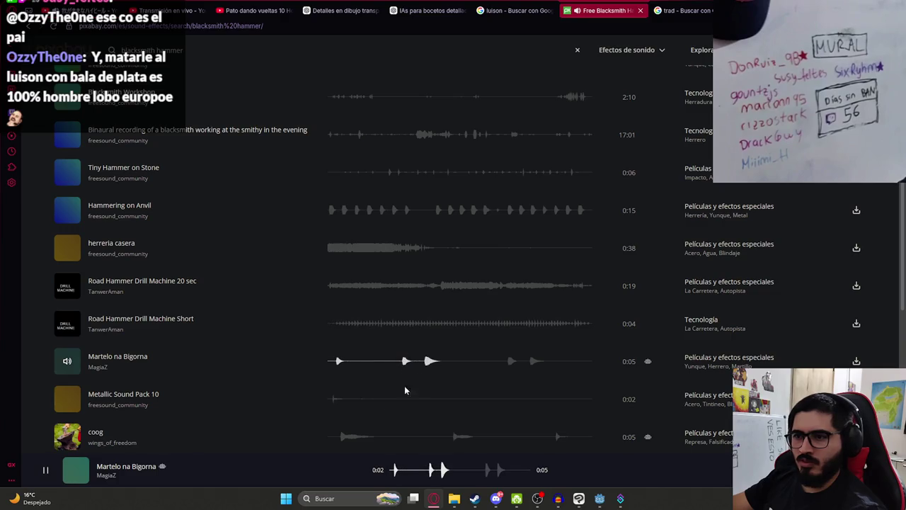
click(338, 400)
Audition coog twice, then Iron Hits, Metal Slam 5, a large-anvil clip, Metal Slam 3 and 2.
click(340, 432)
scroll(366, 330, down, 2)
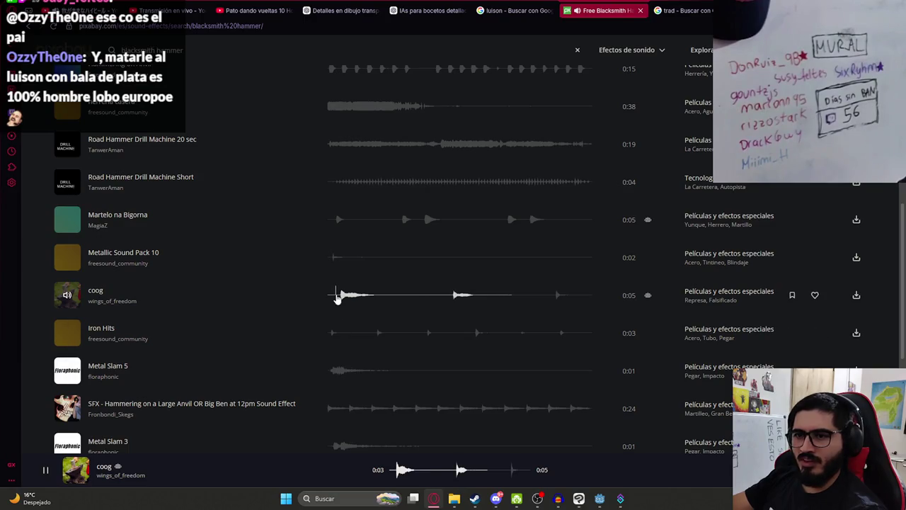
click(337, 295)
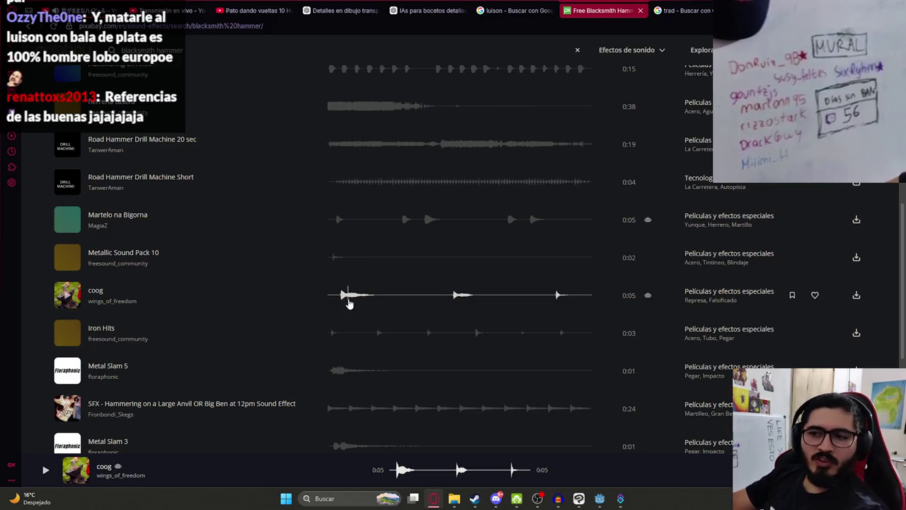
click(339, 296)
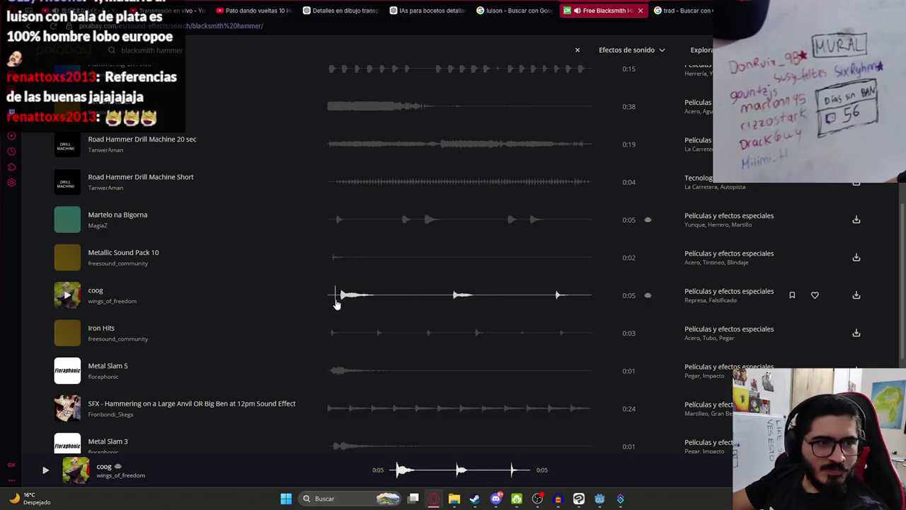
click(329, 339)
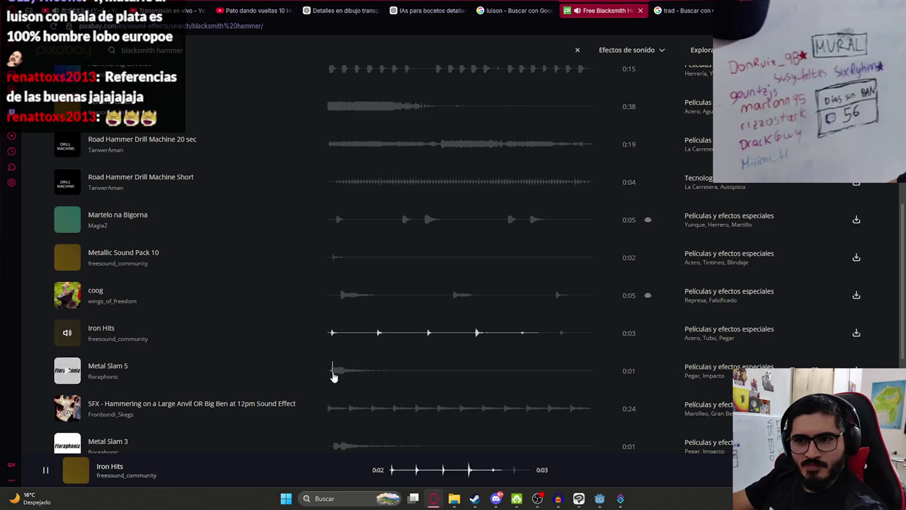
click(333, 374)
click(327, 413)
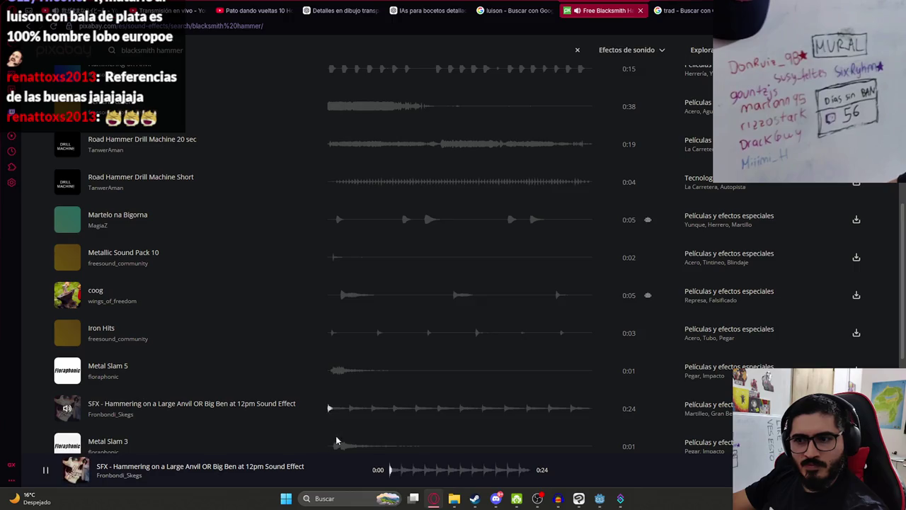
click(340, 445)
scroll(347, 368, down, 2)
click(341, 342)
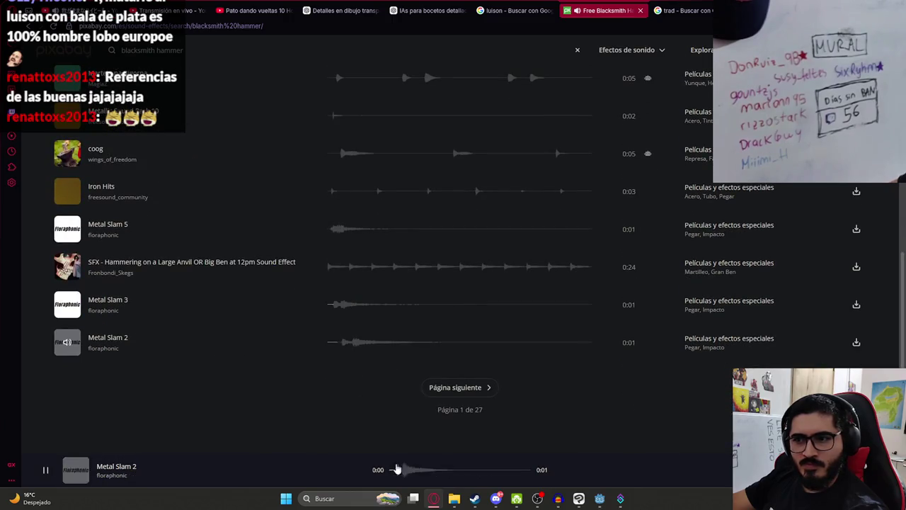
click(558, 498)
Delete the silent gaps between the hammer hits in the Audacity clip.
key(space)
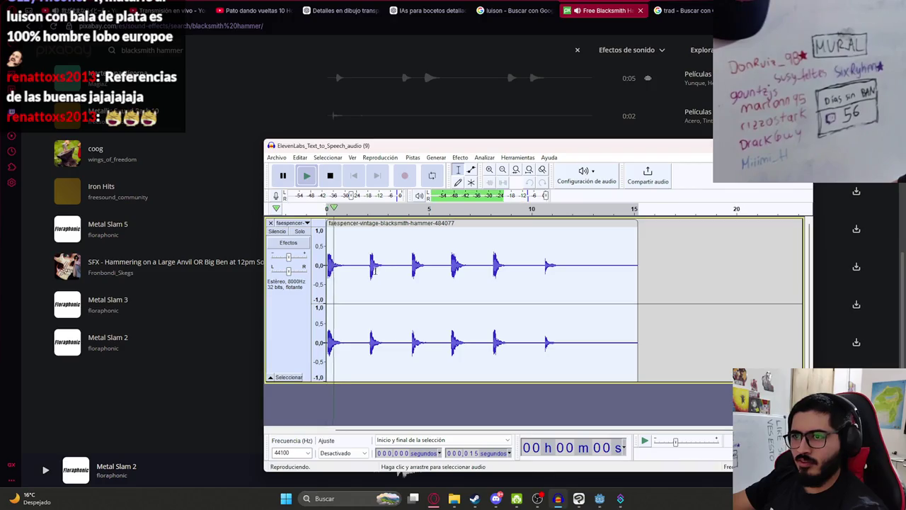
key(space)
drag(351, 269, 394, 264)
key(Delete)
key(Delete)
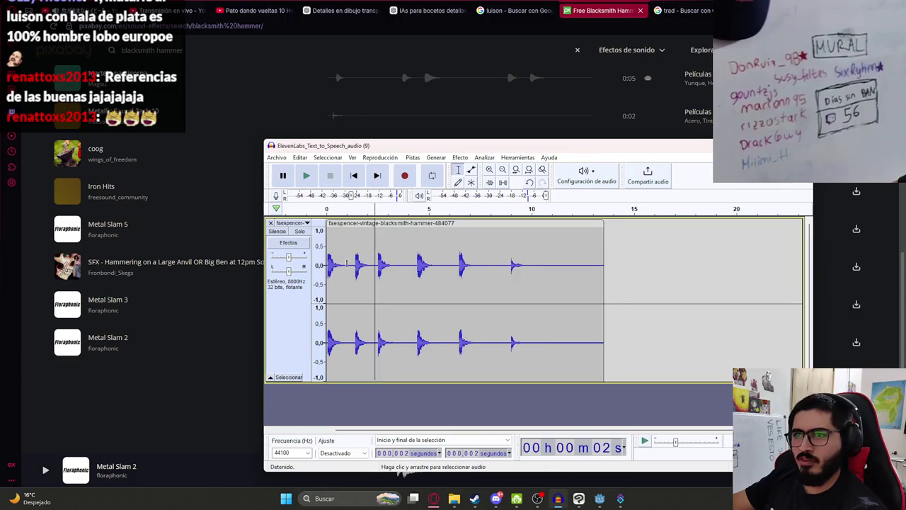
key(ctrl+a)
key(space)
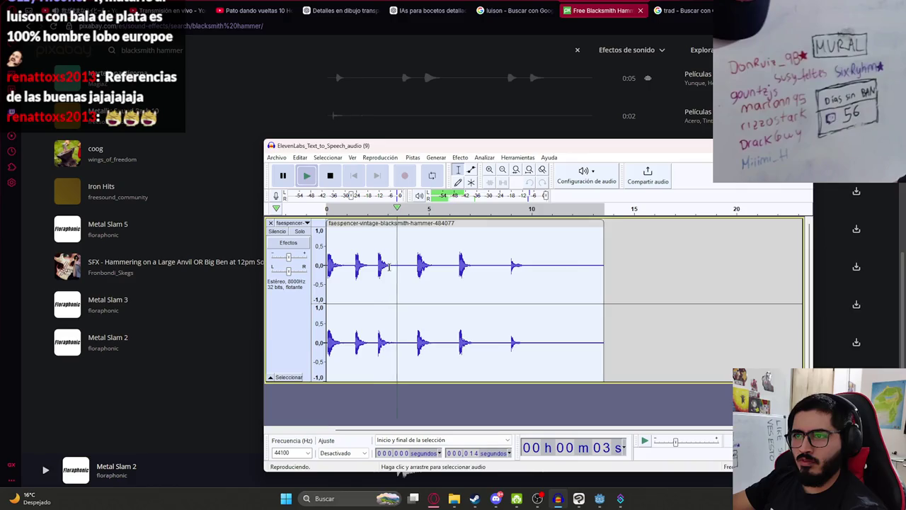
click(388, 266)
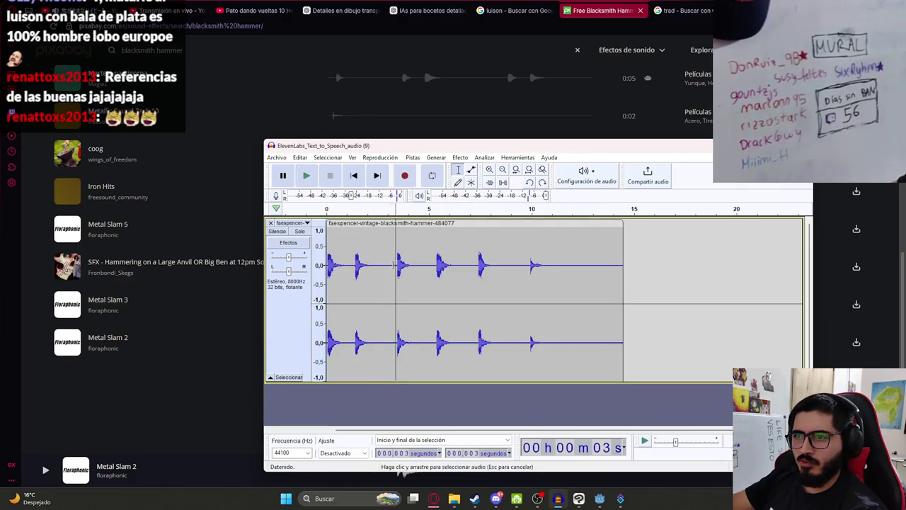
key(Escape)
mouse_move(425, 262)
mouse_down()
mouse_move(416, 261)
mouse_move(480, 263)
mouse_up()
key(Delete)
key(Delete)
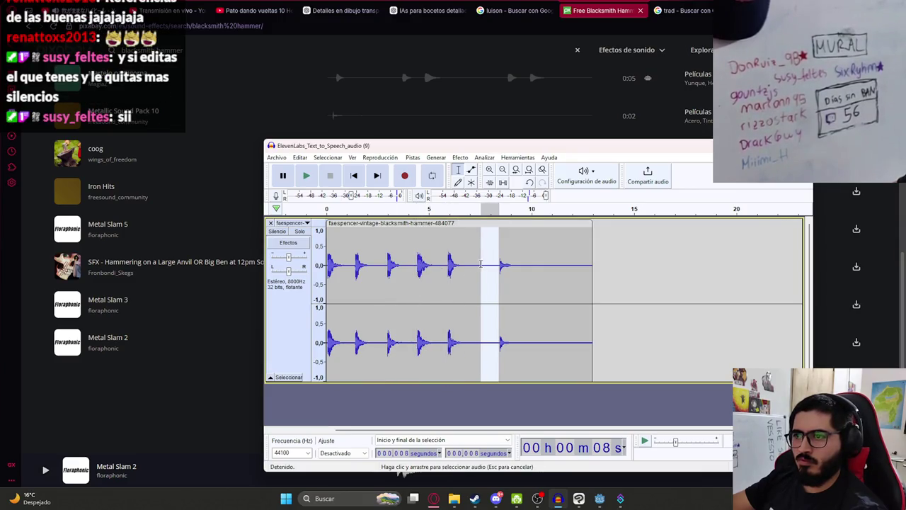
key(Delete)
Replay the clip and delete all audio after about 9 seconds.
double_click(368, 267)
key(space)
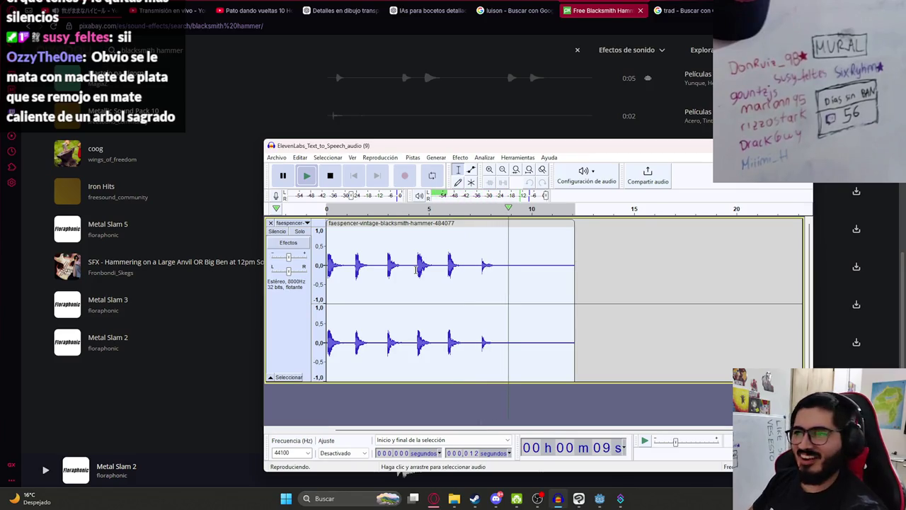
click(429, 269)
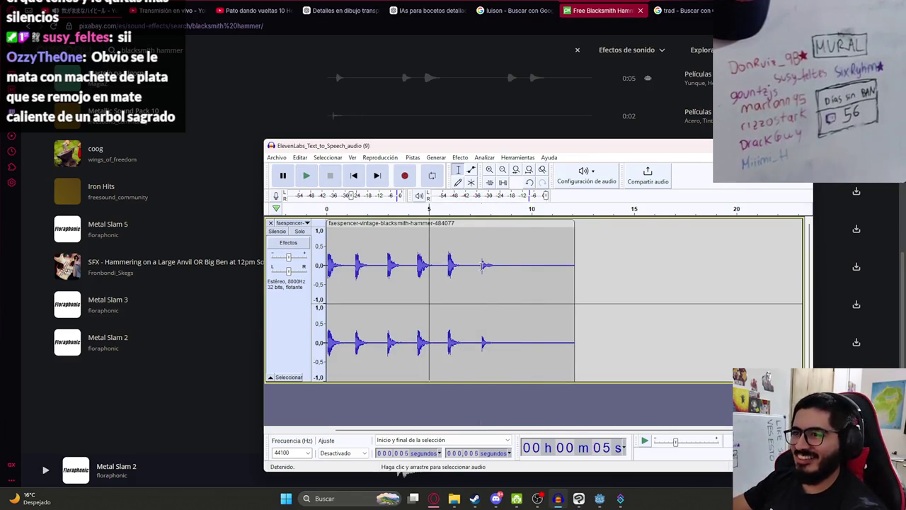
click(490, 267)
key(space)
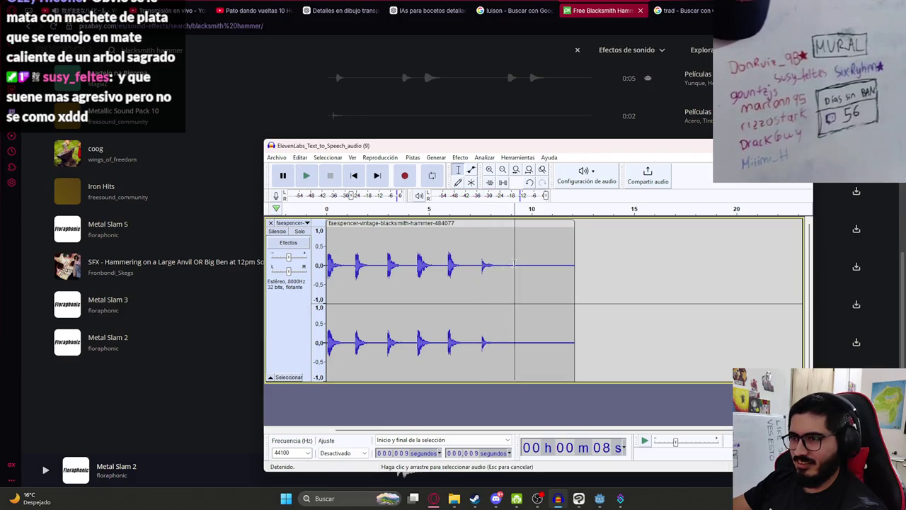
drag(511, 267, 668, 267)
key(Delete)
key(ctrl+a)
click(277, 157)
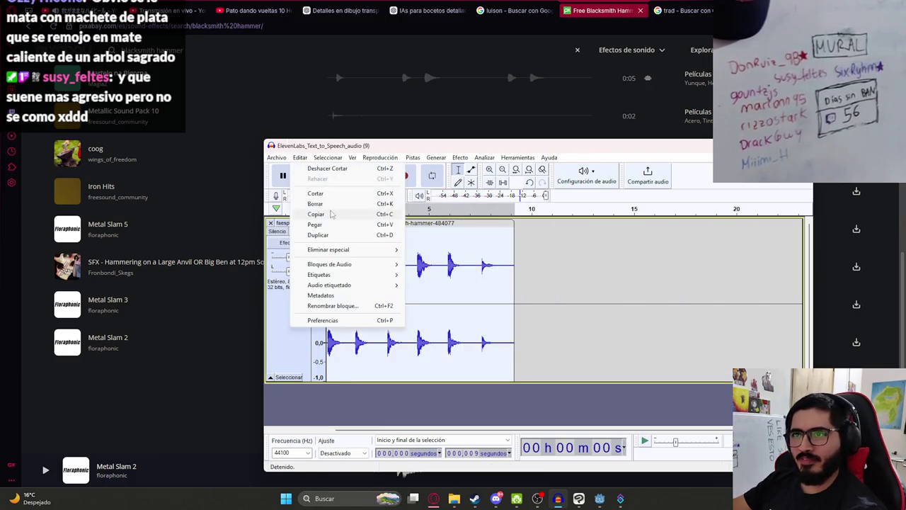
Export the trimmed hammer clip as WAV, overwriting smithing_sound.wav, and play it back.
mouse_move(297, 226)
click(428, 239)
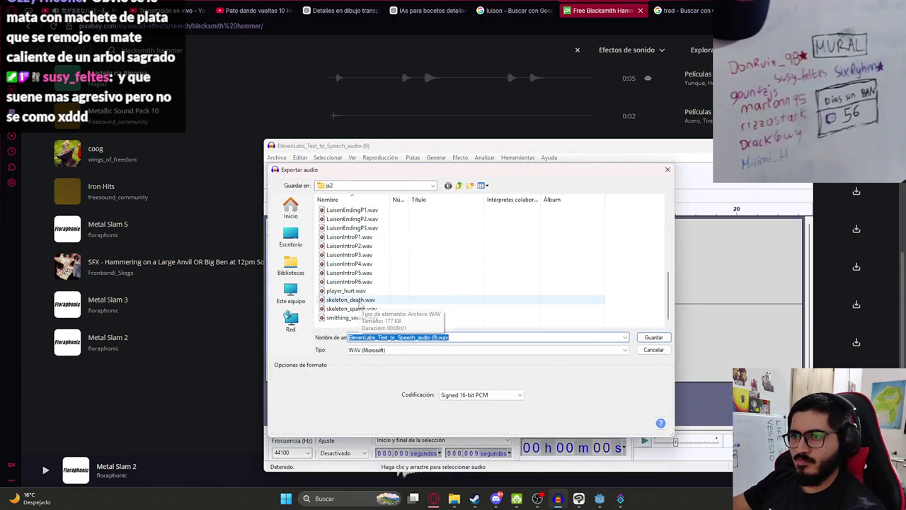
double_click(347, 317)
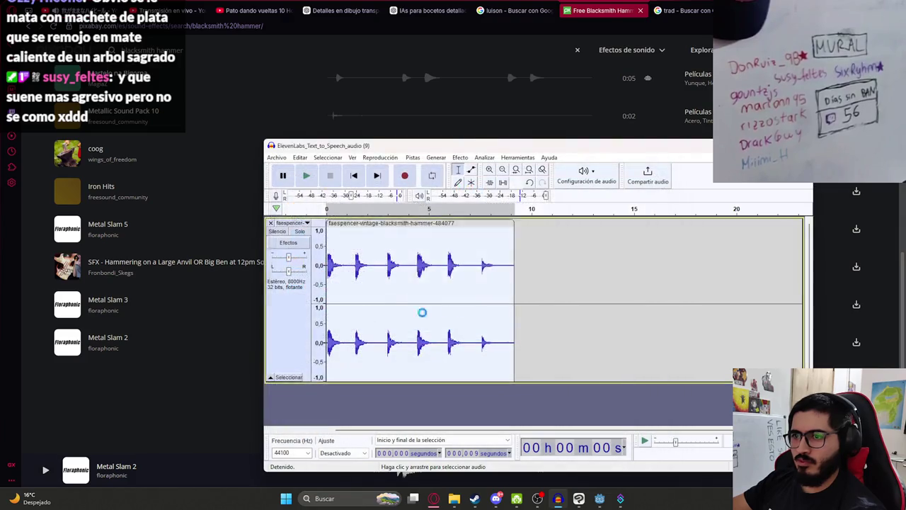
click(599, 313)
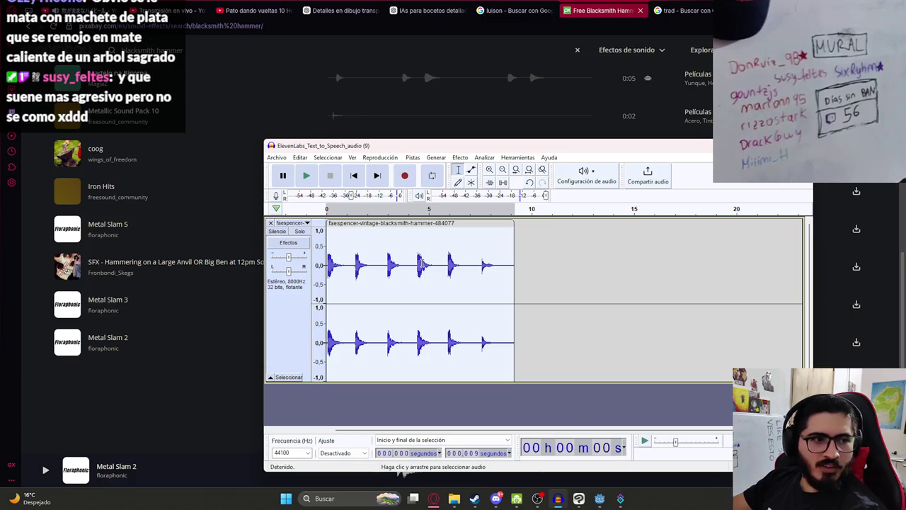
key(space)
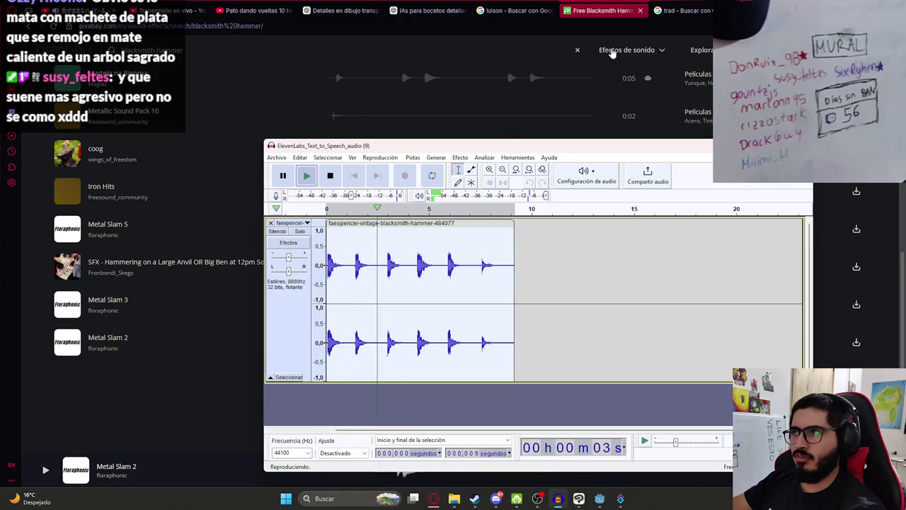
click(121, 10)
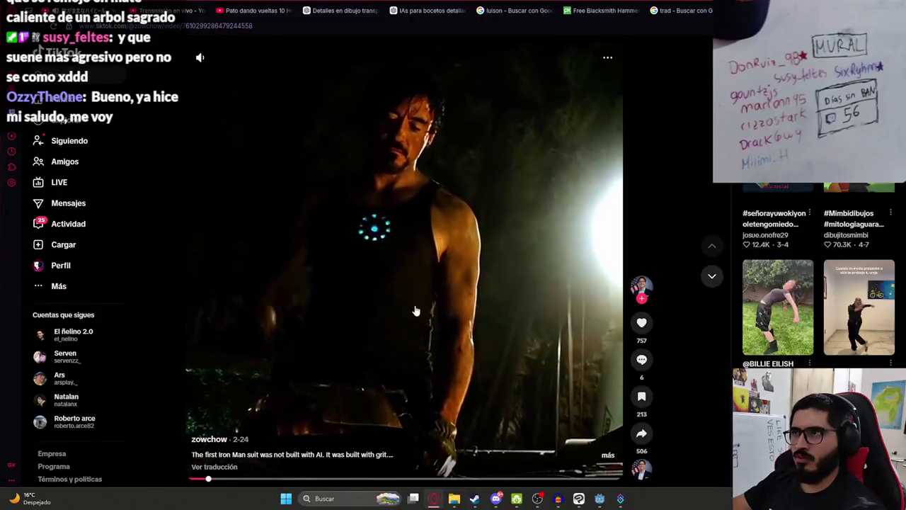
Bring Audacity back to the front, then return to the Godot editor.
click(558, 498)
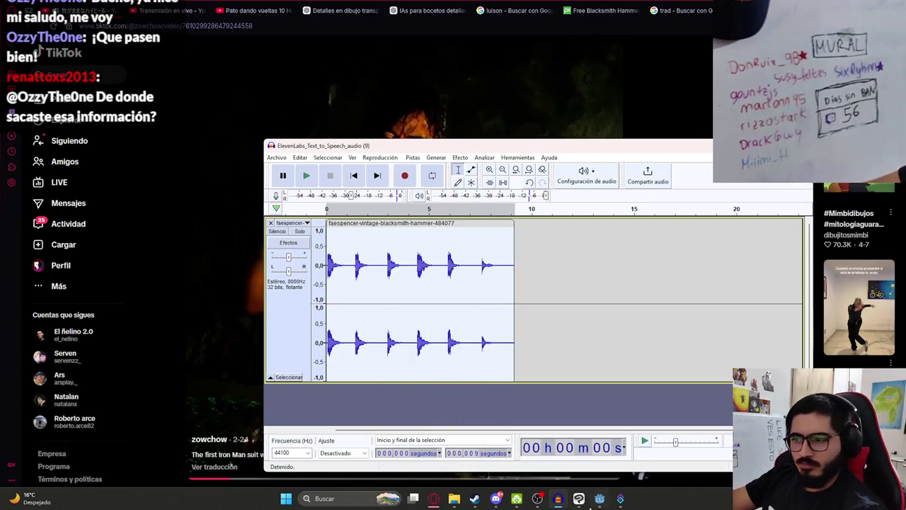
click(600, 498)
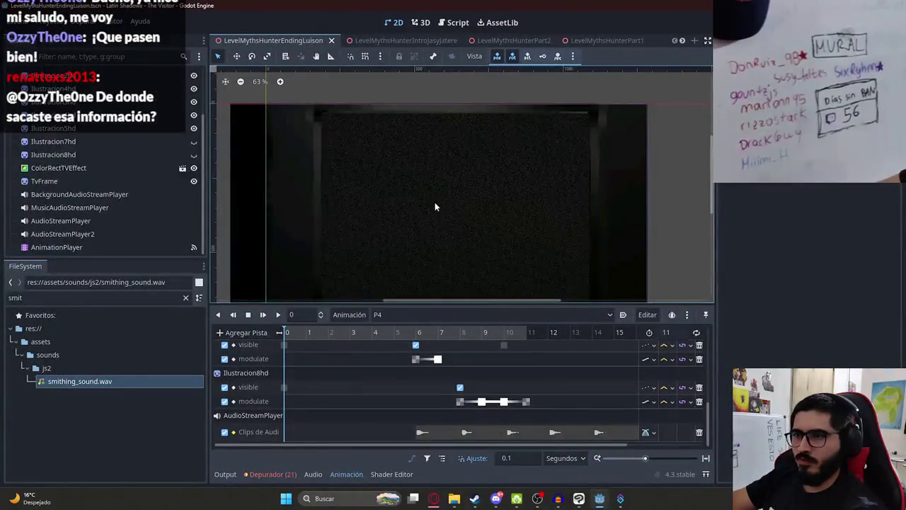
Reload the ending scene and test-run it with F6, then close the game.
click(435, 206)
right_click(289, 47)
click(344, 114)
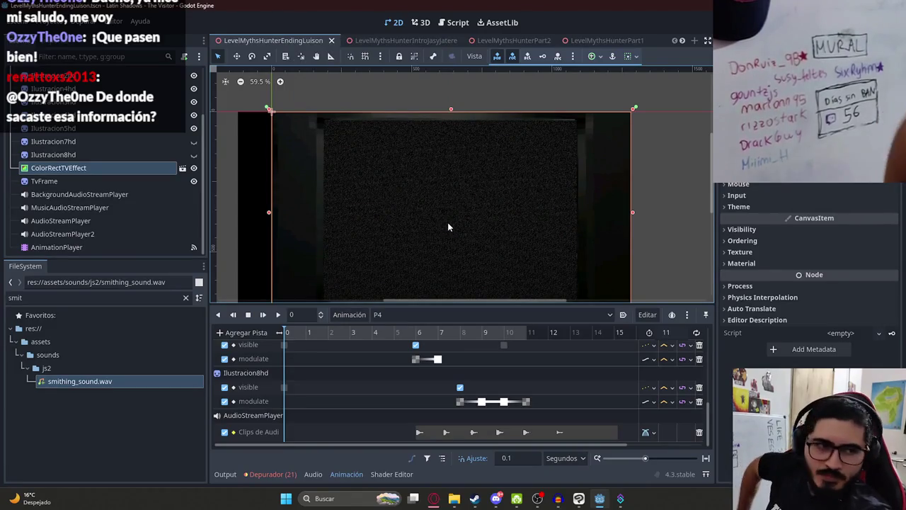
key(F6)
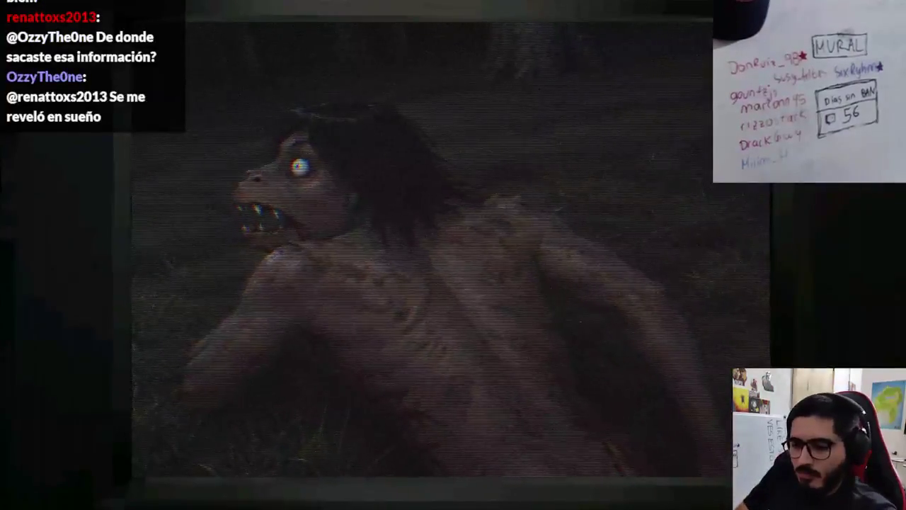
key(alt+F4)
Select the AnimationPlayer to show the P4 animation timeline.
scroll(128, 108, up, 3)
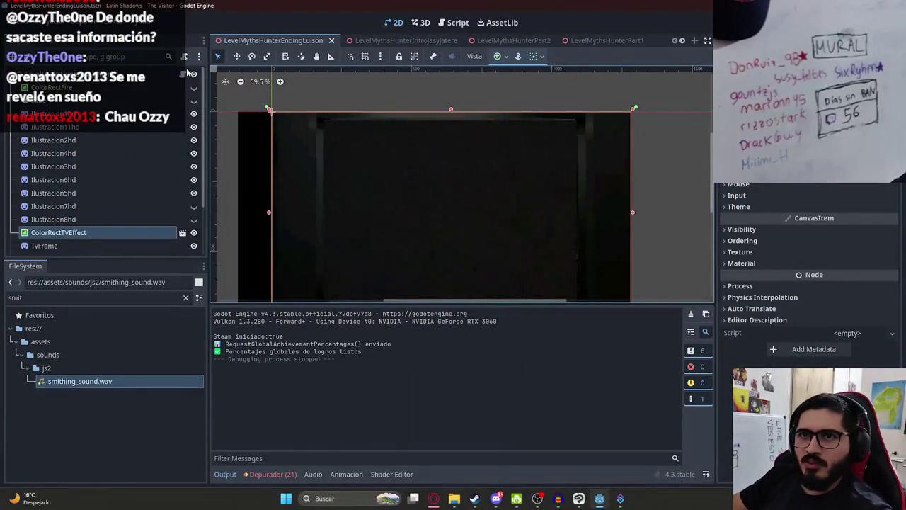
scroll(59, 186, down, 3)
click(63, 247)
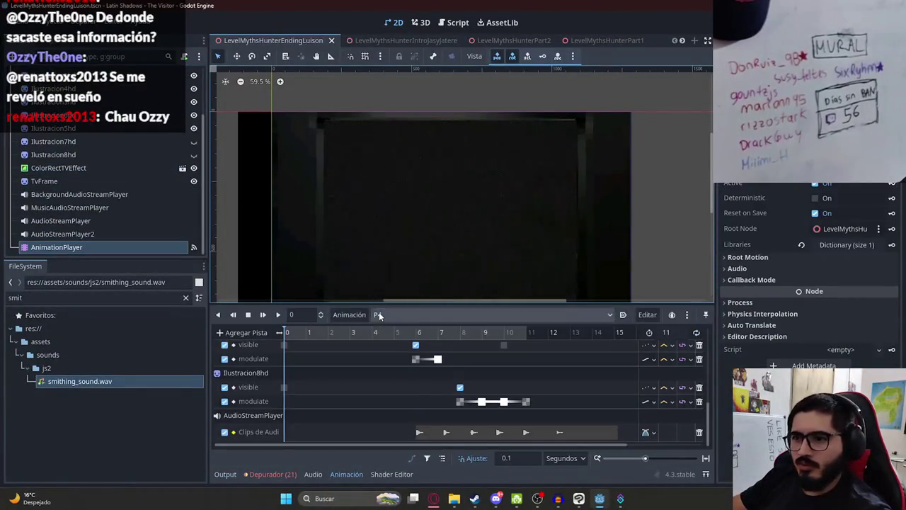
scroll(106, 142, up, 3)
click(186, 74)
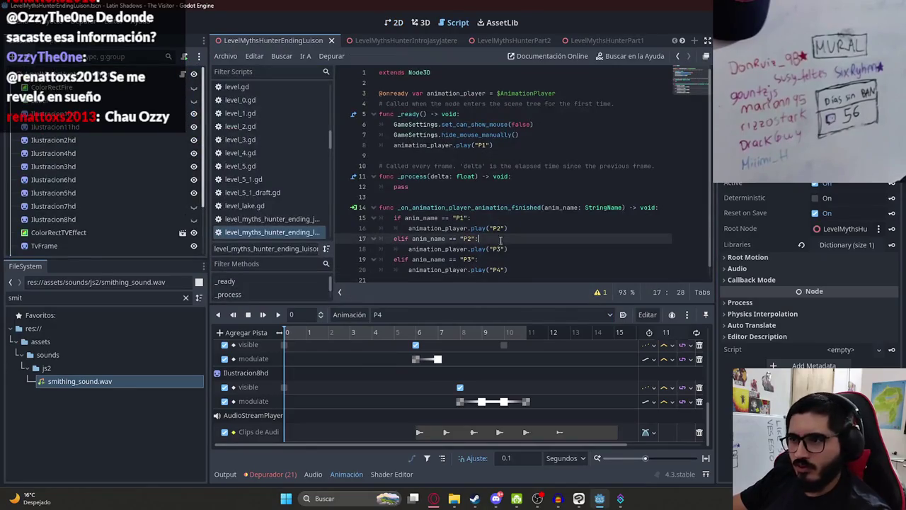
key(Escape)
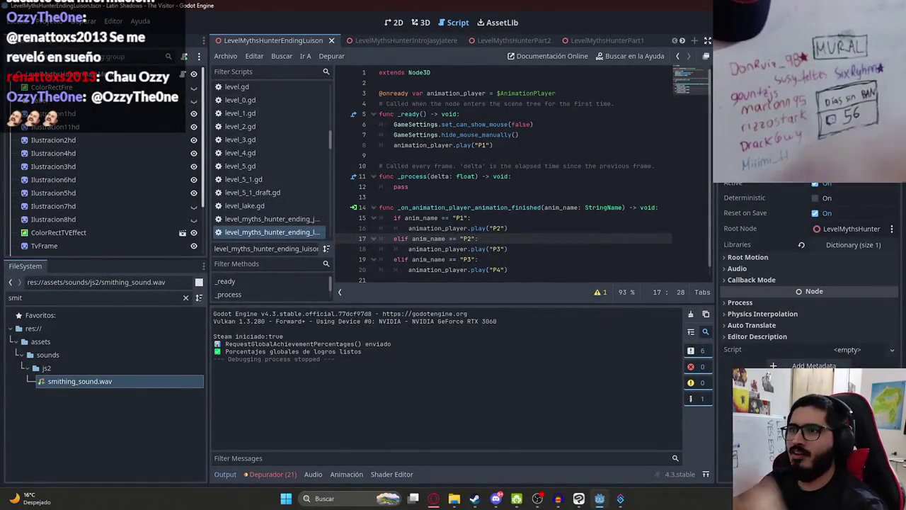
click(395, 22)
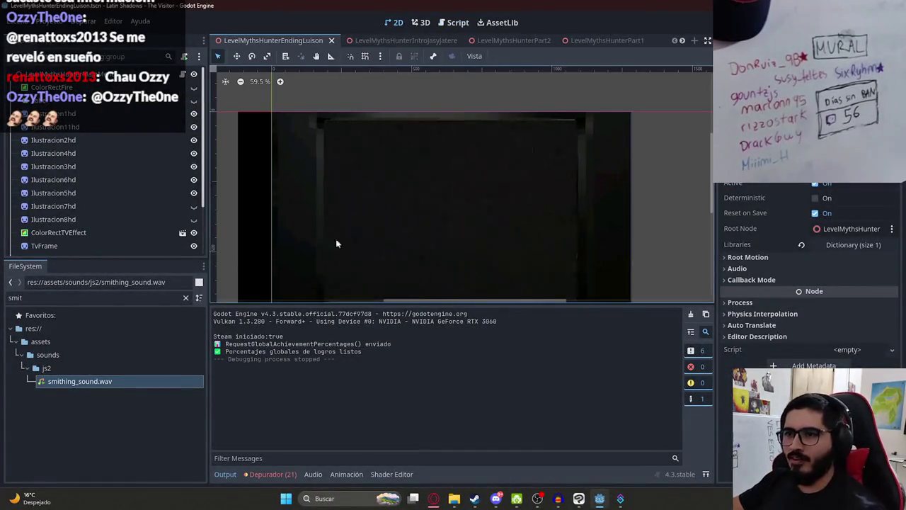
scroll(139, 195, down, 2)
click(106, 181)
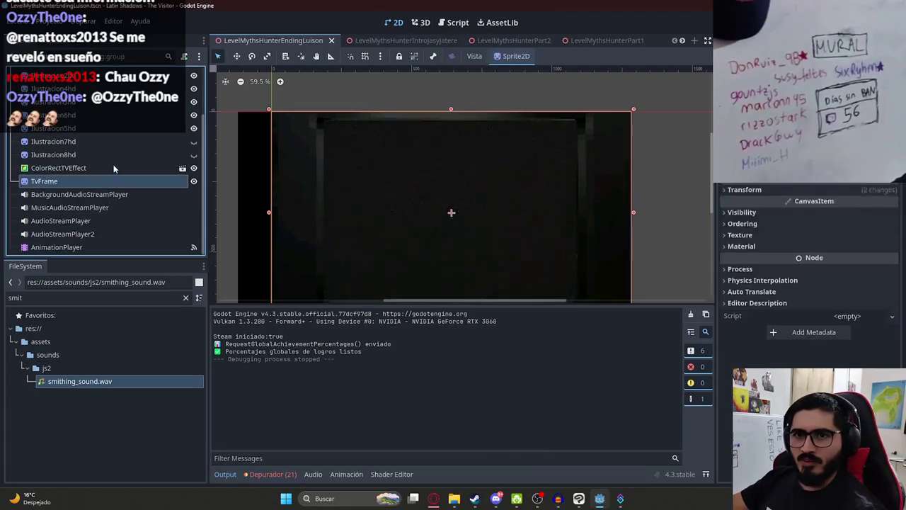
Move Ilustracion8hd's visibility keyframe earlier, to about 6 seconds in P4.
click(76, 247)
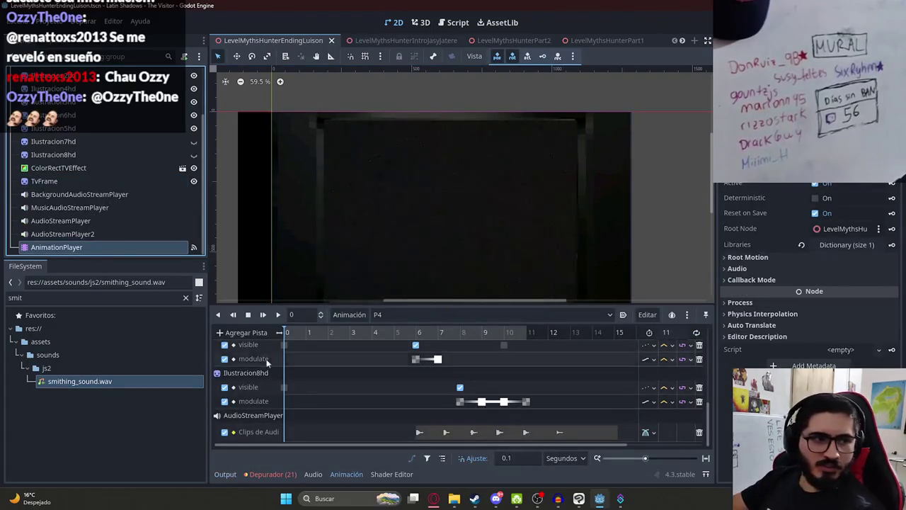
drag(403, 330, 441, 337)
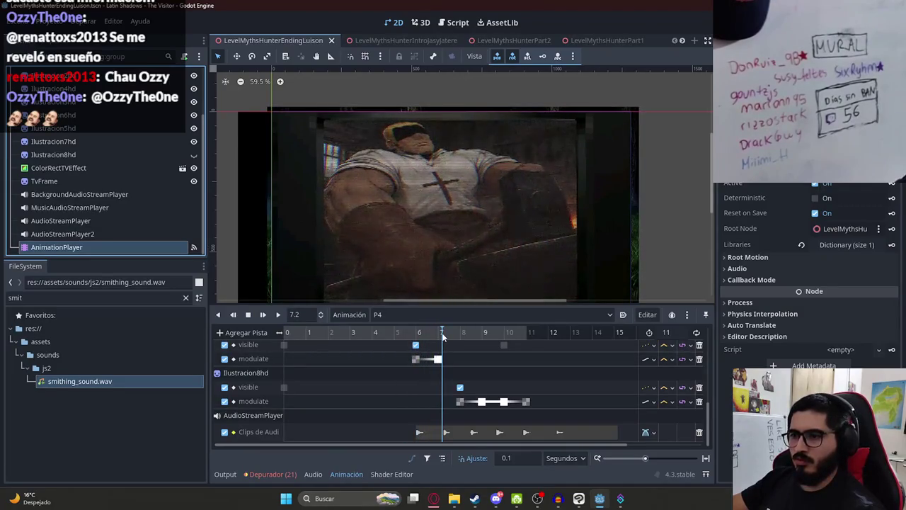
drag(445, 336, 441, 342)
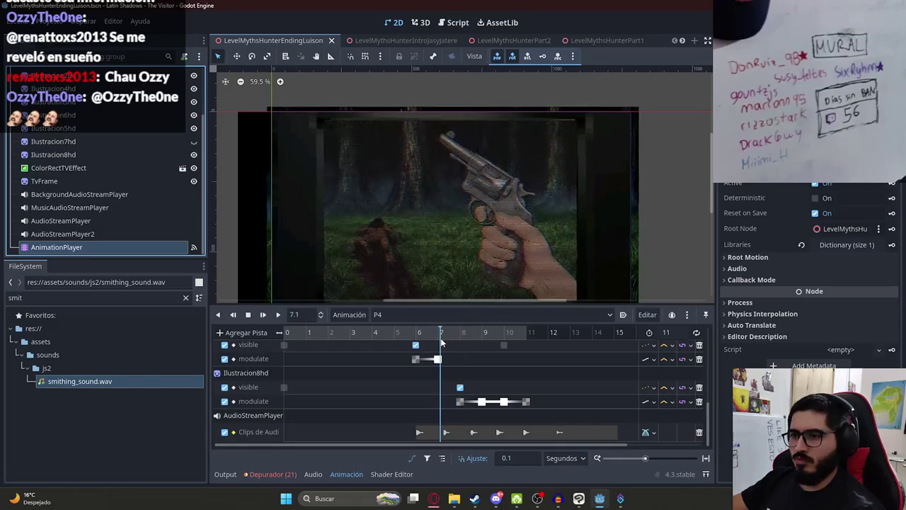
click(53, 154)
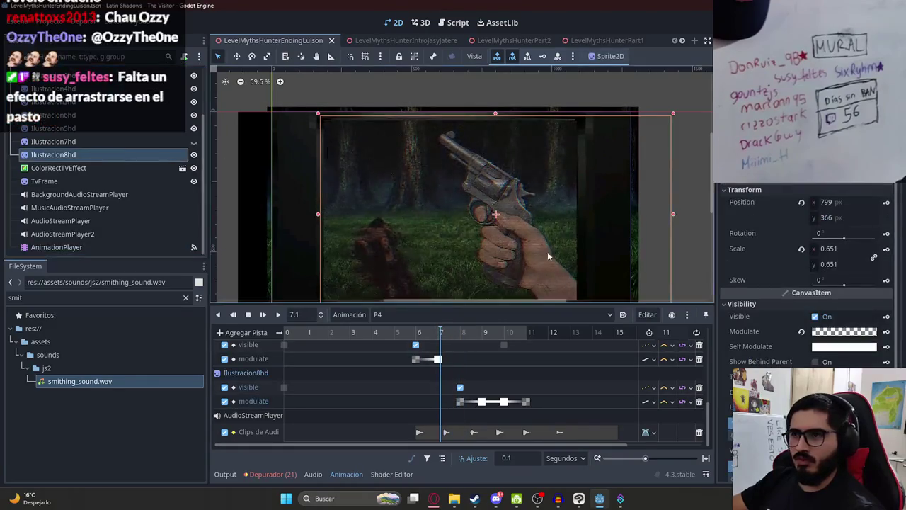
drag(460, 385, 419, 391)
click(442, 338)
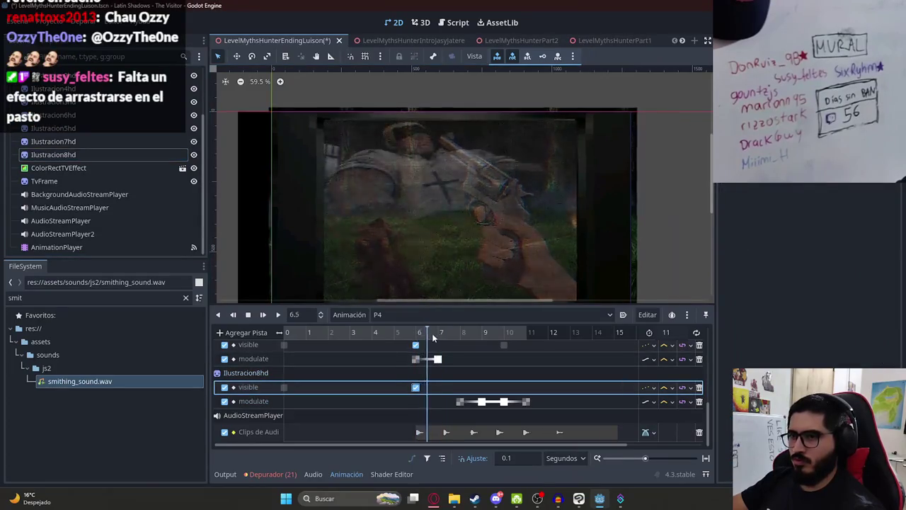
click(441, 338)
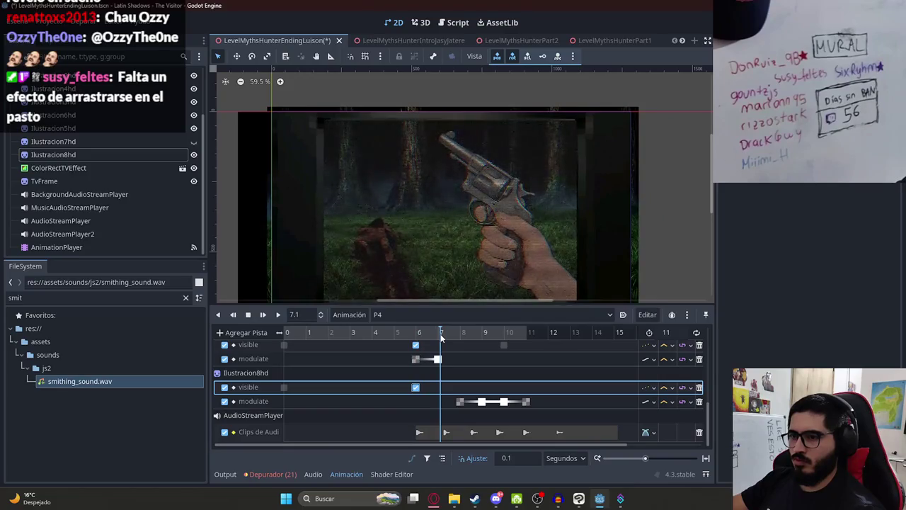
Scrub to about 7 seconds and reset Ilustracion8hd's modulate to opaque white.
click(91, 155)
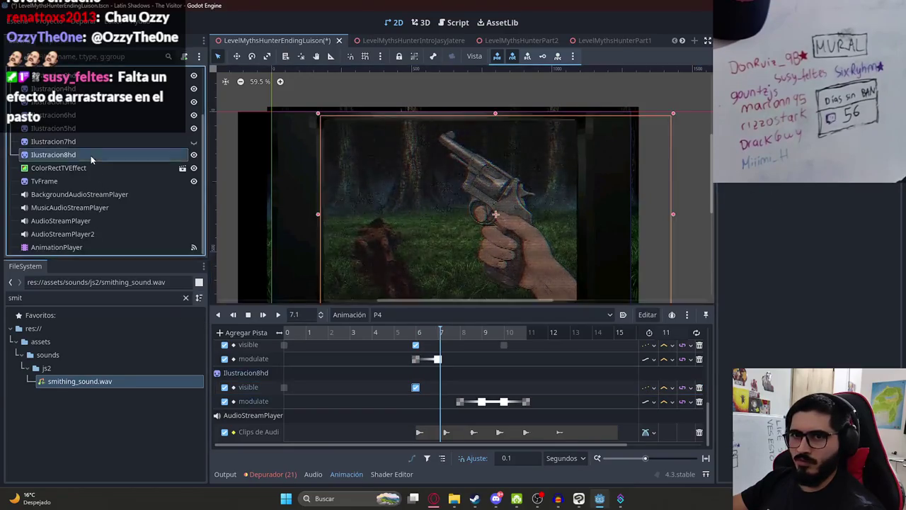
click(432, 337)
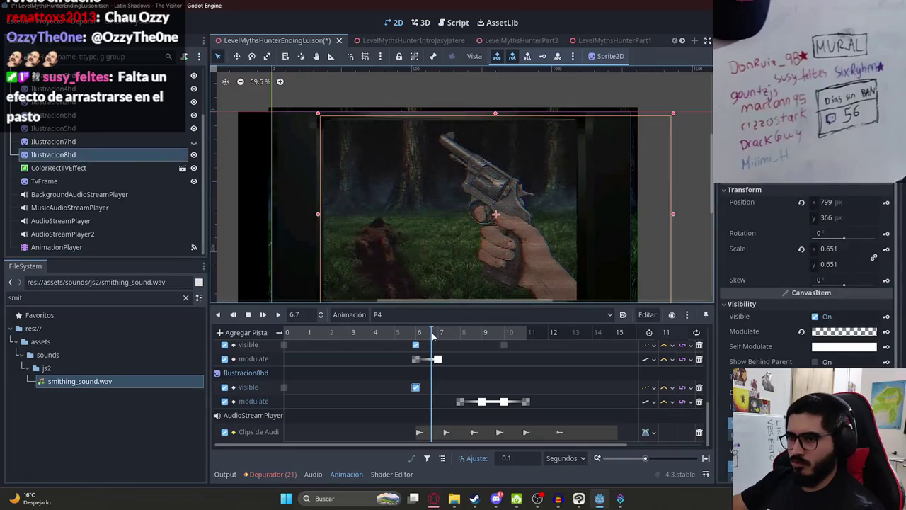
drag(433, 337, 442, 337)
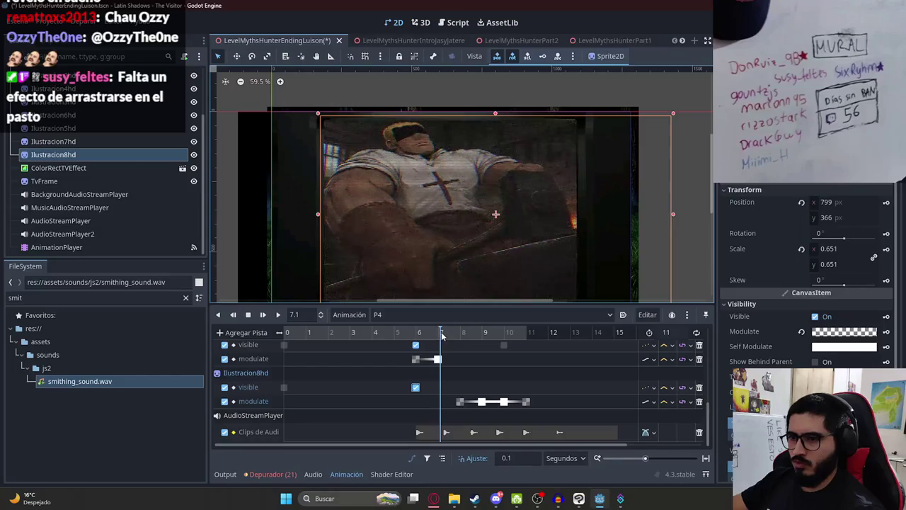
click(802, 332)
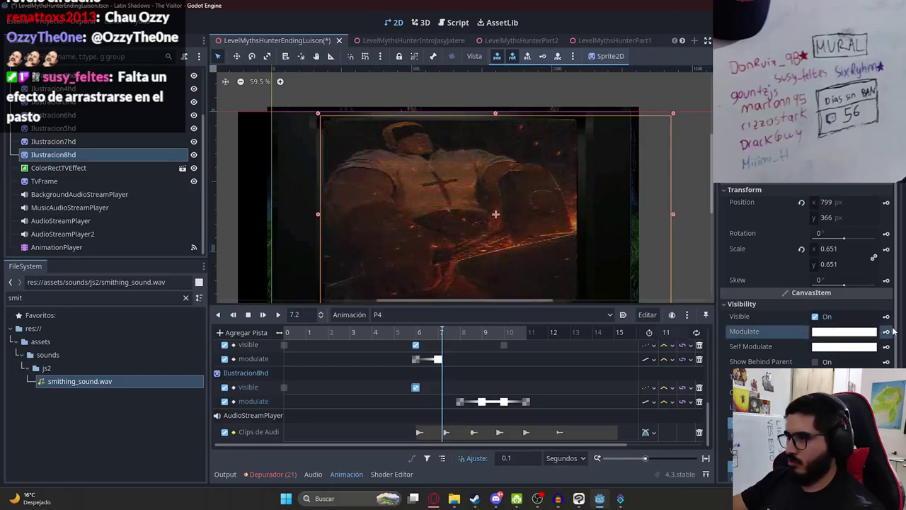
click(885, 332)
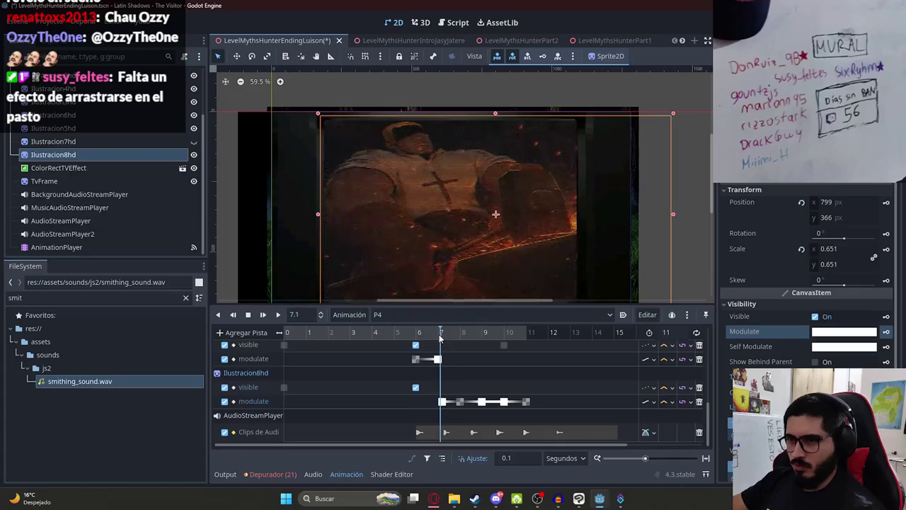
click(434, 338)
click(853, 332)
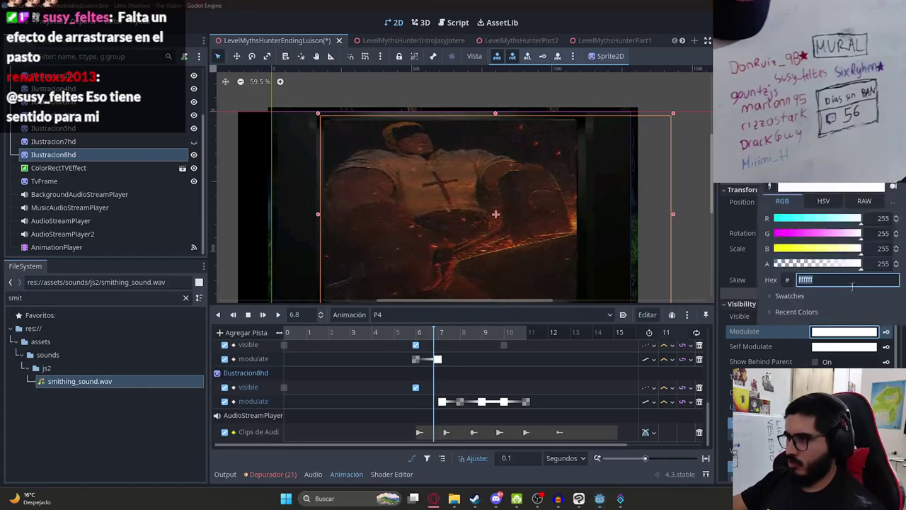
drag(821, 265, 774, 264)
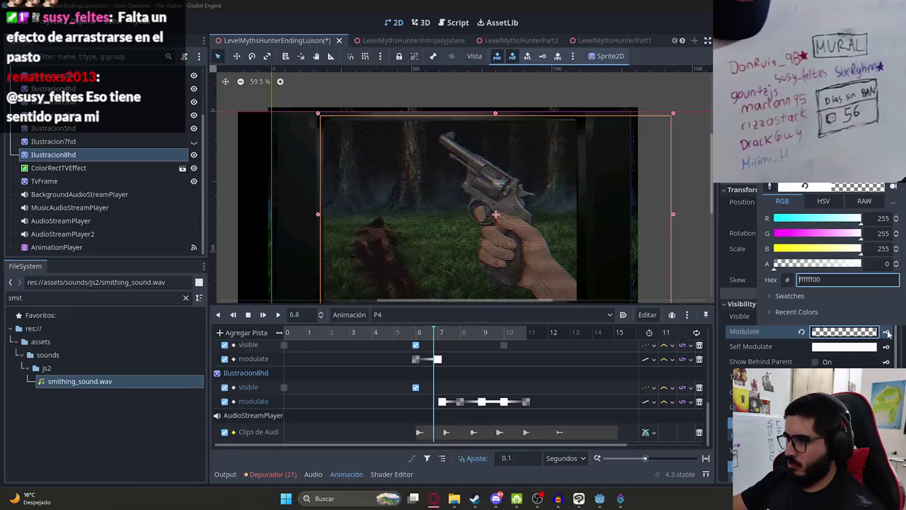
click(887, 332)
click(432, 337)
drag(433, 338, 447, 338)
key(Delete)
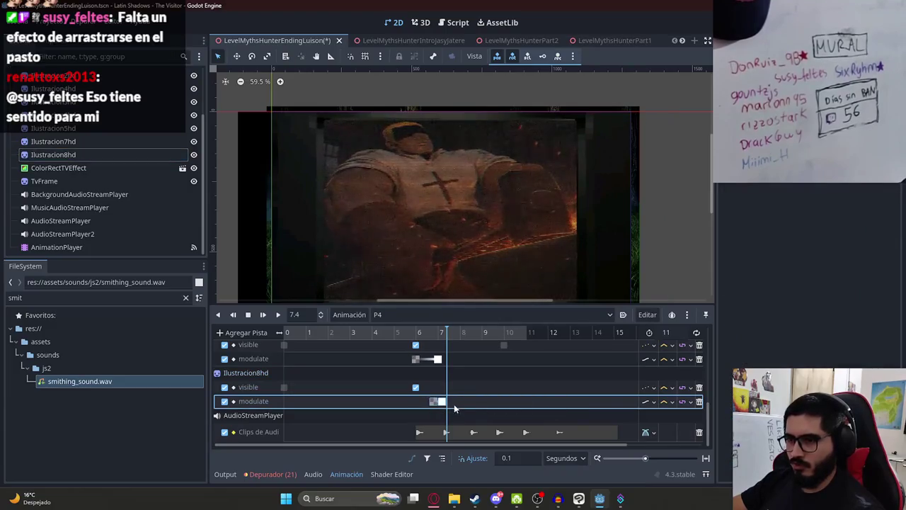
mouse_move(456, 334)
mouse_down()
mouse_move(467, 332)
mouse_move(446, 340)
mouse_up()
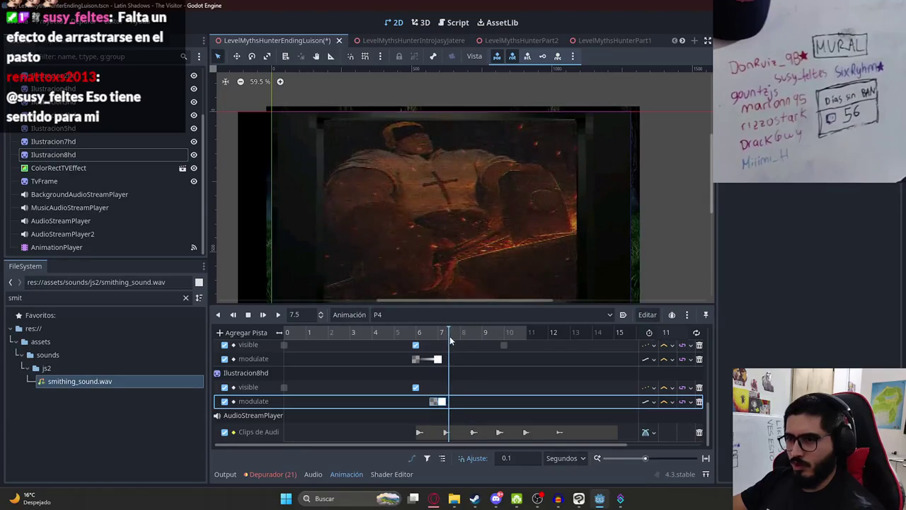
right_click(448, 402)
click(455, 409)
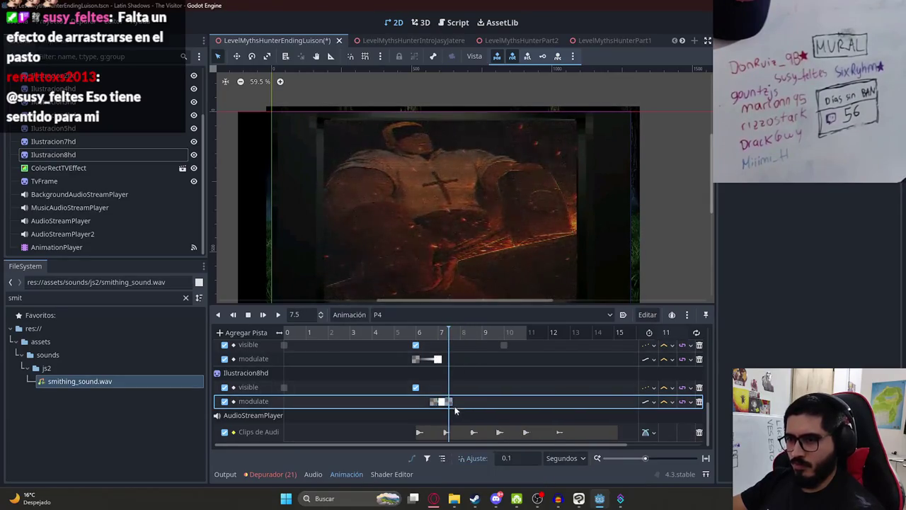
mouse_move(451, 338)
mouse_down()
mouse_move(462, 340)
mouse_move(428, 340)
mouse_up()
click(277, 314)
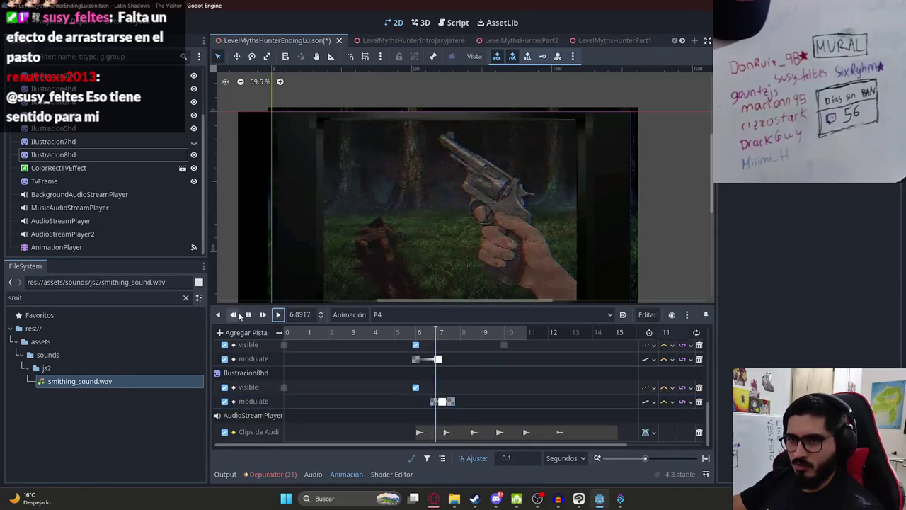
mouse_move(427, 332)
mouse_down()
mouse_move(485, 340)
mouse_move(436, 343)
mouse_move(479, 347)
mouse_move(427, 366)
mouse_up()
click(439, 360)
click(416, 337)
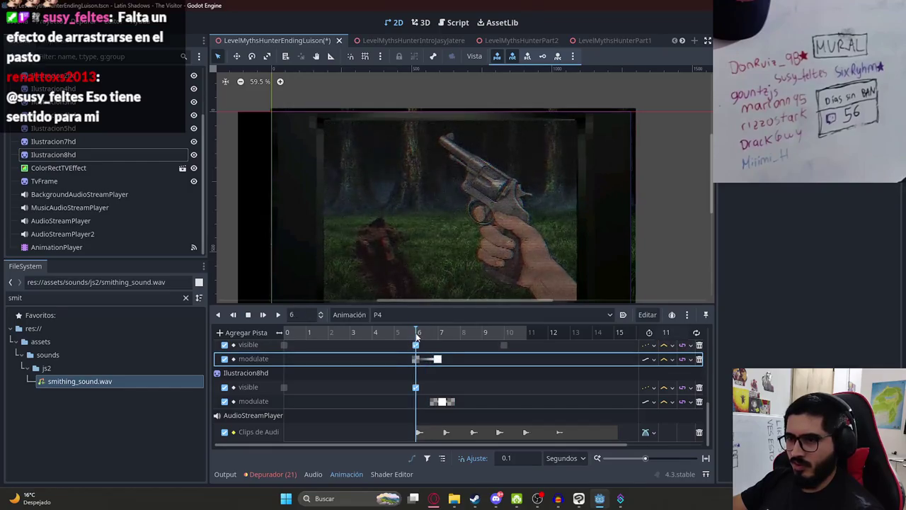
Move Ilustracion7hd's visible key to 11 seconds.
click(441, 337)
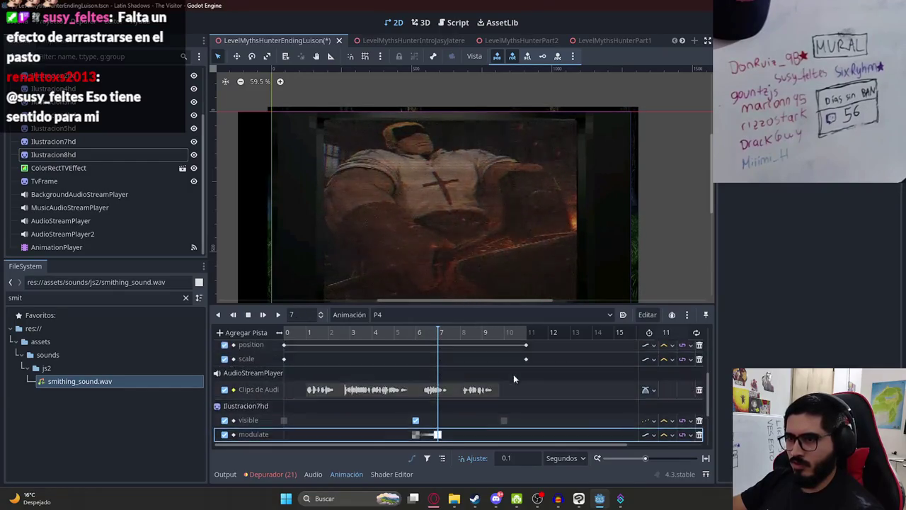
mouse_move(461, 332)
mouse_down()
mouse_move(516, 334)
mouse_move(506, 335)
mouse_up()
scroll(453, 394, up, 2)
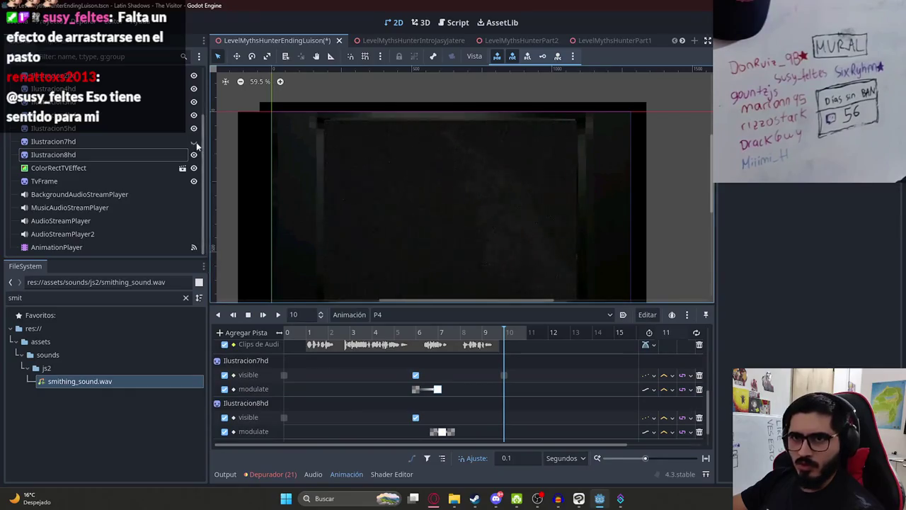
click(505, 377)
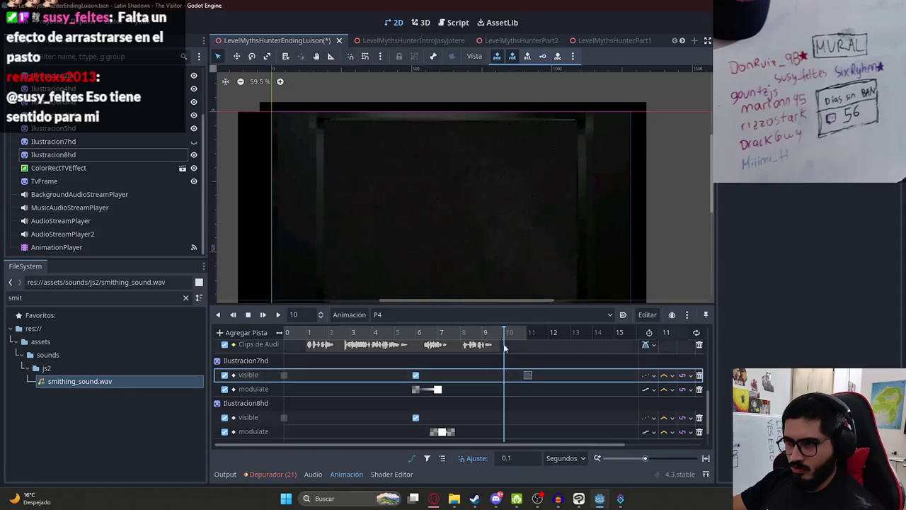
click(532, 334)
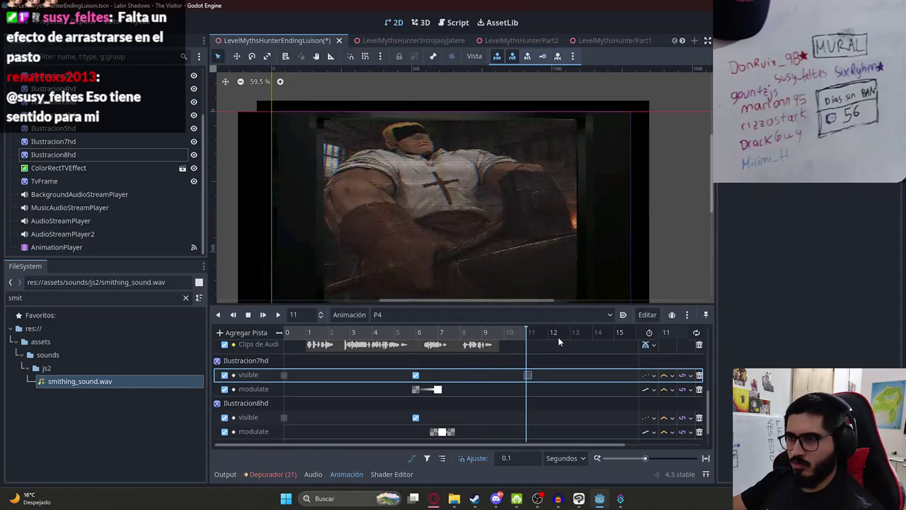
scroll(538, 383, up, 2)
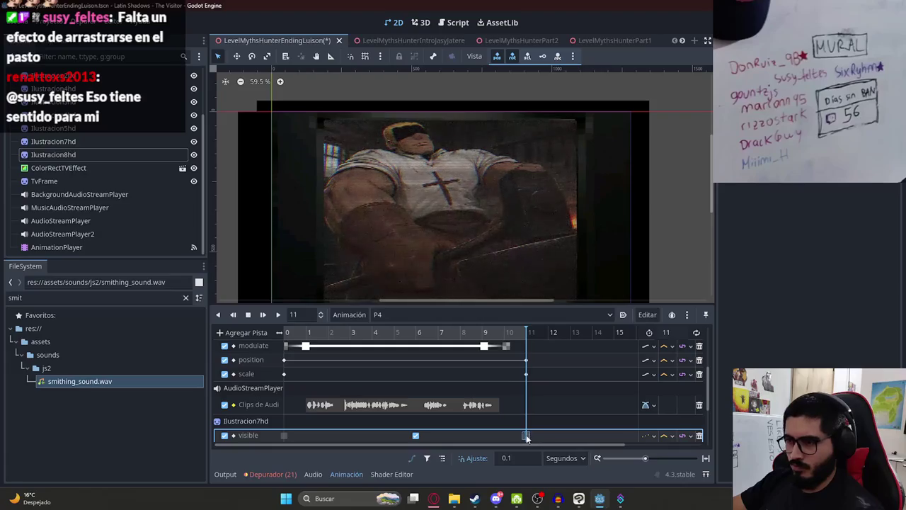
scroll(503, 387, down, 3)
Insert a modulate key for Ilustracion7hd at 10 seconds.
click(502, 333)
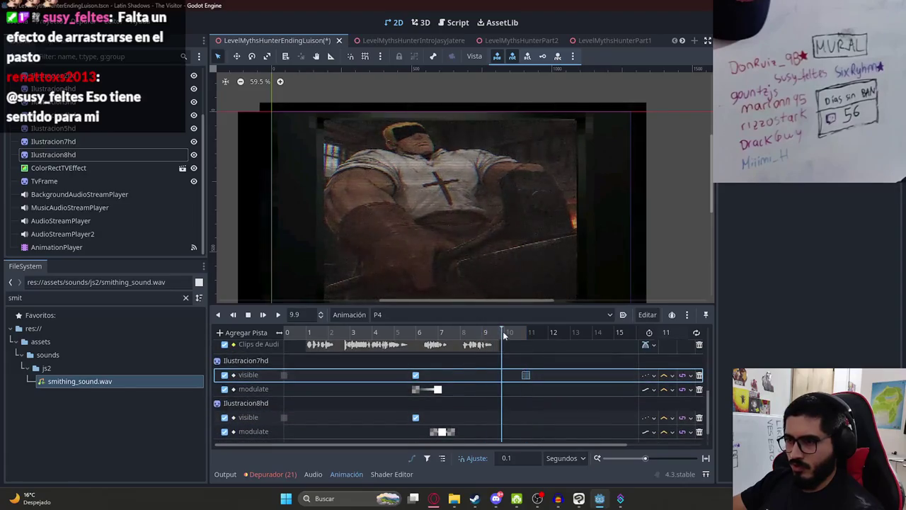
click(439, 391)
right_click(499, 394)
click(511, 400)
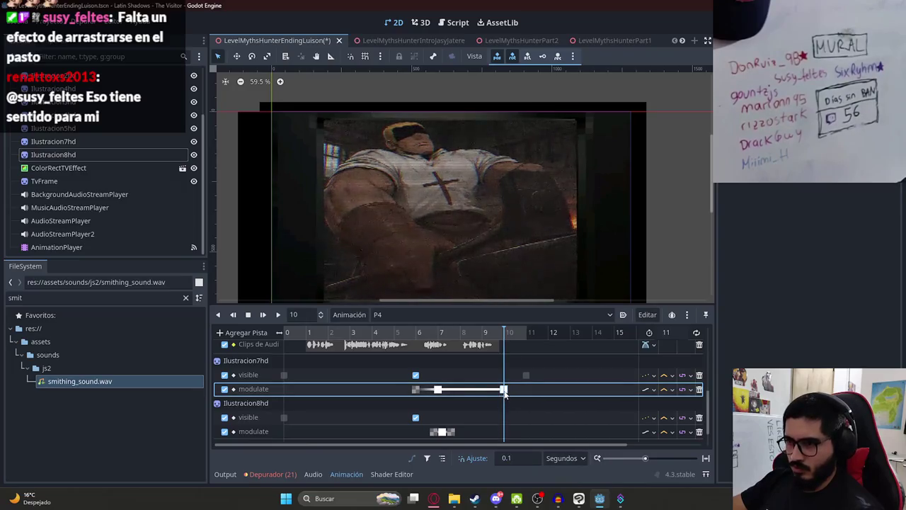
click(525, 374)
right_click(531, 390)
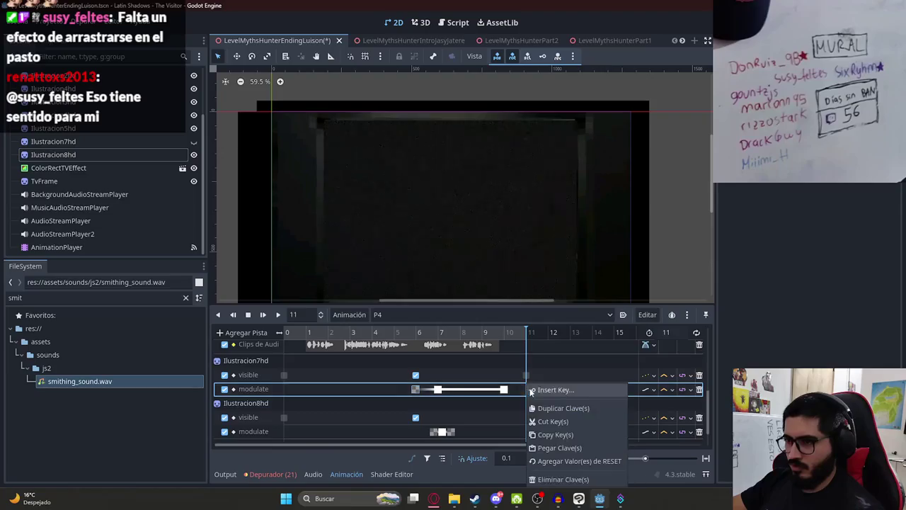
Duplicate Ilustracion7hd's modulate key at 11 seconds so it fades out there.
click(541, 408)
mouse_move(418, 332)
mouse_down()
mouse_move(496, 346)
mouse_move(440, 341)
mouse_move(471, 336)
mouse_move(464, 337)
mouse_up()
scroll(436, 368, down, 2)
Duplicate Ilustracion8hd's flicker keys at 8.2, 9.6 and 10.8 s, then play from 6.5 s.
click(425, 392)
right_click(467, 387)
click(473, 407)
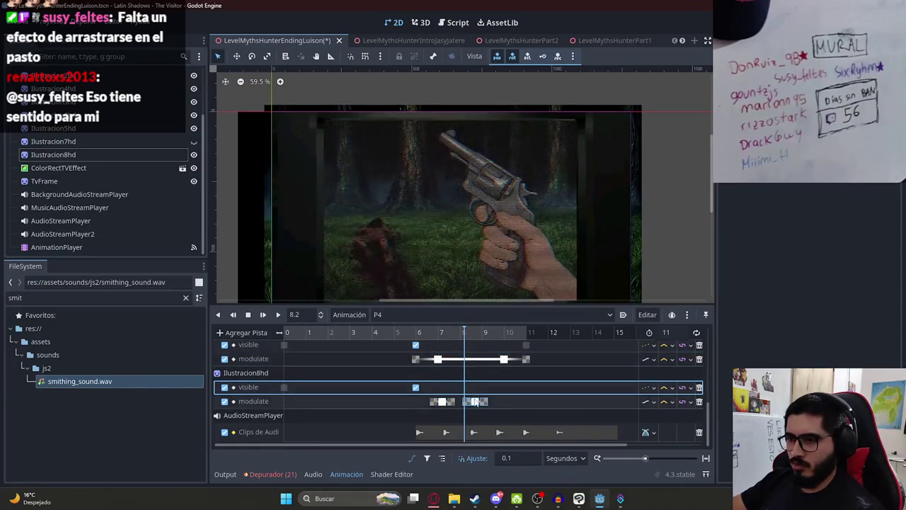
click(496, 401)
right_click(499, 386)
click(530, 409)
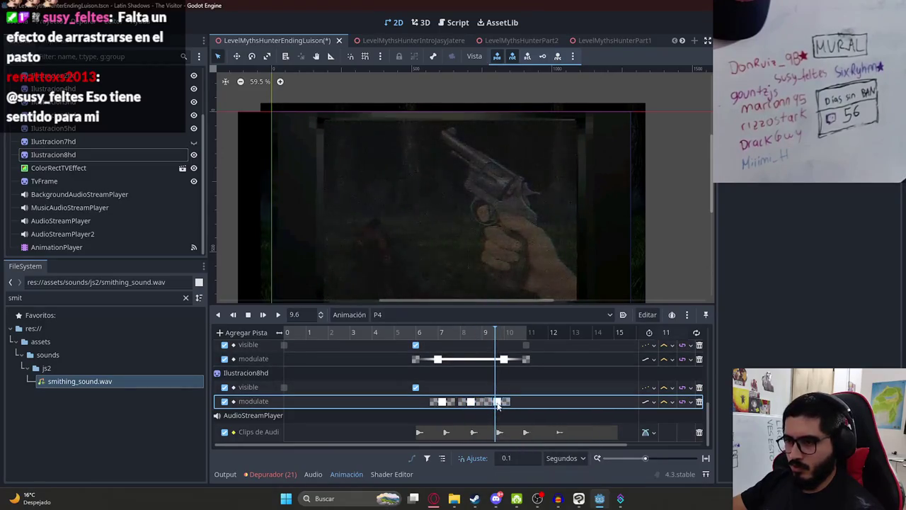
drag(495, 333, 522, 341)
right_click(528, 386)
click(531, 407)
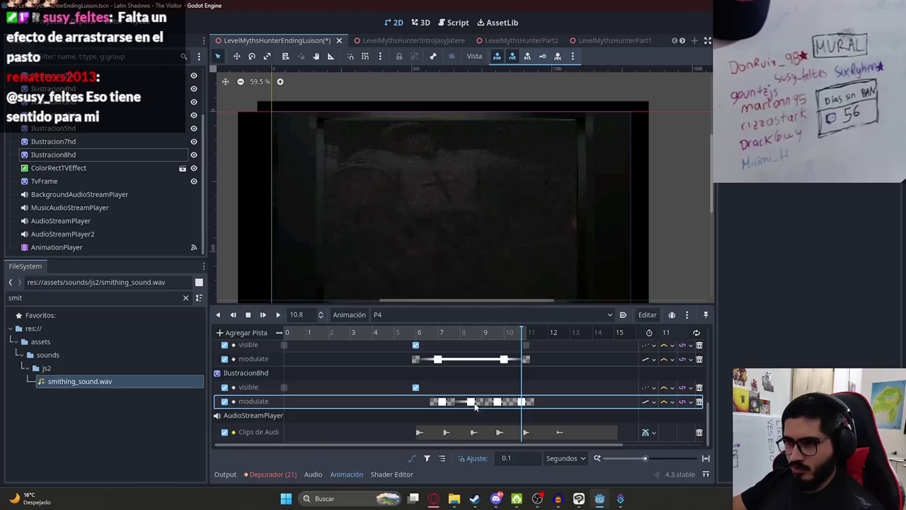
mouse_move(419, 332)
mouse_down()
mouse_move(486, 332)
mouse_move(427, 332)
mouse_up()
click(280, 316)
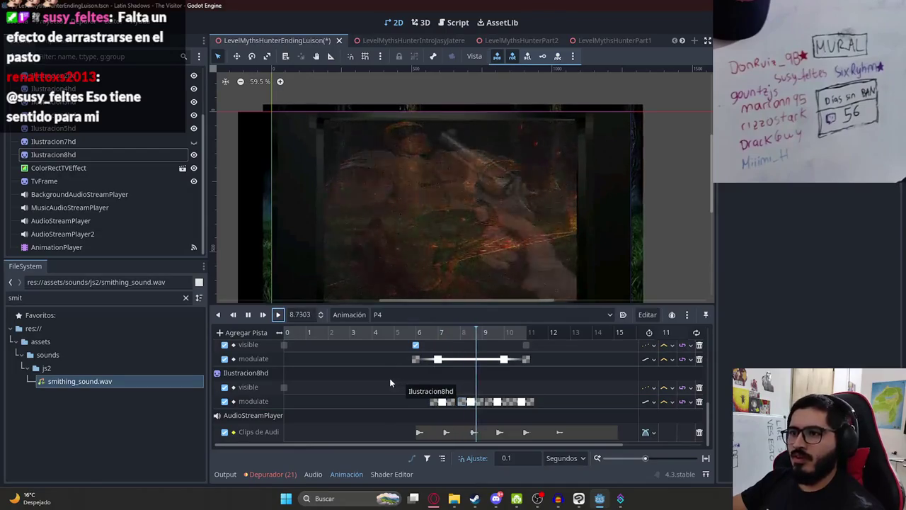
key(s)
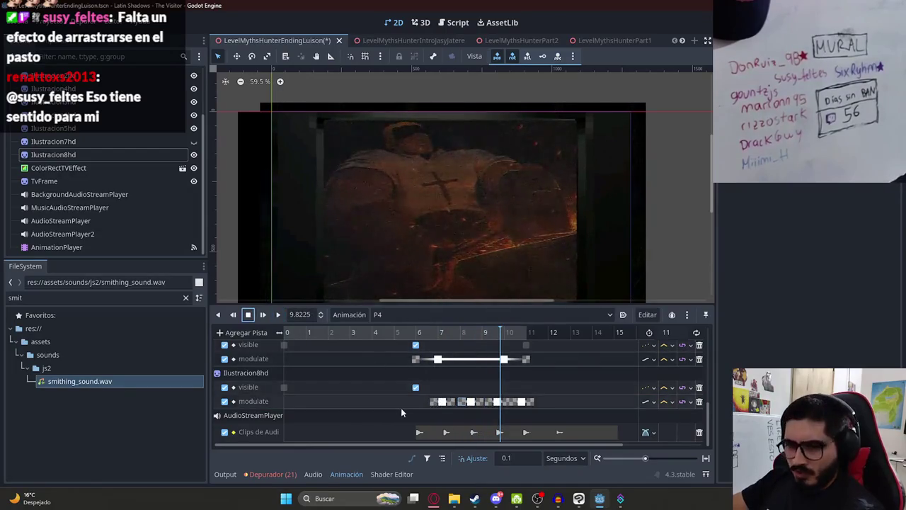
click(194, 154)
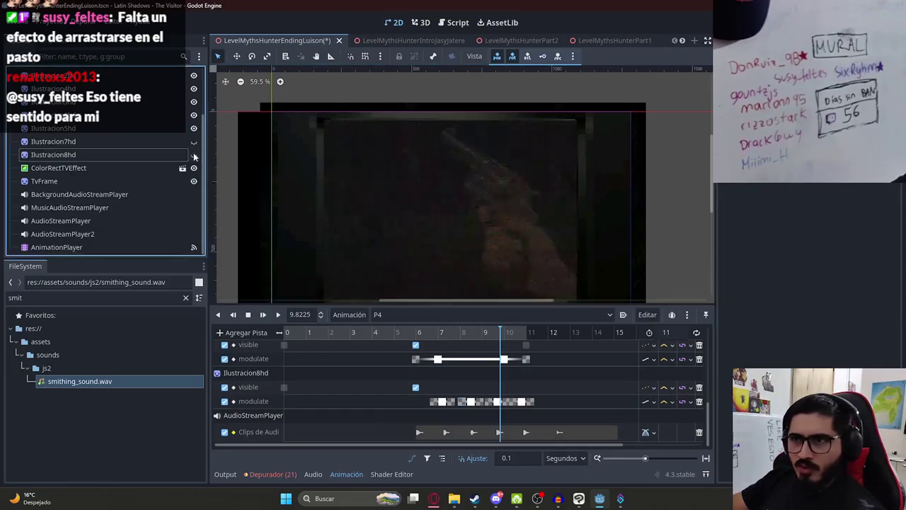
click(436, 332)
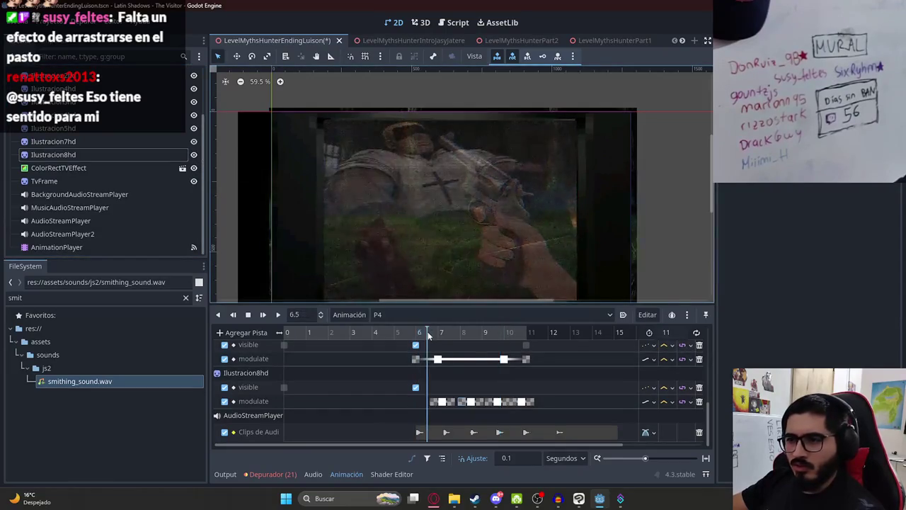
mouse_move(439, 336)
mouse_down()
mouse_move(504, 336)
mouse_move(416, 334)
mouse_up()
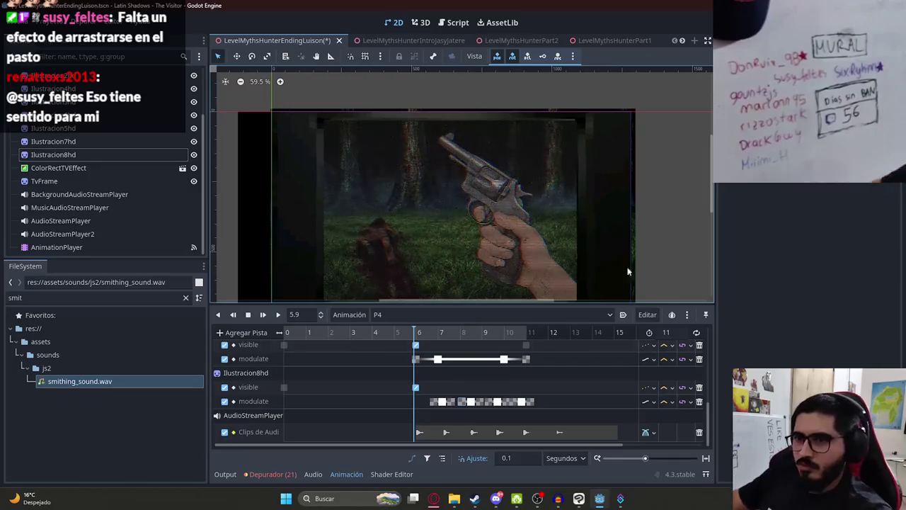
click(279, 315)
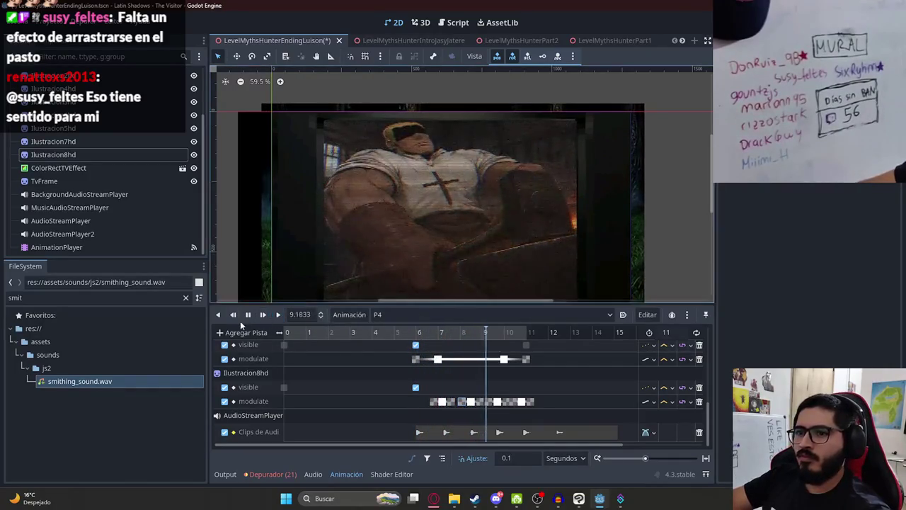
Shift Ilustracion8hd's modulate keys slightly earlier and preview from about 6.5 s.
click(248, 315)
click(429, 397)
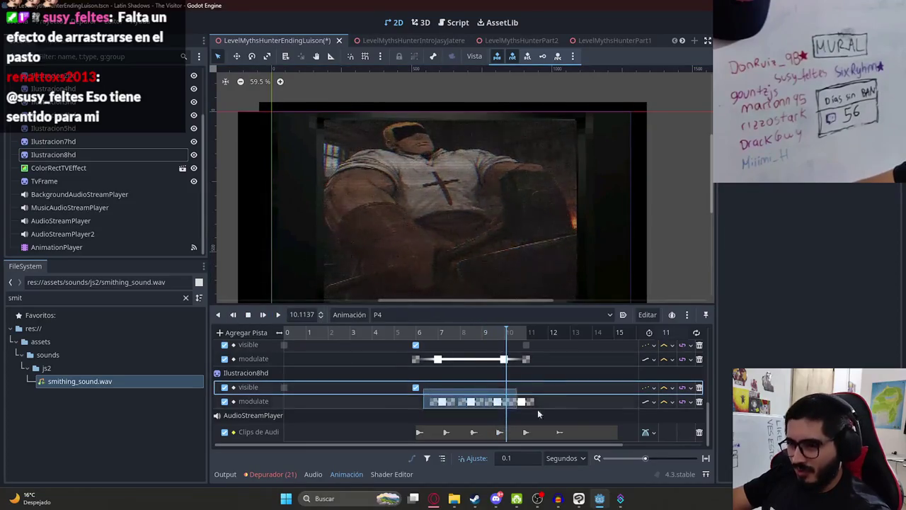
drag(445, 402, 439, 402)
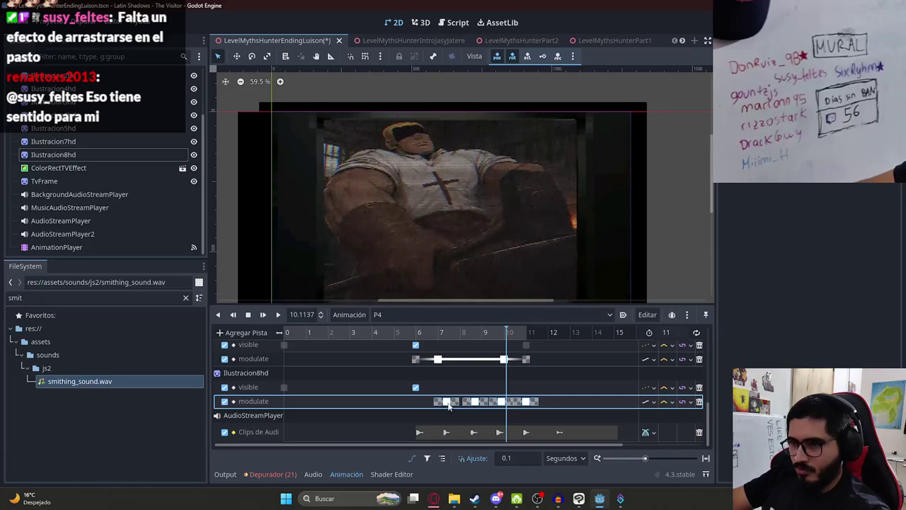
click(428, 332)
click(269, 315)
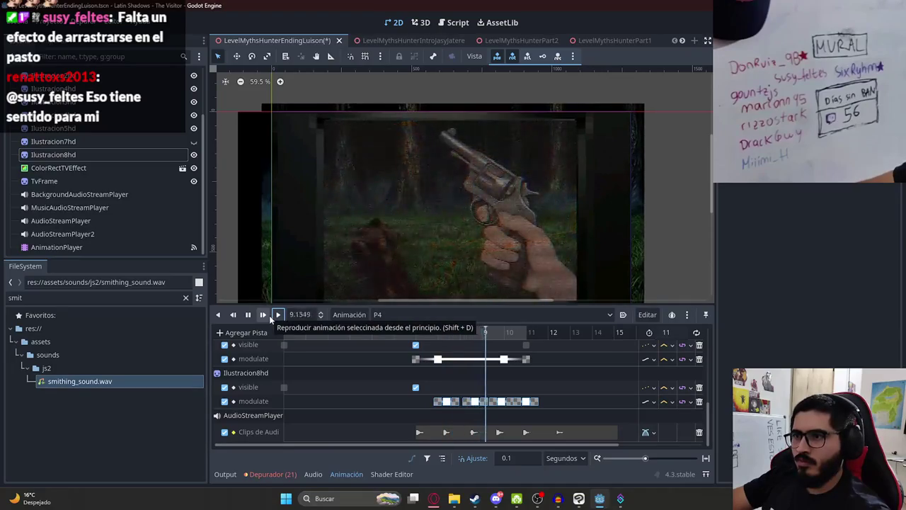
Box-select a group of flicker keys on Ilustracion8hd's modulate track.
click(382, 335)
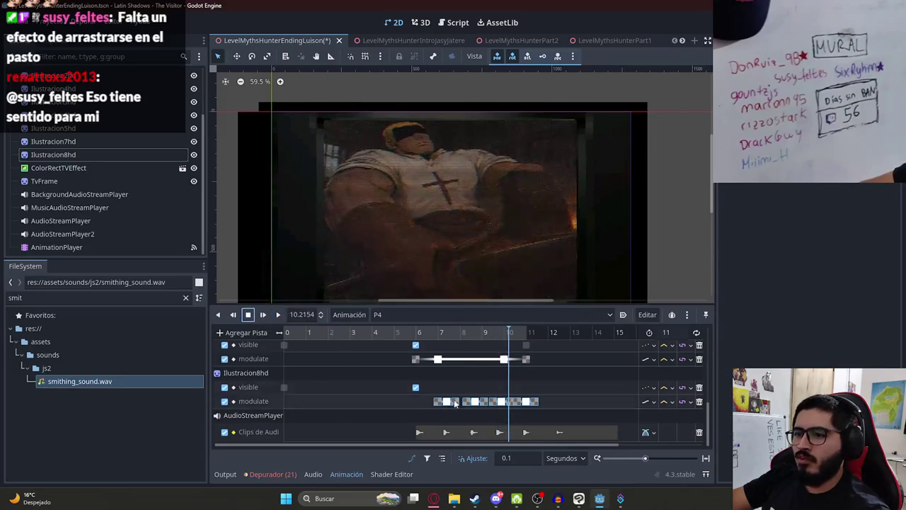
click(425, 400)
click(411, 336)
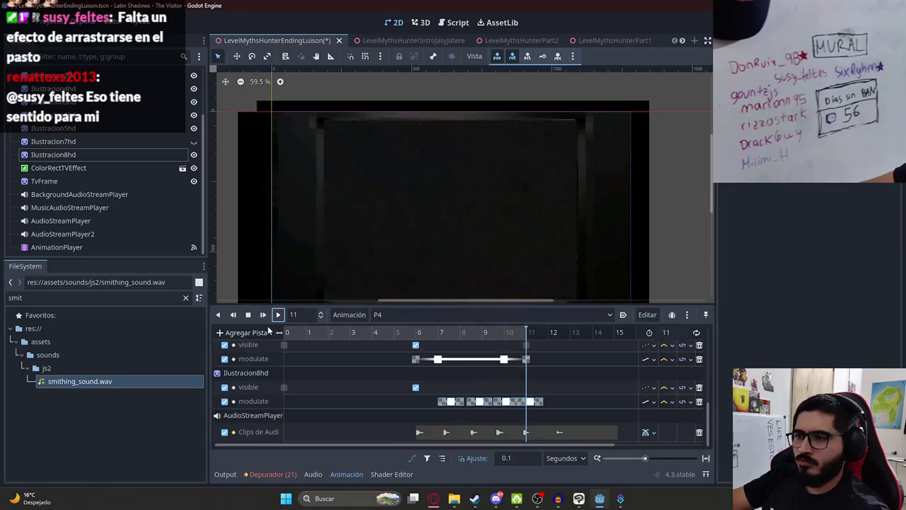
drag(386, 332, 458, 338)
click(457, 403)
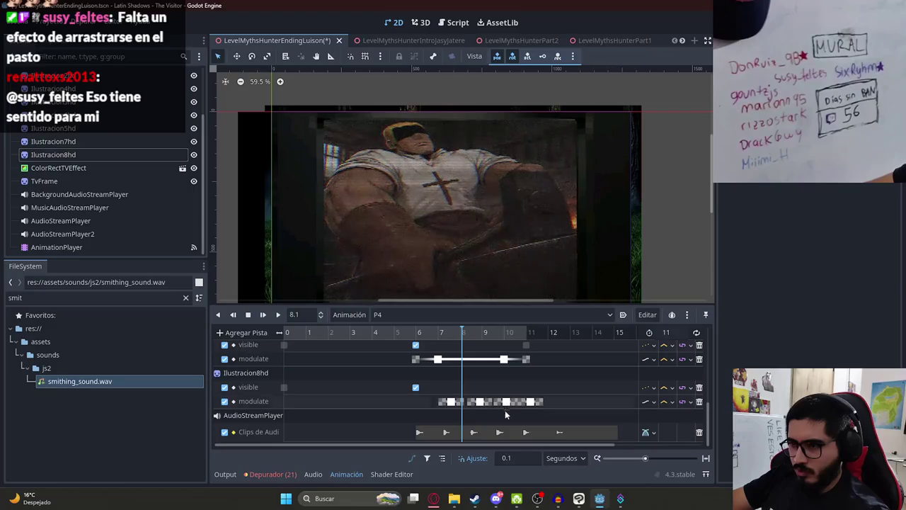
mouse_move(498, 388)
mouse_down()
mouse_move(511, 404)
mouse_move(488, 400)
mouse_move(522, 403)
mouse_up()
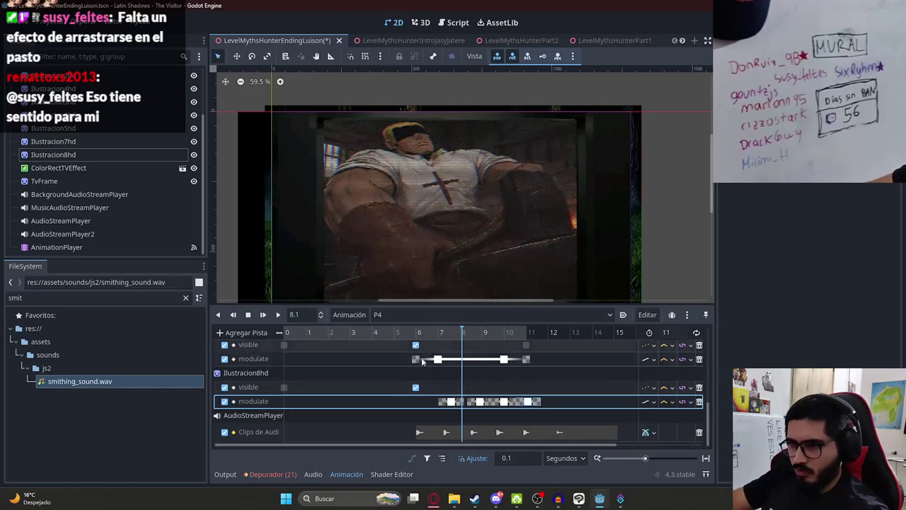
Duplicate the selected flicker keys at 4.7 s and select the copies.
click(419, 332)
click(390, 333)
right_click(375, 401)
click(400, 405)
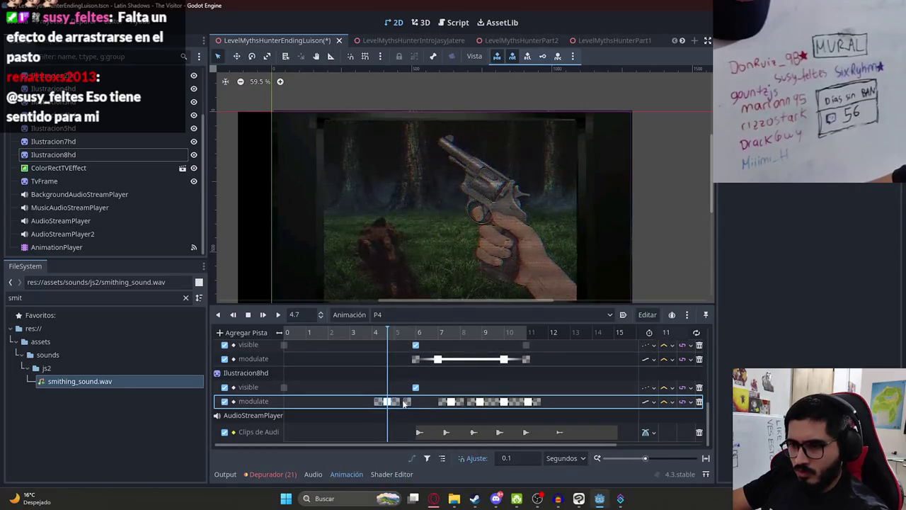
mouse_move(364, 388)
mouse_down()
mouse_move(402, 408)
mouse_move(429, 409)
mouse_up()
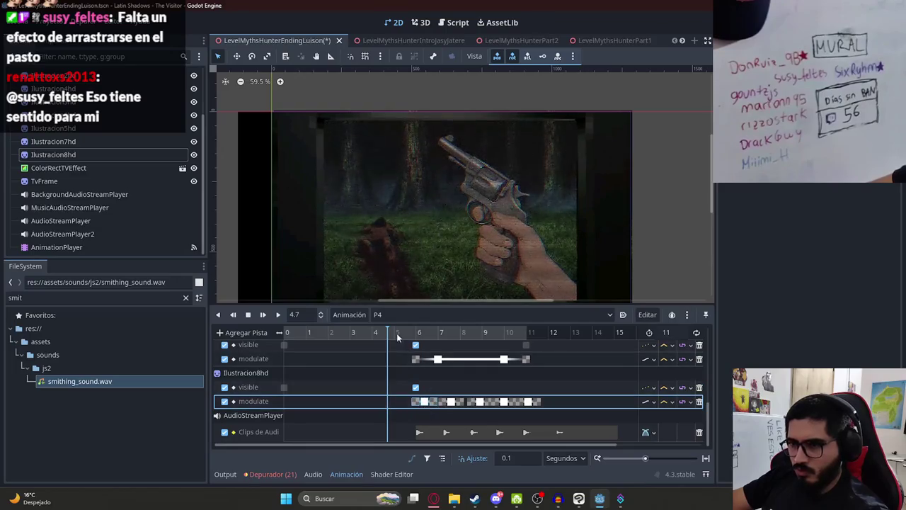
Preview the extended flicker from 4.7 s and again from the beginning.
click(278, 314)
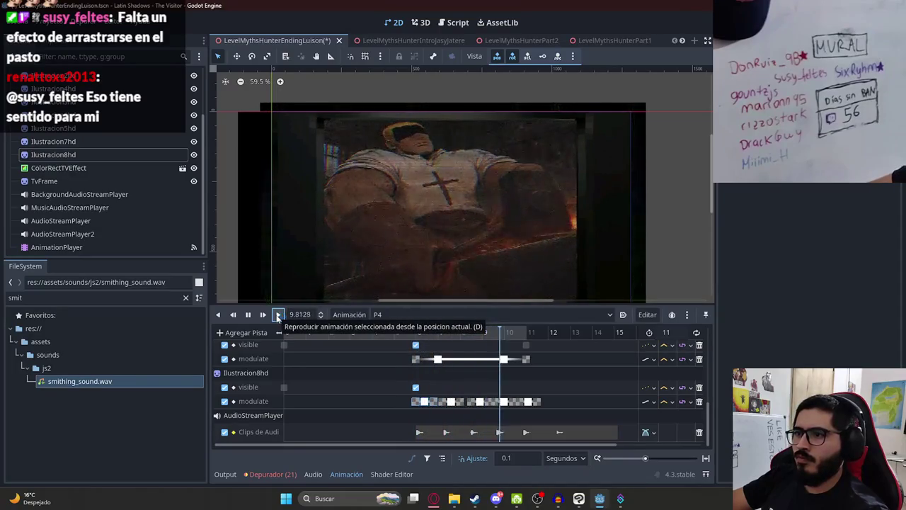
click(246, 315)
mouse_move(471, 332)
mouse_down()
mouse_move(492, 345)
mouse_move(287, 341)
mouse_up()
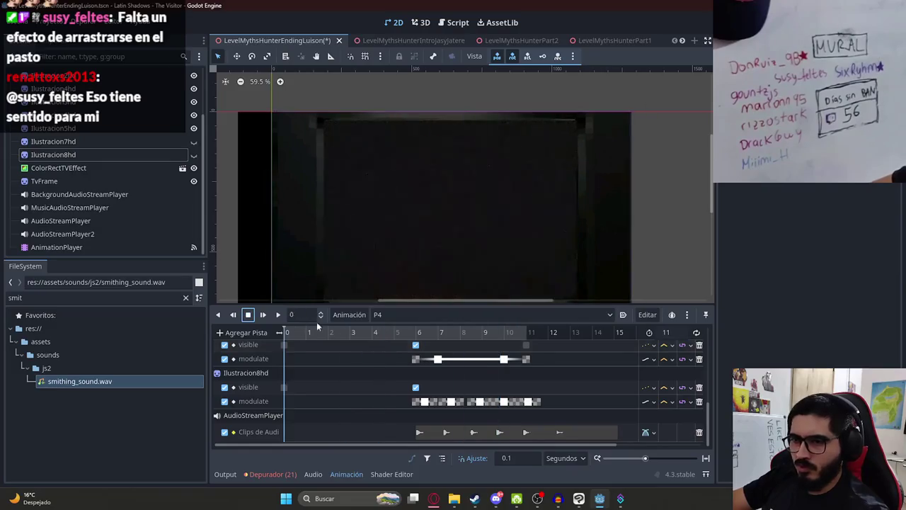
click(278, 314)
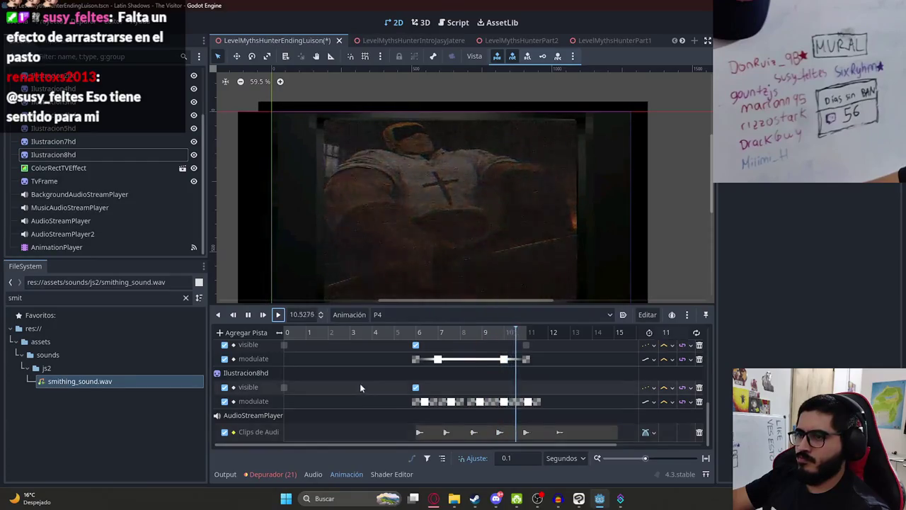
Scrub to about 10.5 s and box-select Ilustracion8hd's modulate keyframes there.
click(247, 314)
drag(460, 340, 497, 341)
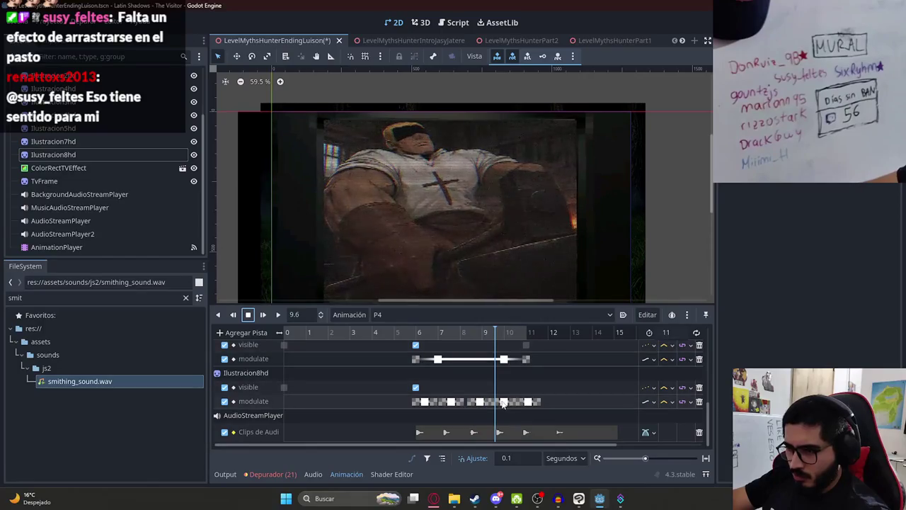
drag(498, 333, 532, 345)
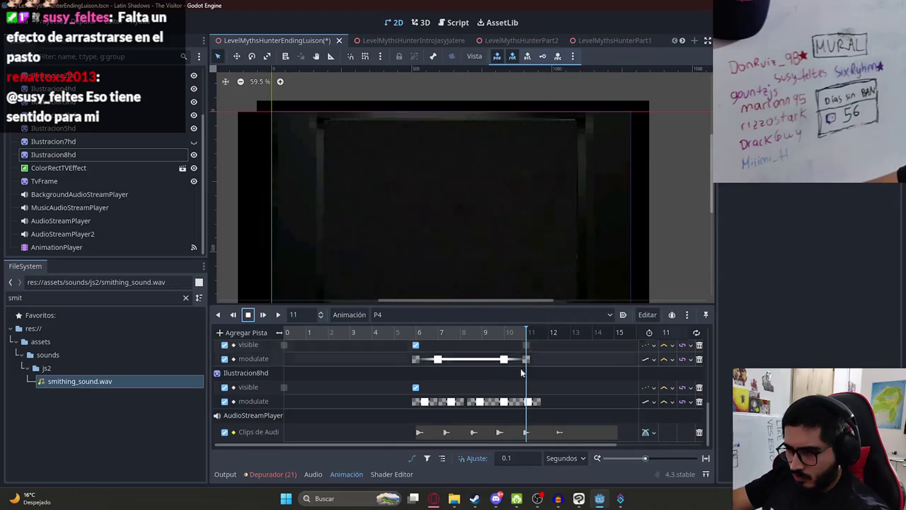
click(484, 406)
click(484, 403)
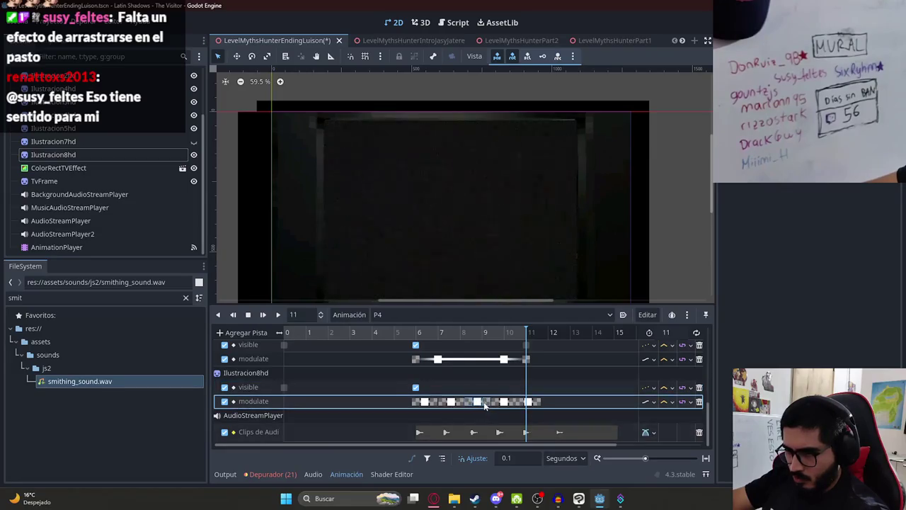
drag(488, 390, 514, 411)
click(388, 332)
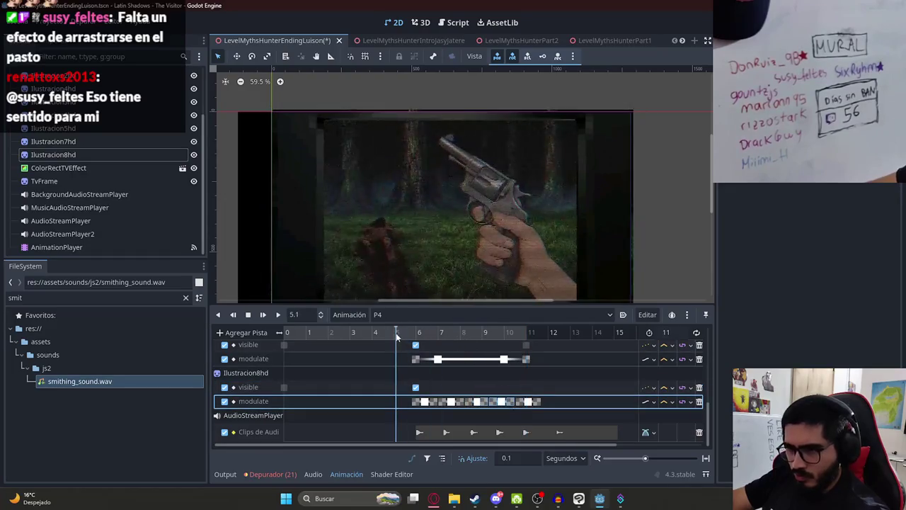
Preview the flicker timing from 4.8 s and again from 7.9 s.
click(277, 314)
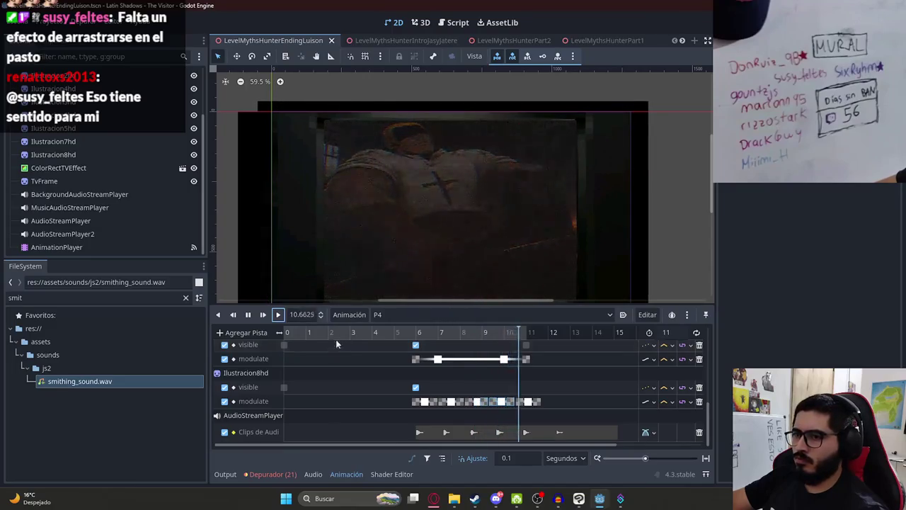
click(248, 315)
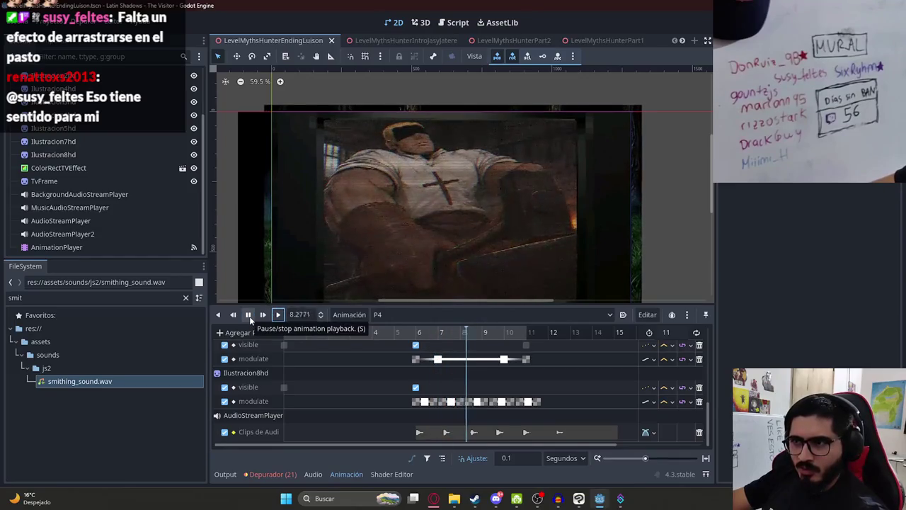
click(247, 315)
click(472, 388)
click(486, 404)
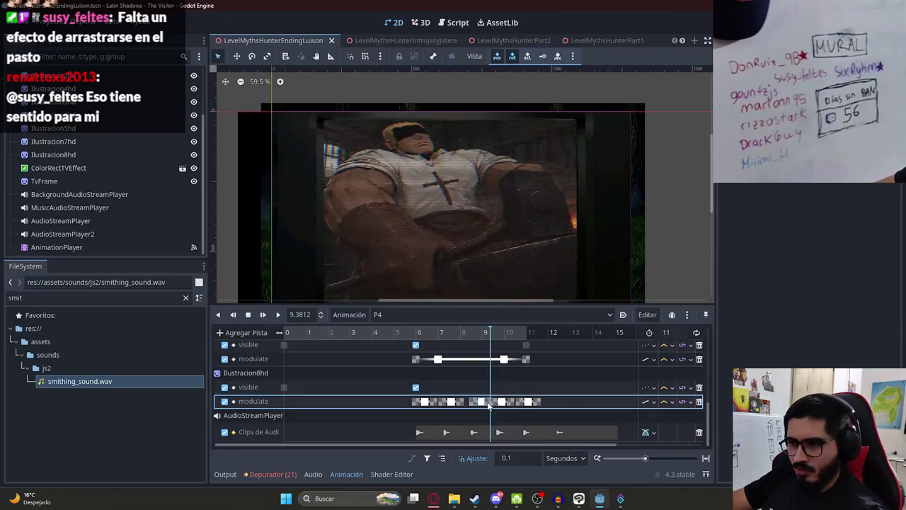
click(459, 336)
click(277, 315)
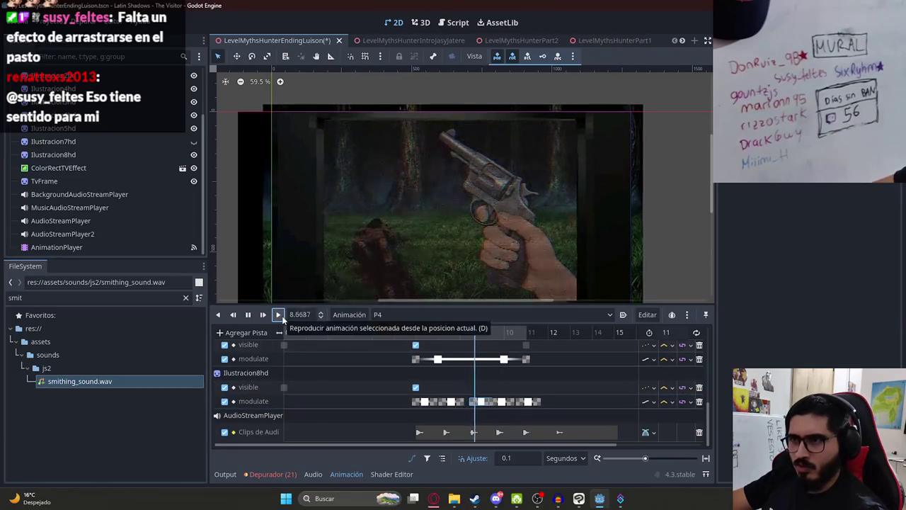
click(252, 315)
Check the timing around 9.4 s, reset to 0, and save the scene.
click(484, 334)
drag(482, 337, 493, 339)
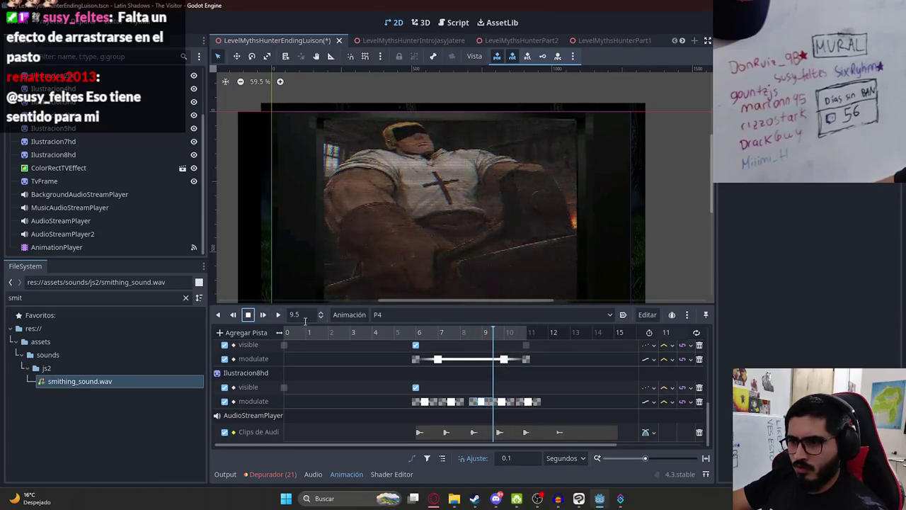
click(249, 315)
click(482, 431)
key(ctrl+s)
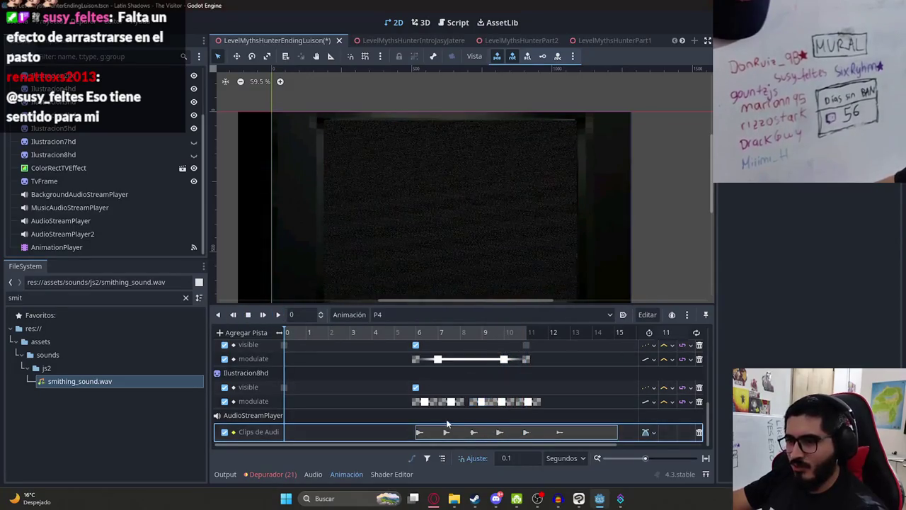
Preview the flicker and park the playhead at 9.1 s.
scroll(471, 413, up, 2)
scroll(464, 410, down, 2)
mouse_move(337, 343)
mouse_down()
mouse_move(416, 339)
mouse_move(536, 361)
mouse_move(372, 342)
mouse_up()
click(277, 314)
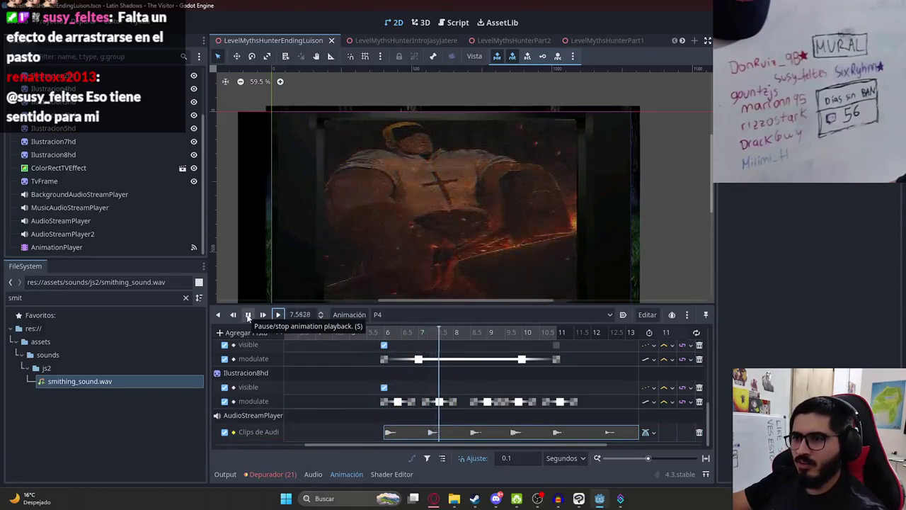
click(248, 316)
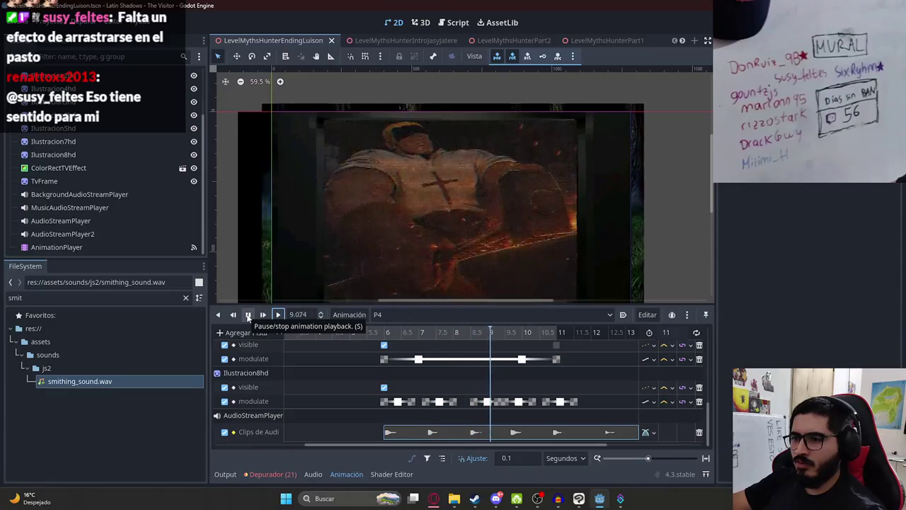
click(443, 345)
click(450, 345)
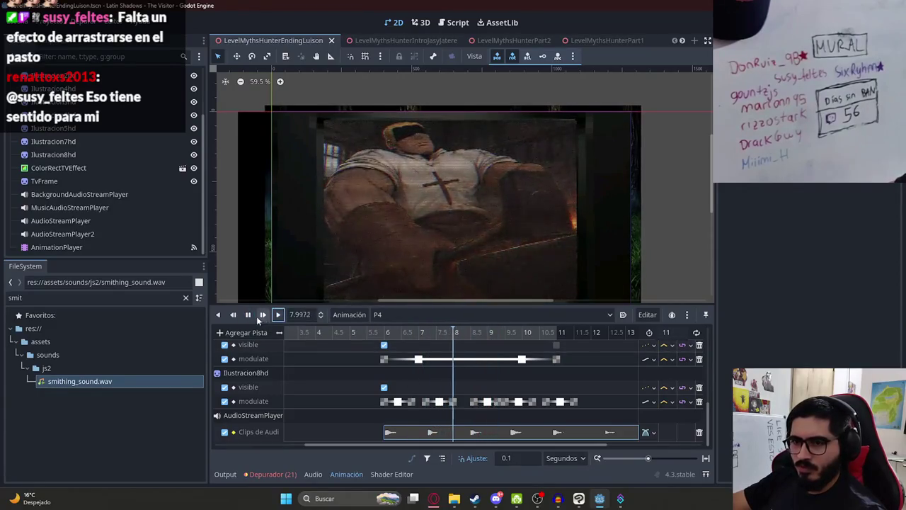
click(248, 316)
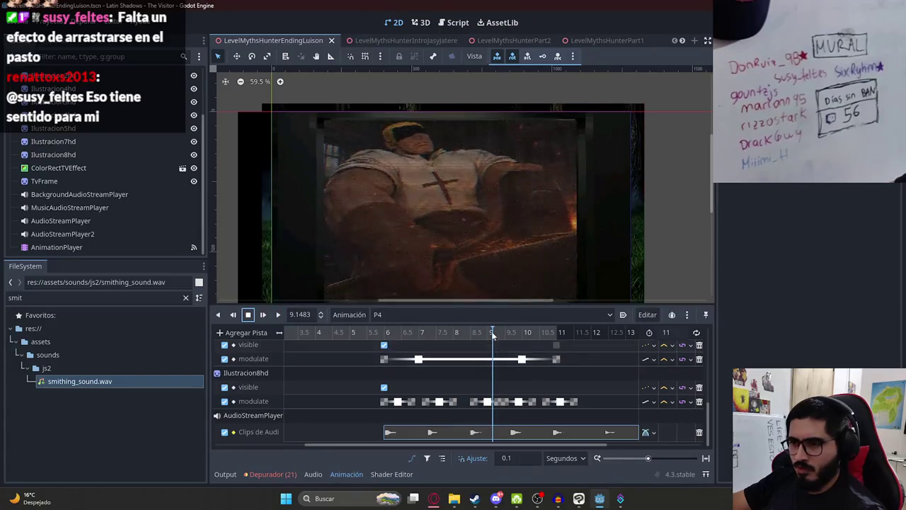
click(492, 332)
Delete Ilustracion8hd's modulate keys after 9.1 s and nudge the last key group later.
click(469, 388)
key(Delete)
key(ctrl+z)
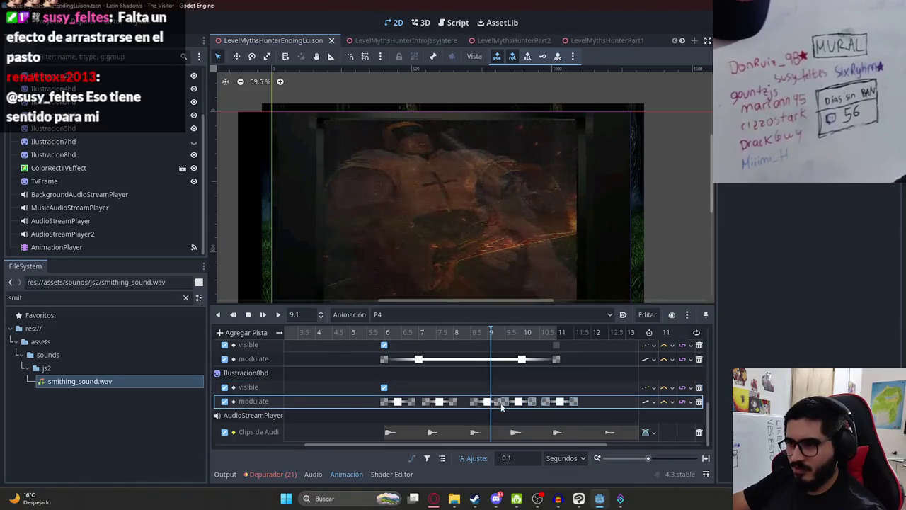
key(Delete)
drag(487, 405, 494, 405)
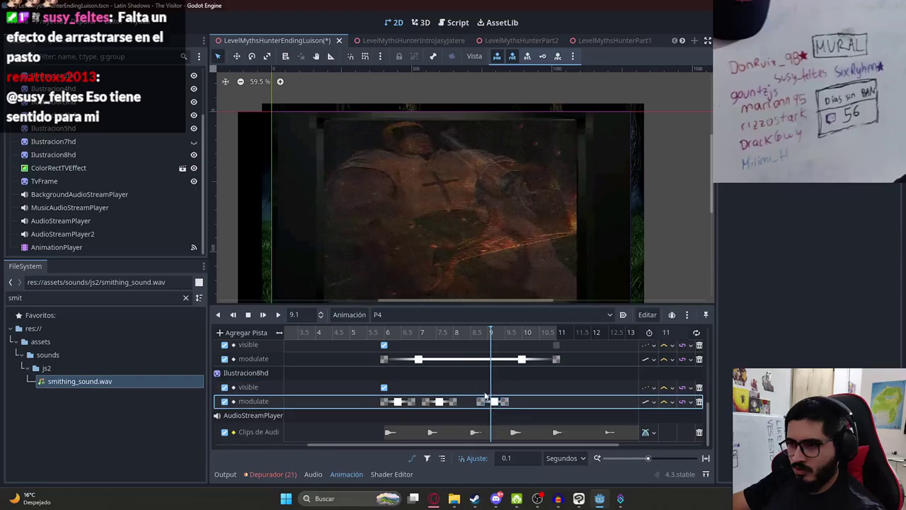
Insert a new modulate key at 10.6 s and preview from 9.6 s to the end.
click(455, 334)
click(278, 315)
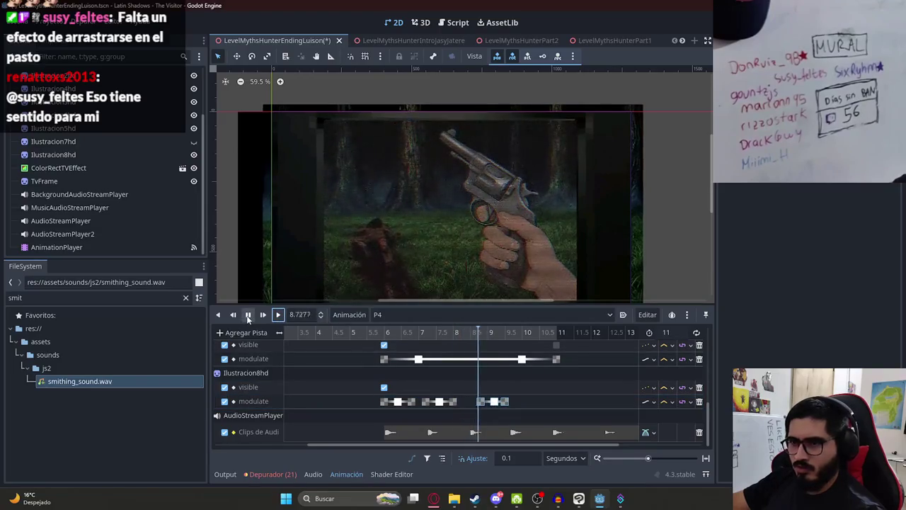
click(248, 315)
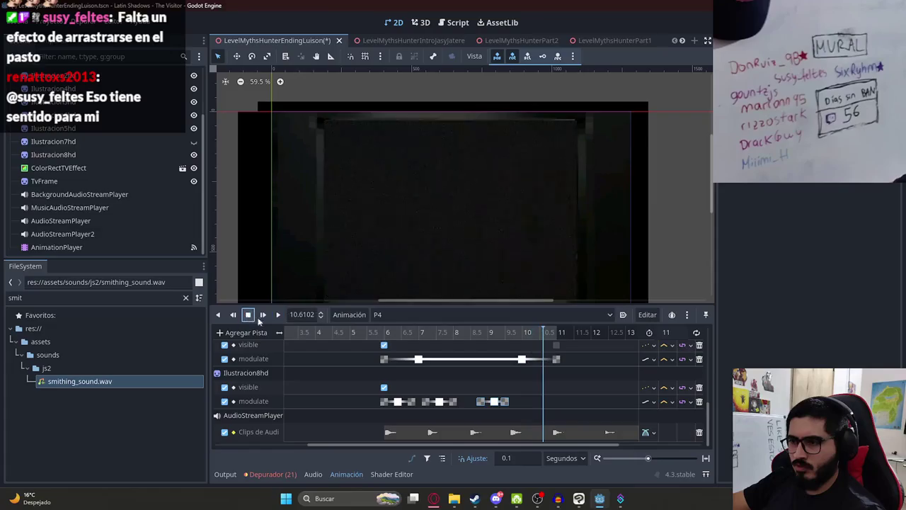
right_click(534, 398)
click(576, 406)
click(549, 403)
click(510, 334)
click(277, 315)
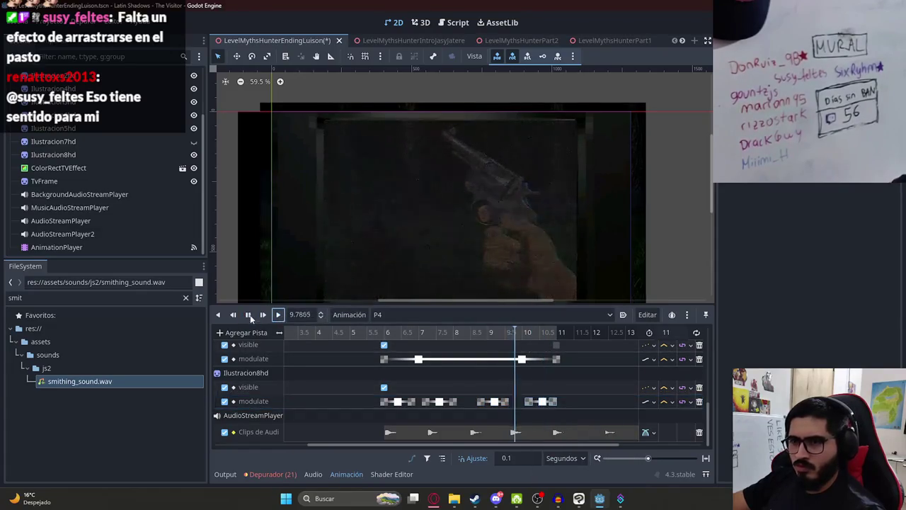
Check Ilustracion7hd's and Ilustracion8hd's late modulate keys against the 11 s end, then replay P4.
click(359, 336)
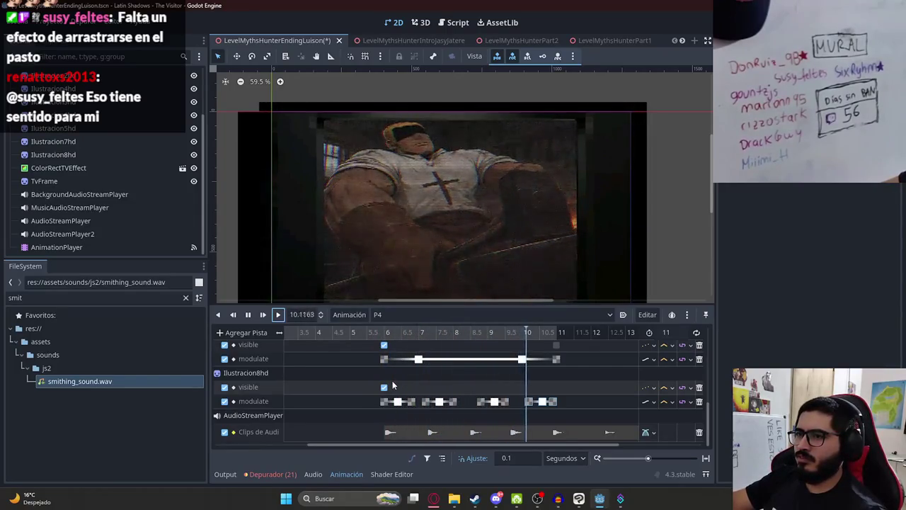
click(546, 365)
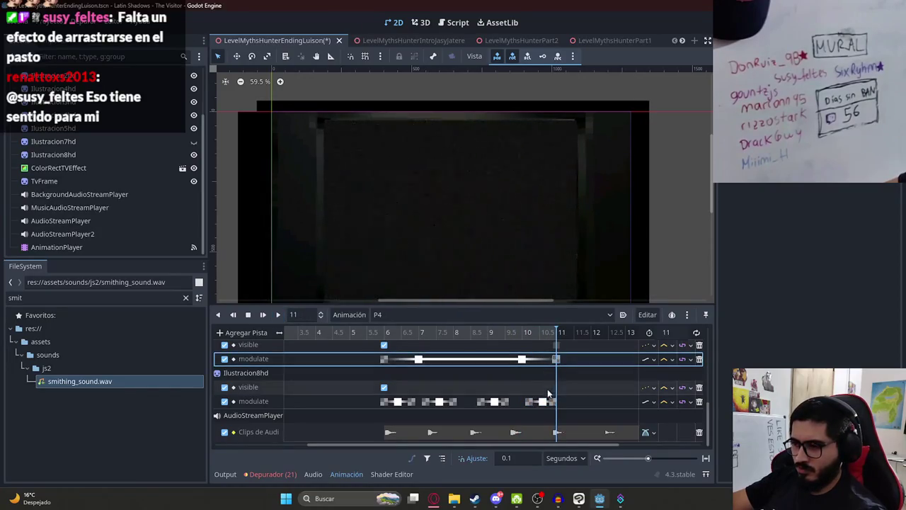
click(521, 337)
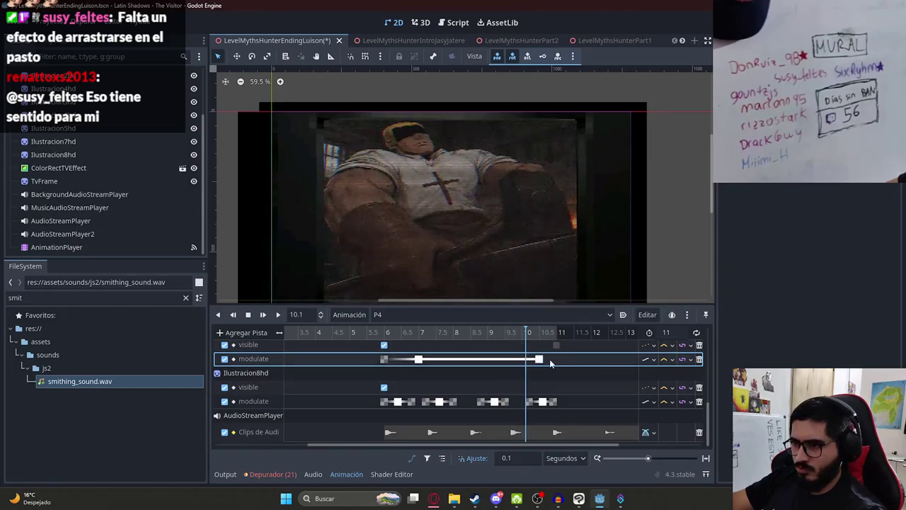
click(556, 338)
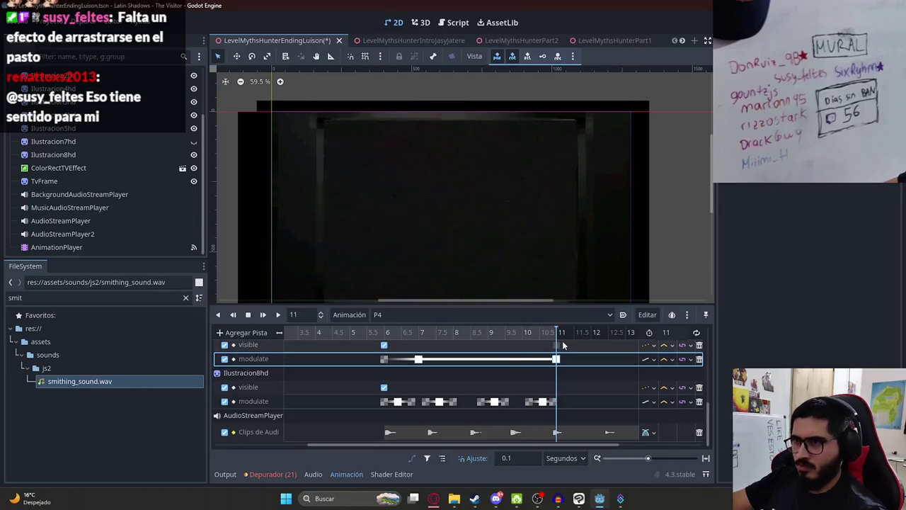
click(543, 333)
click(558, 401)
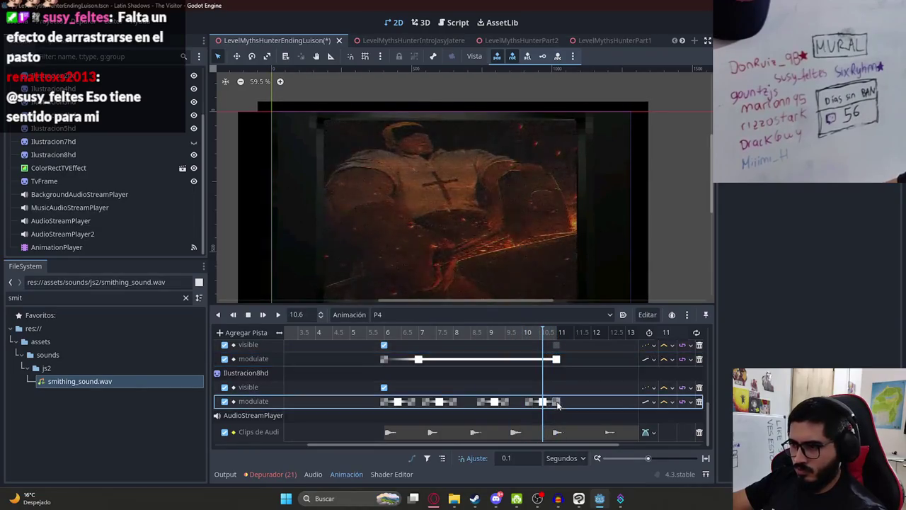
click(555, 331)
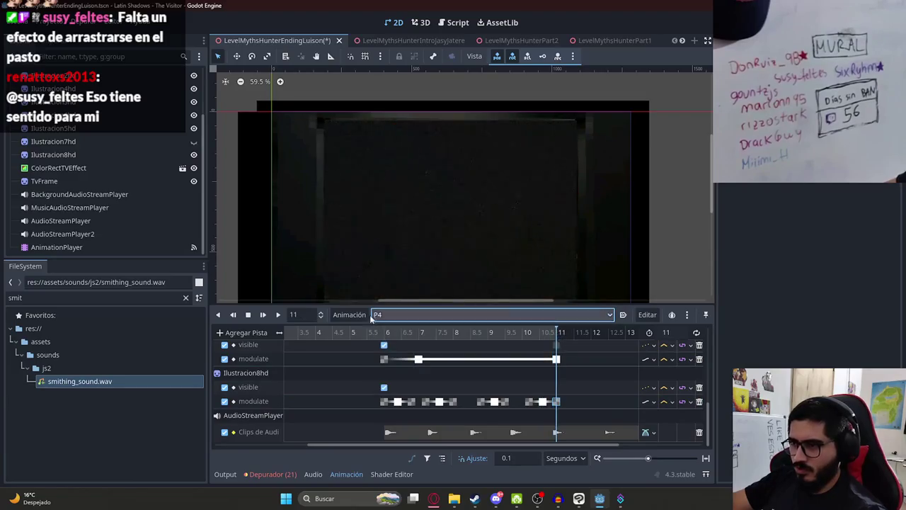
click(277, 314)
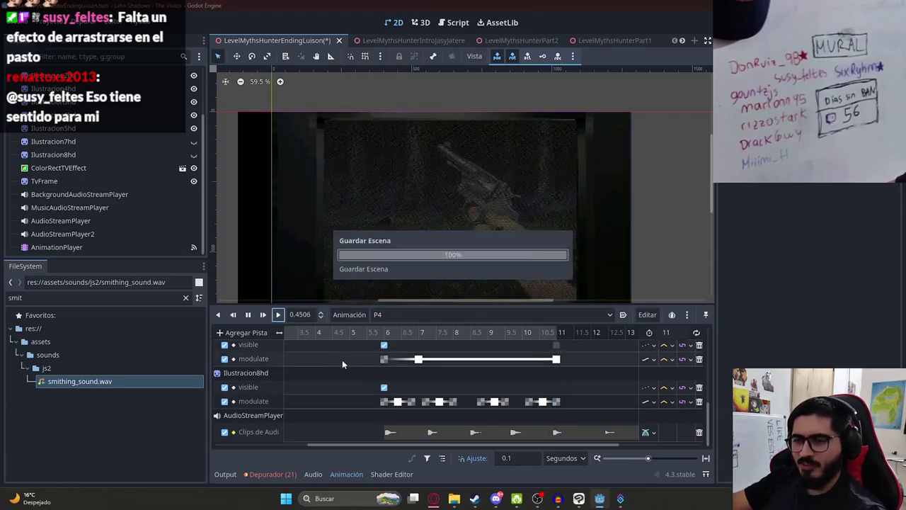
click(248, 315)
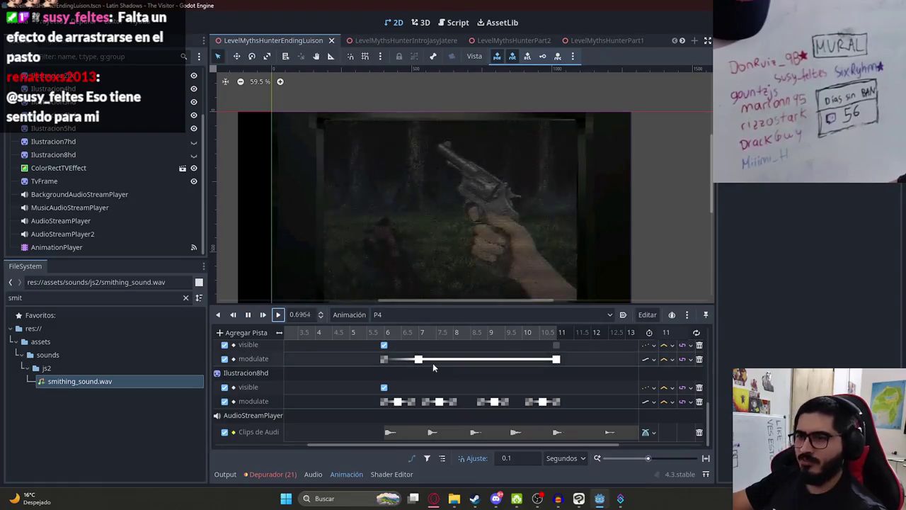
scroll(420, 386, up, 2)
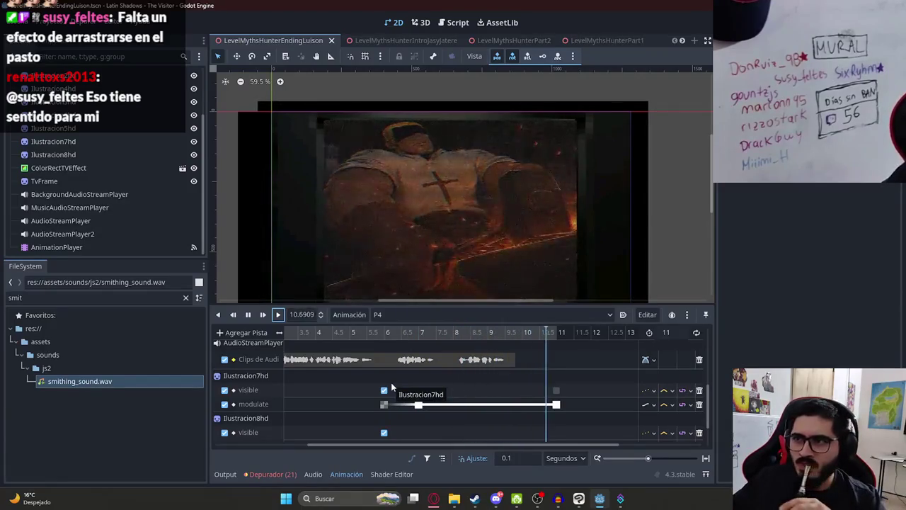
Trim the audio clip so it ends near 10.4 s.
scroll(495, 354, down, 2)
click(497, 332)
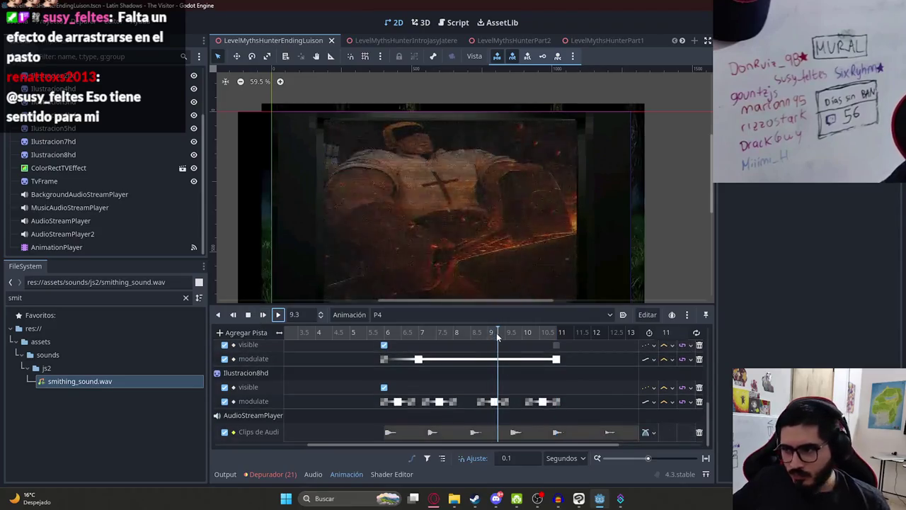
click(277, 314)
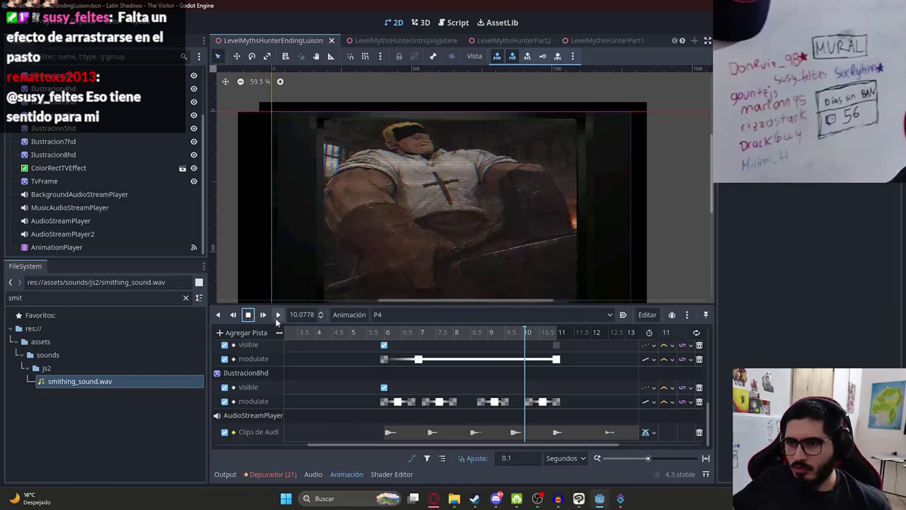
click(536, 332)
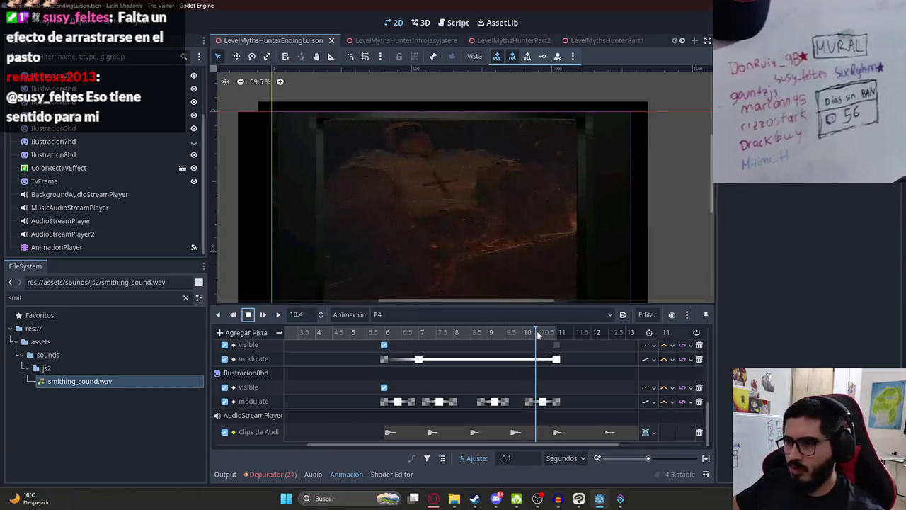
click(555, 431)
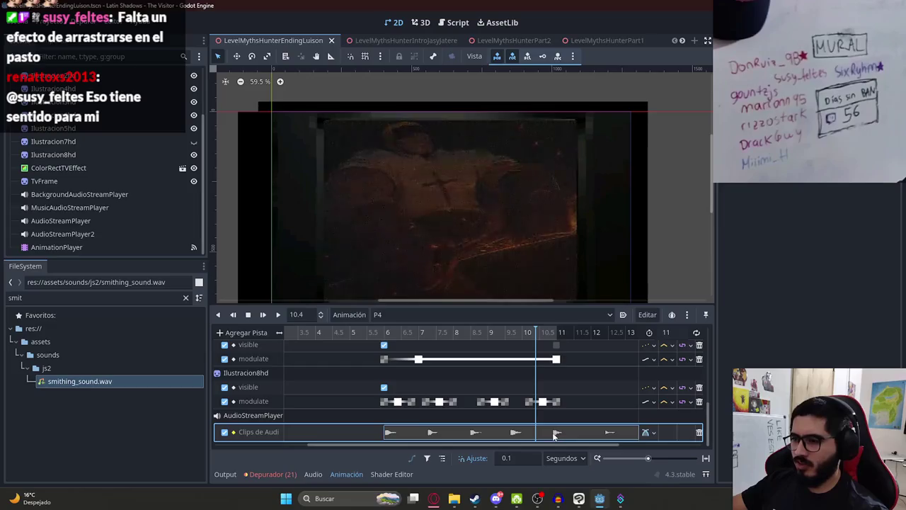
right_click(551, 436)
click(504, 433)
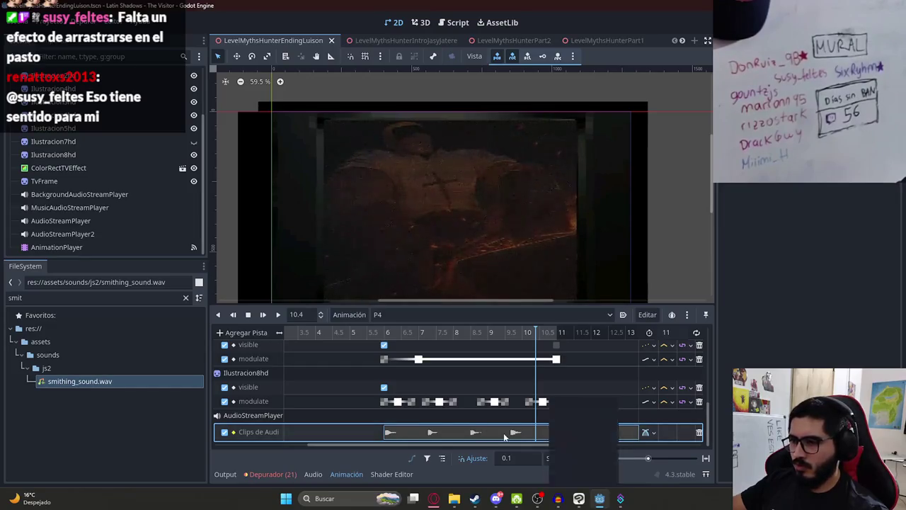
scroll(624, 433, down, 2)
drag(619, 431, 511, 436)
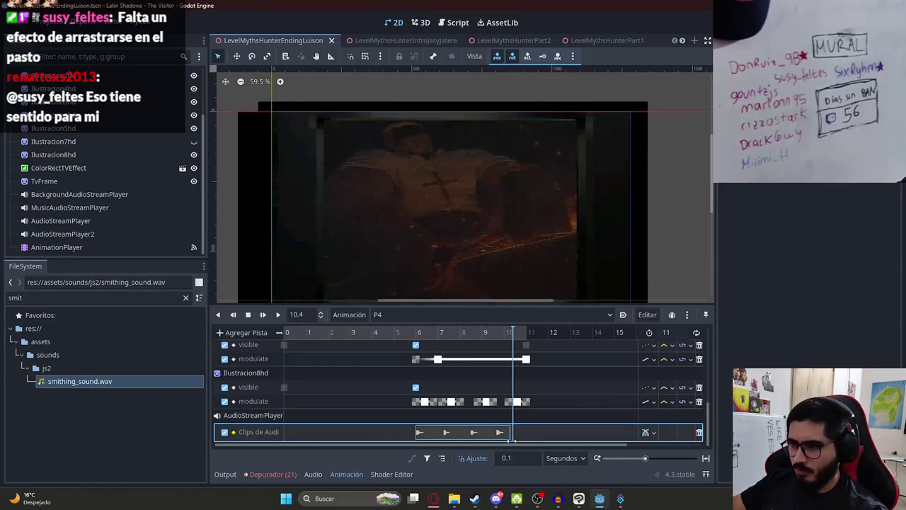
Pull Ilustracion7hd's fade-out key earlier and insert another modulate key at 11 s.
scroll(485, 407, up, 5)
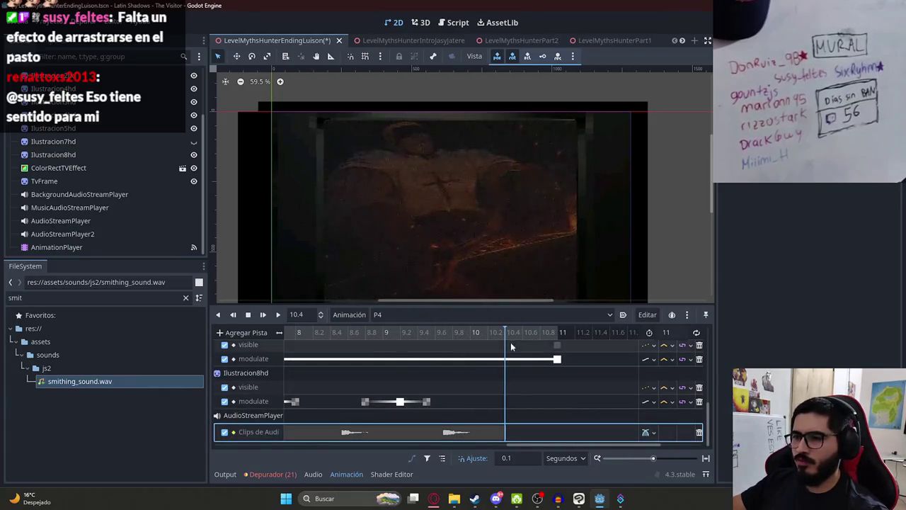
scroll(538, 361, up, 2)
scroll(556, 374, down, 2)
scroll(504, 375, down, 3)
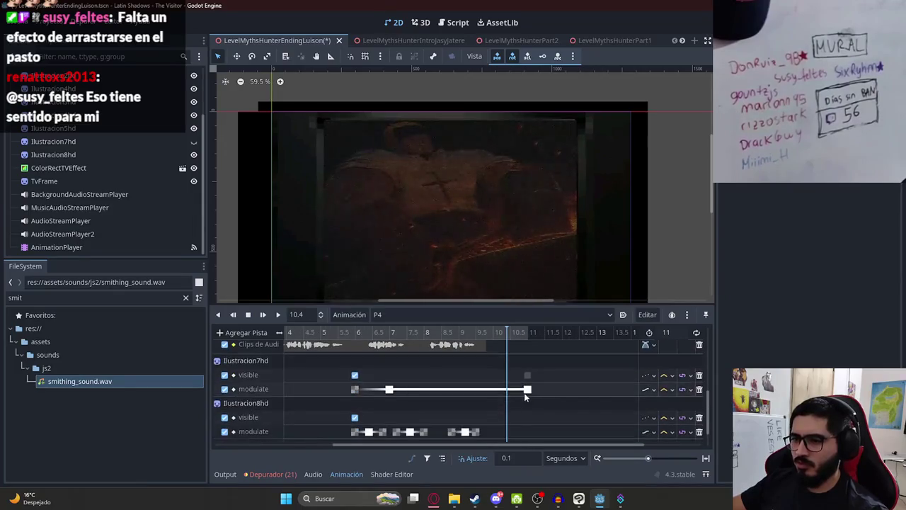
click(499, 334)
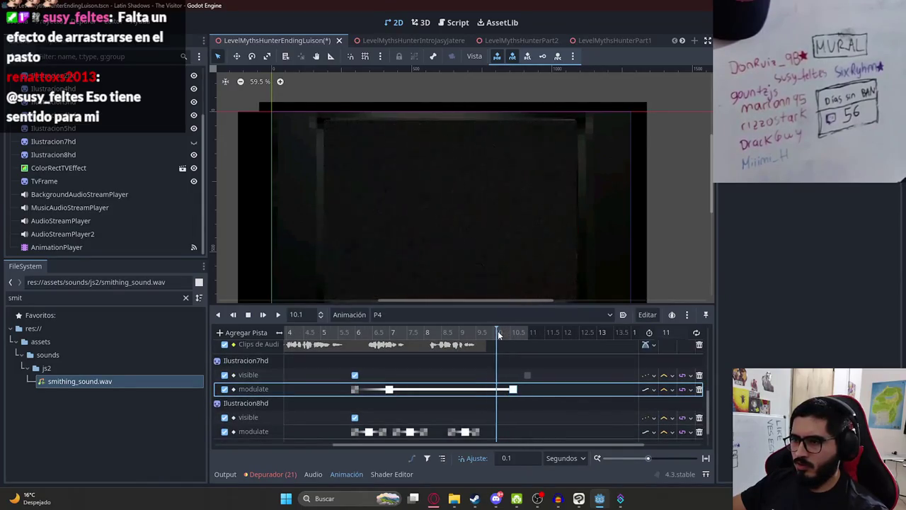
drag(513, 390, 499, 393)
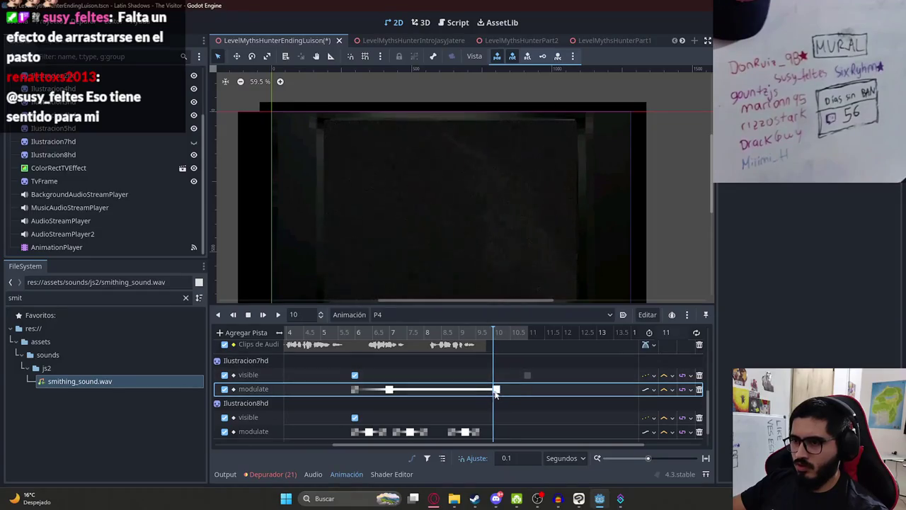
right_click(530, 393)
click(532, 407)
click(530, 393)
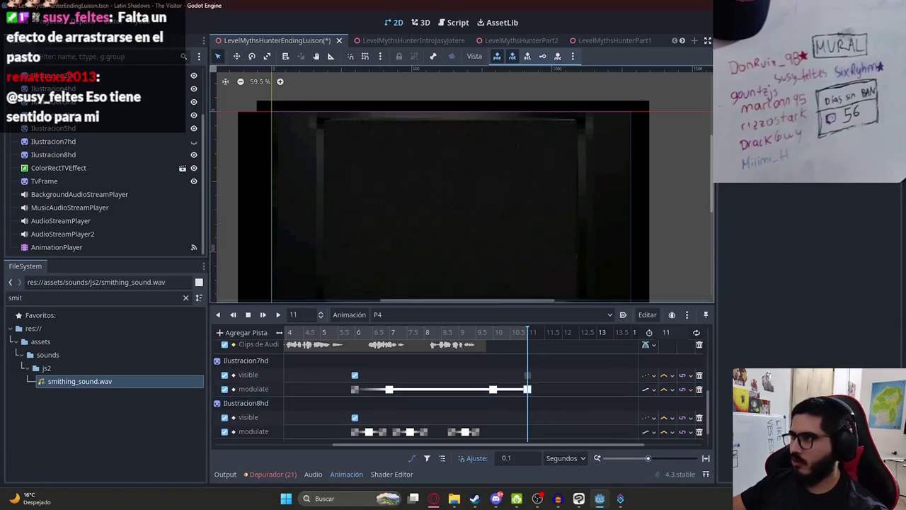
click(821, 170)
click(467, 347)
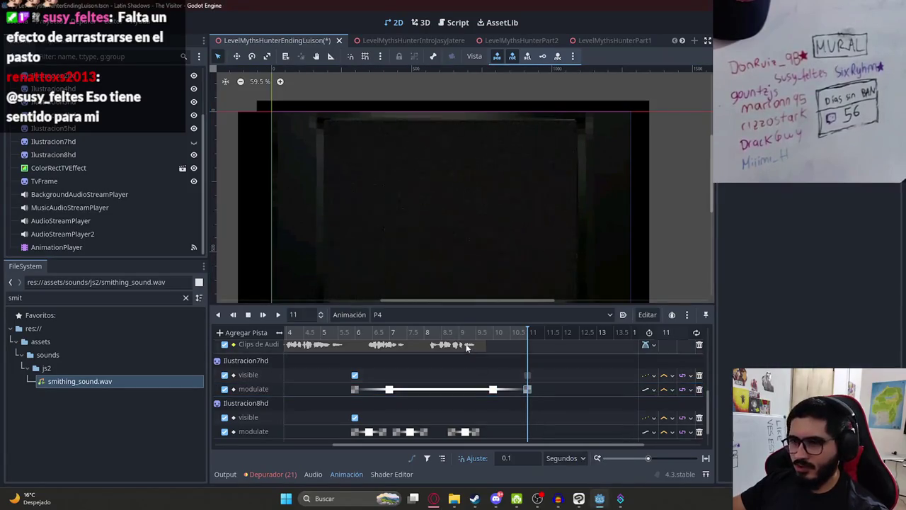
Preview the new fade timing from 9.1 s, then replay P4 from the beginning.
click(461, 332)
click(277, 316)
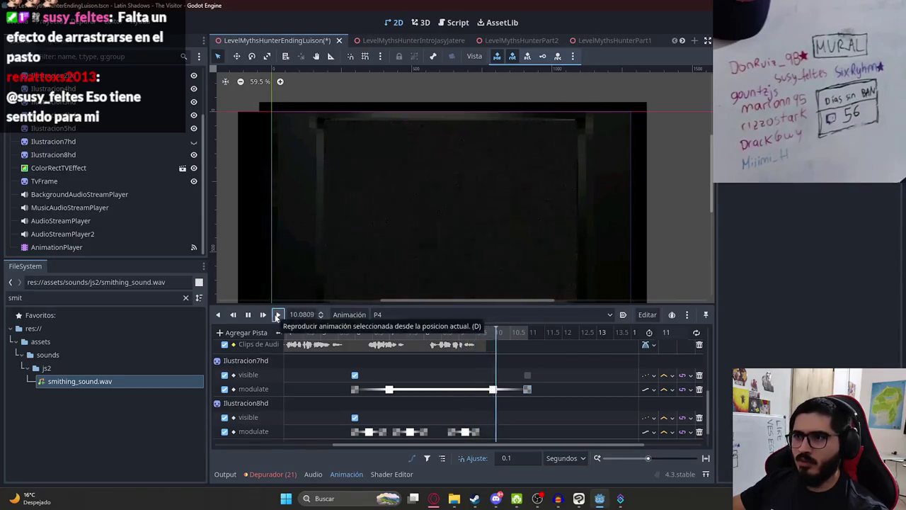
click(249, 315)
scroll(492, 358, up, 2)
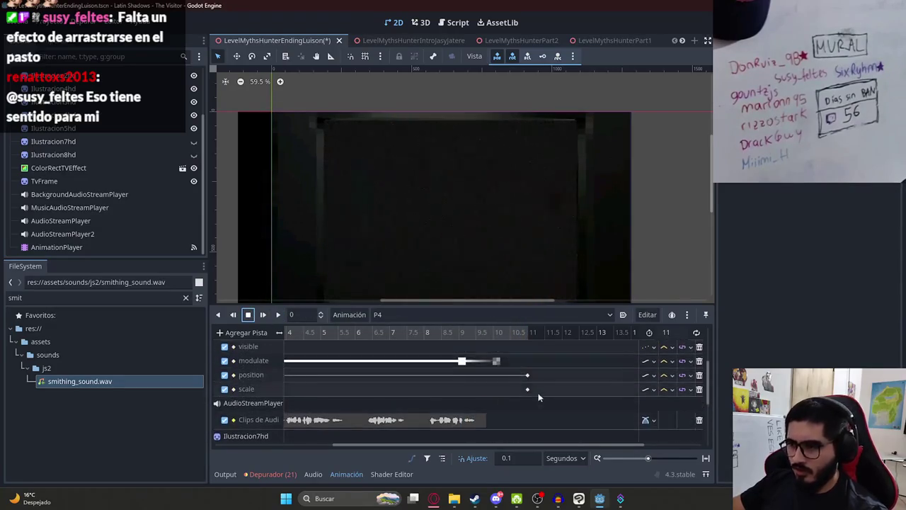
click(494, 333)
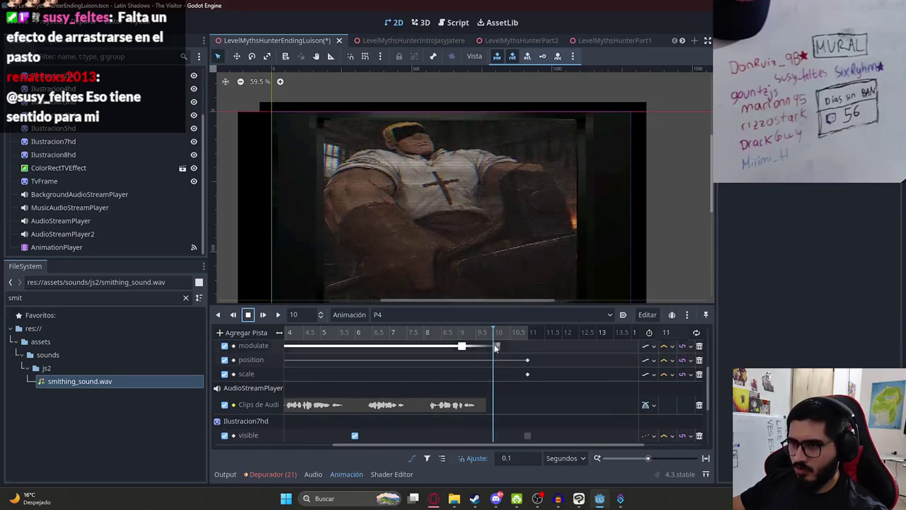
scroll(496, 350, down, 3)
scroll(498, 361, up, 4)
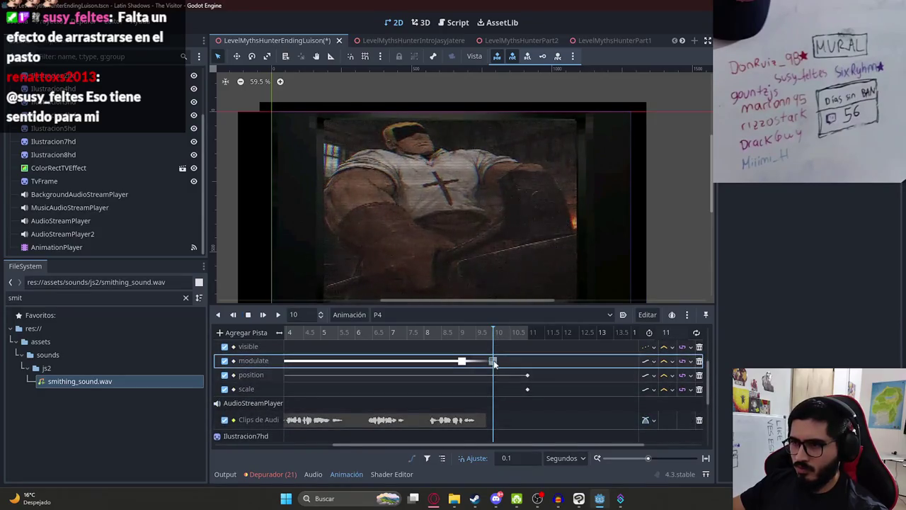
click(504, 336)
mouse_move(504, 338)
mouse_down()
mouse_move(528, 337)
mouse_move(319, 337)
mouse_move(513, 339)
mouse_move(402, 347)
mouse_move(375, 339)
mouse_up()
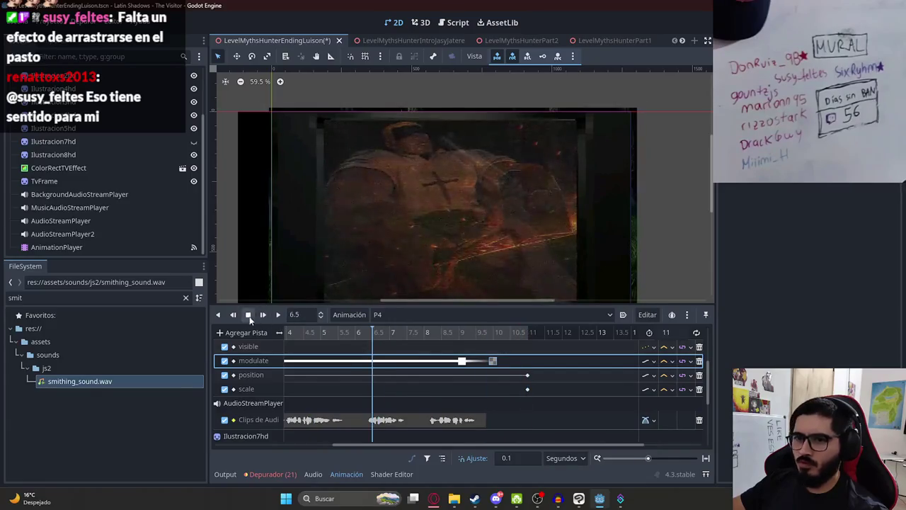
click(249, 318)
click(278, 314)
Save the scene and watch P4 play through to black at its 11-second end.
scroll(344, 363, down, 5)
key(ctrl+s)
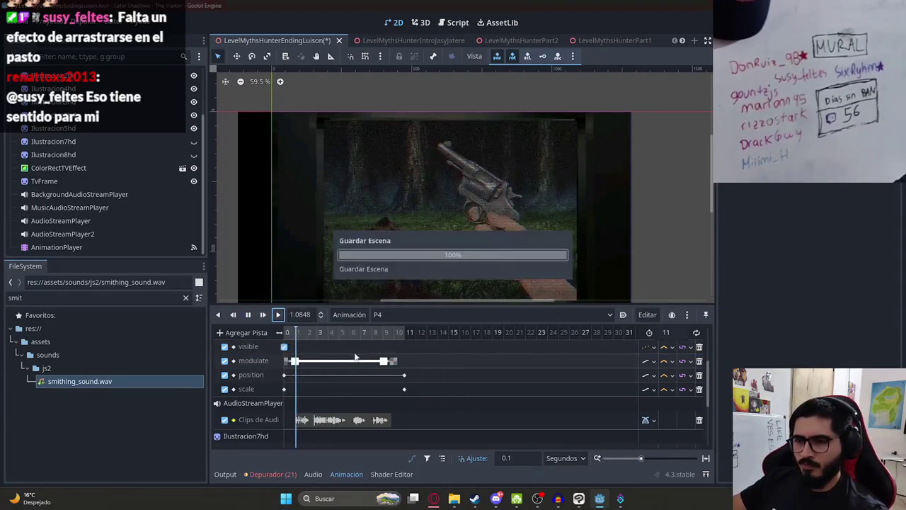
click(276, 315)
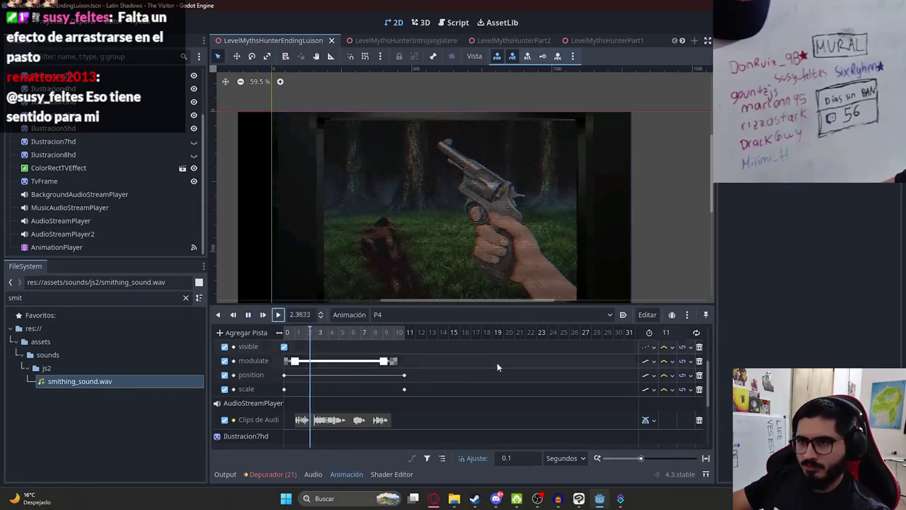
scroll(415, 261, up, 3)
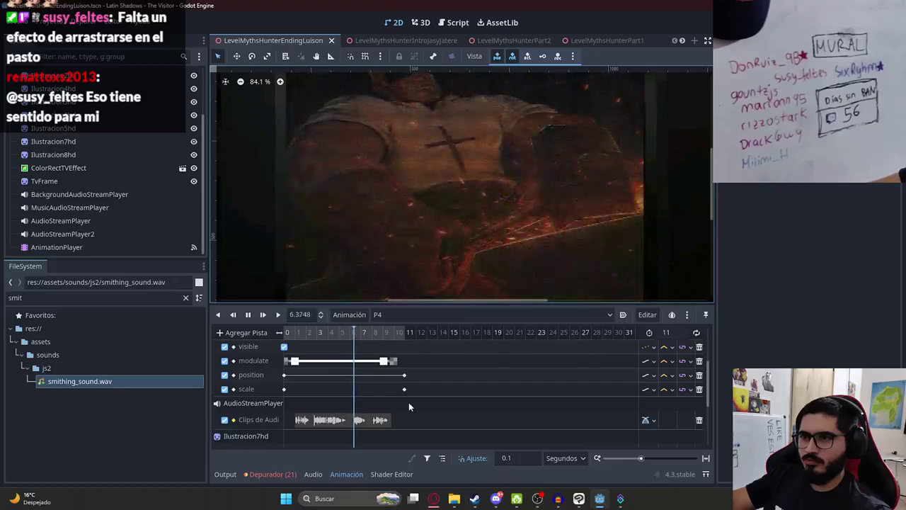
scroll(424, 198, down, 1)
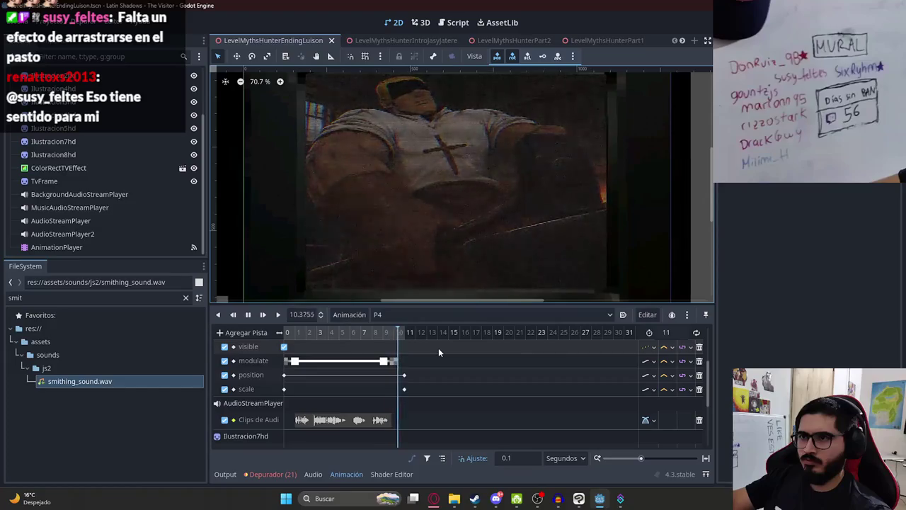
scroll(389, 358, down, 2)
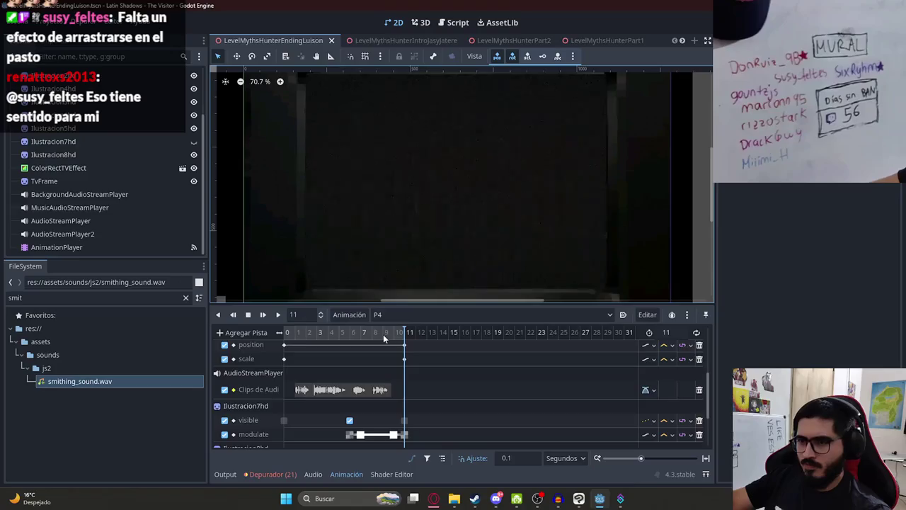
Trim the end of the second audio clip and preview from 9.2 s.
scroll(403, 418, down, 3)
click(405, 439)
drag(404, 439, 404, 438)
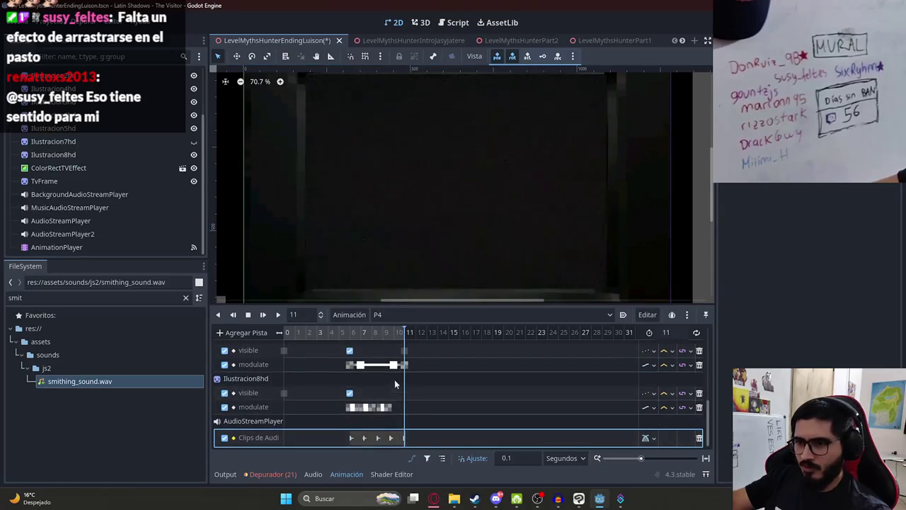
click(385, 332)
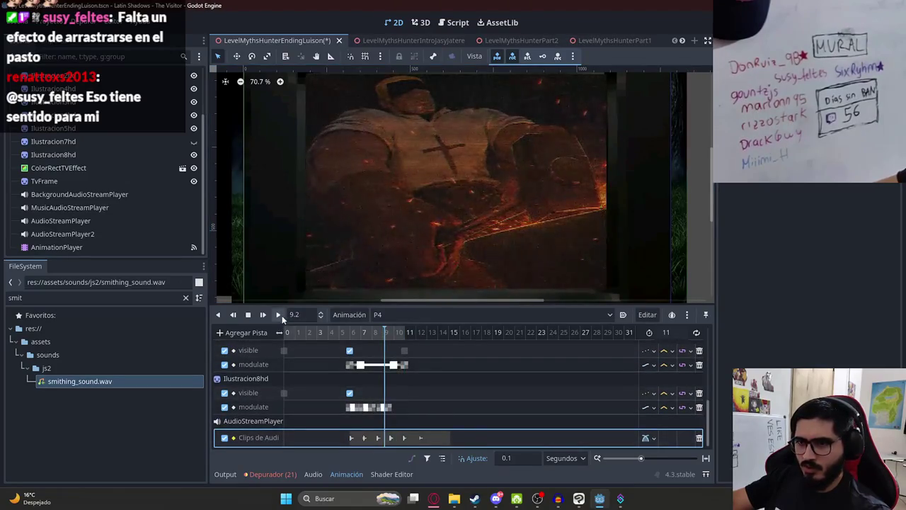
click(279, 315)
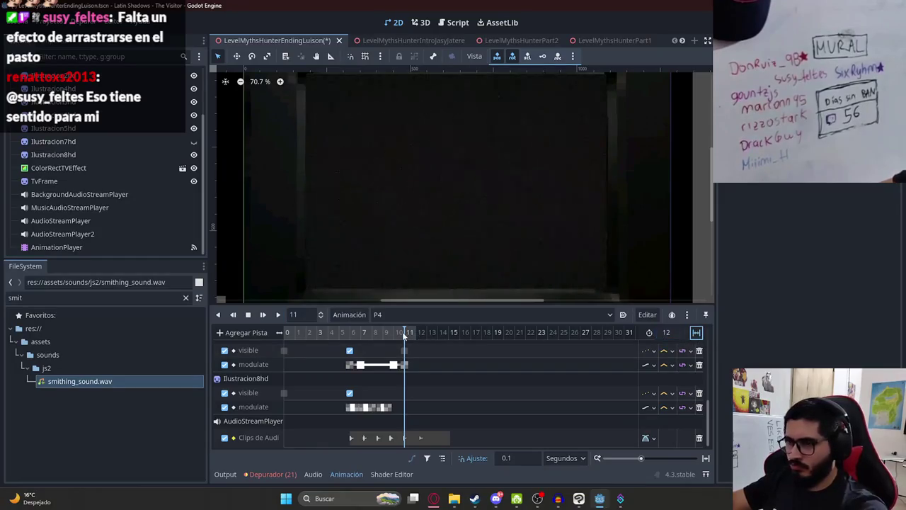
drag(404, 335, 399, 335)
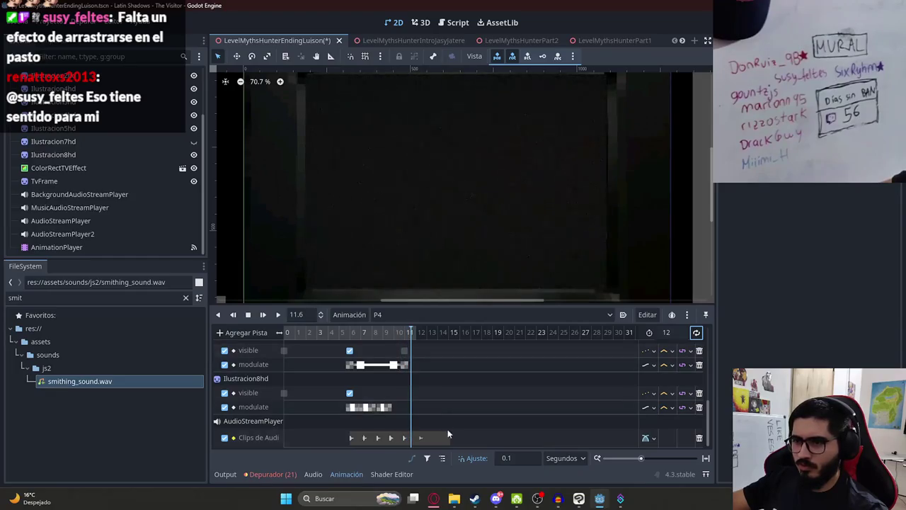
Set P4's length to 11.5 seconds, preview from 9.8 s, and save.
click(680, 335)
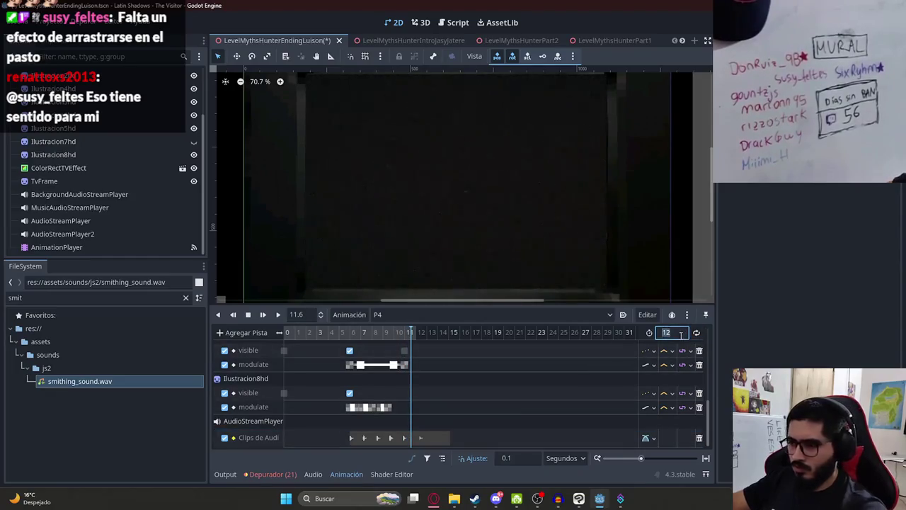
text(11.5)
key(Return)
click(391, 332)
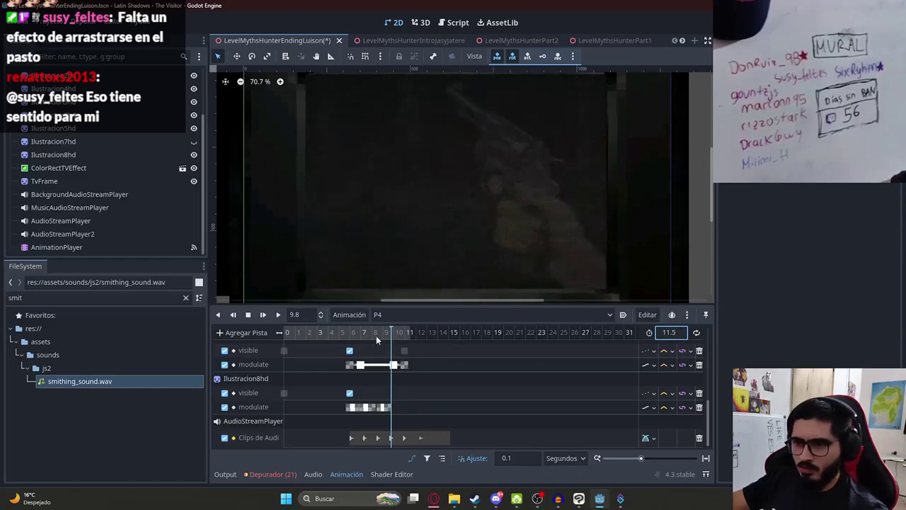
click(278, 316)
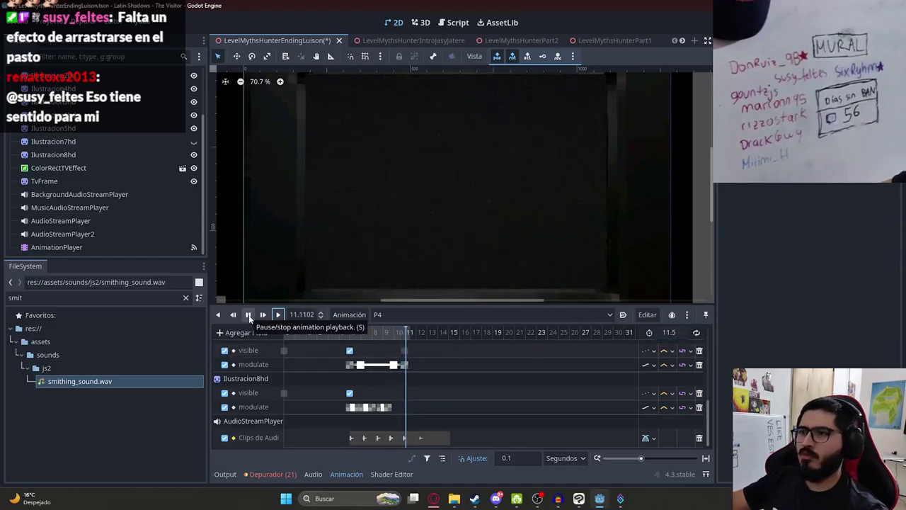
click(249, 317)
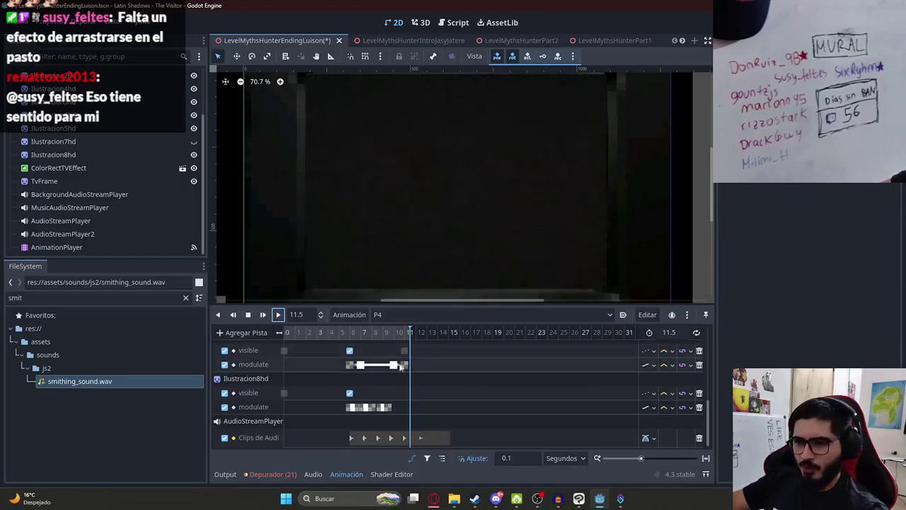
scroll(298, 369, down, 3)
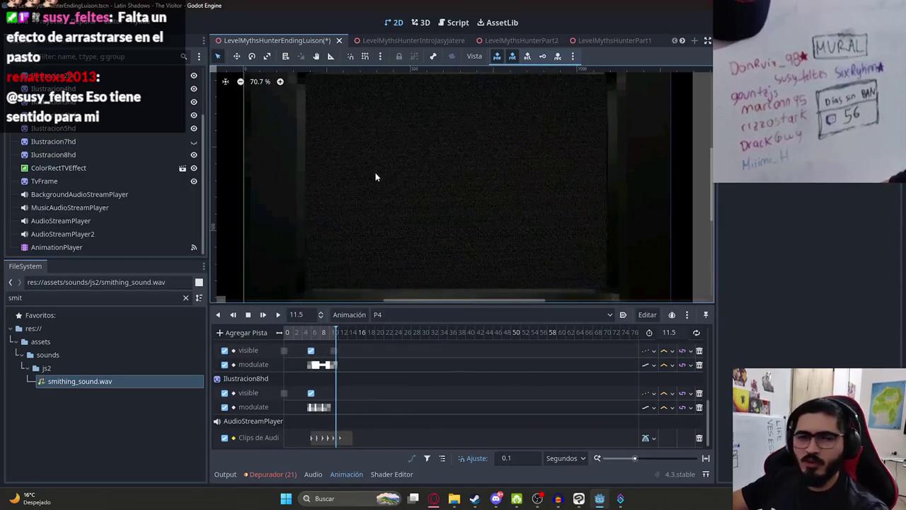
key(ctrl+s)
Test-run the LevelMythsHunterEndingLuison scene, then return to the AnimationPlayer timeline.
right_click(269, 61)
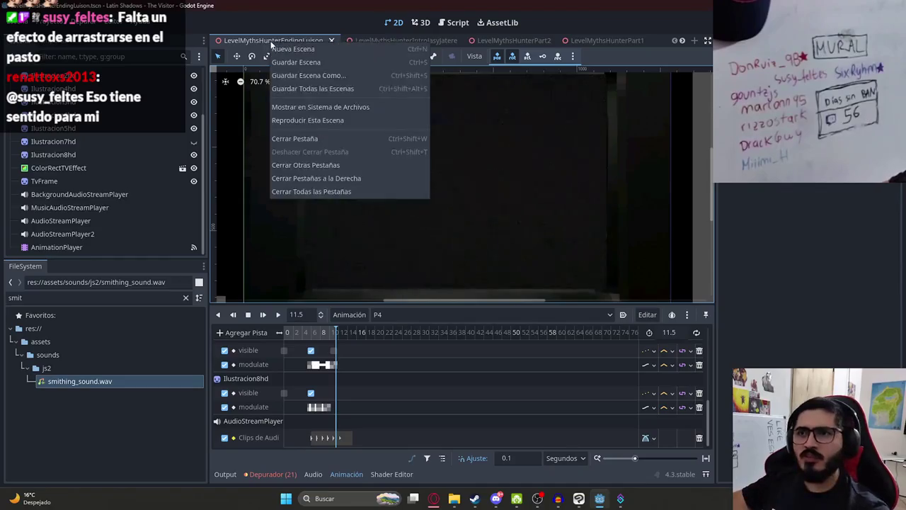
click(307, 111)
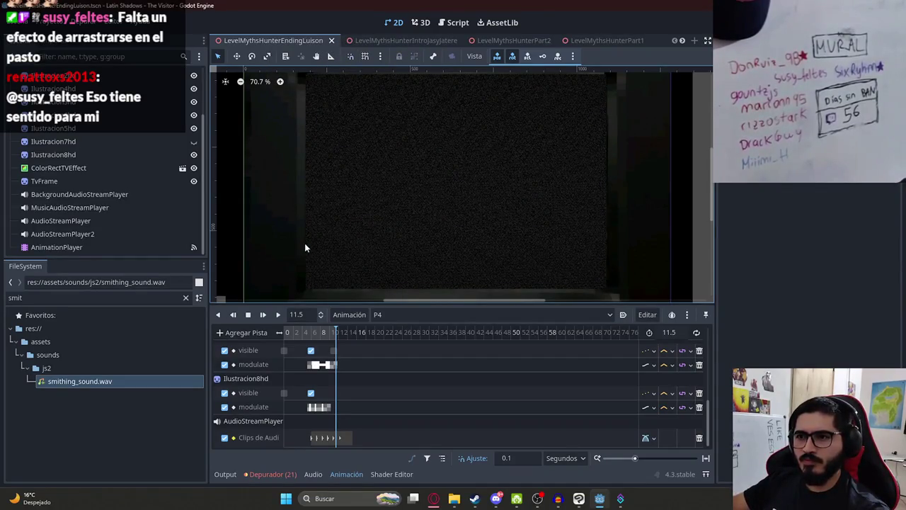
key(F6)
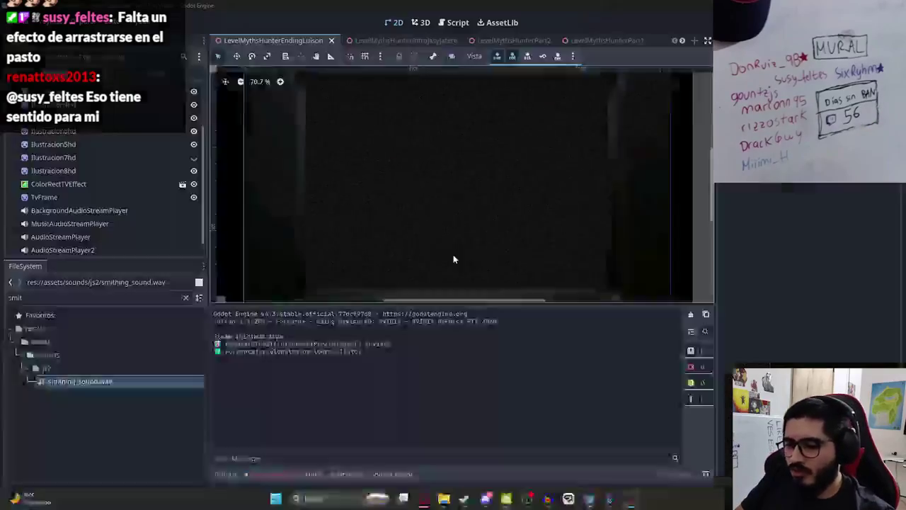
click(68, 247)
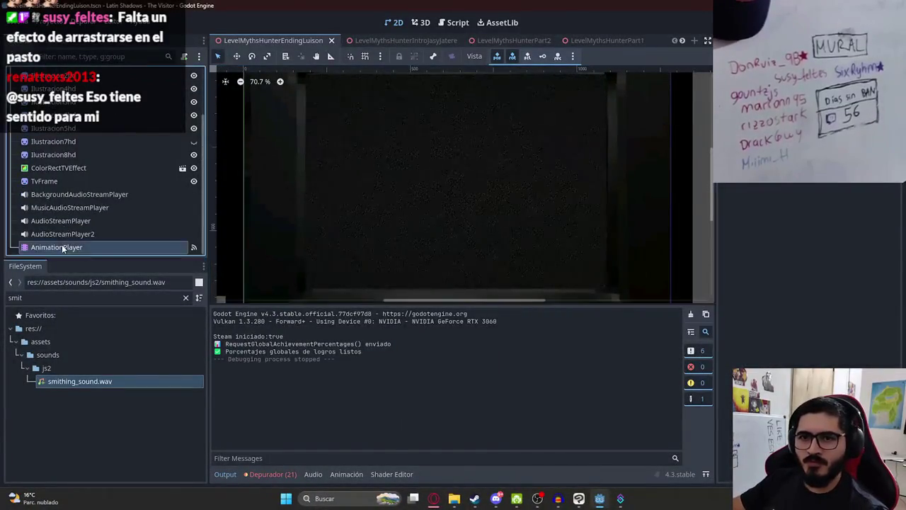
Insert an Ilustracion8hd modulate key at 10.6 s.
drag(317, 338, 484, 340)
scroll(464, 342, up, 3)
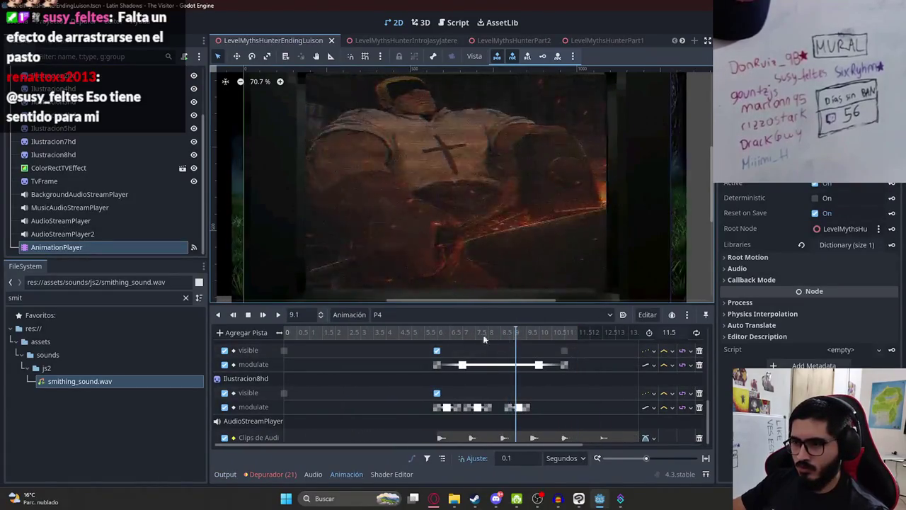
click(278, 315)
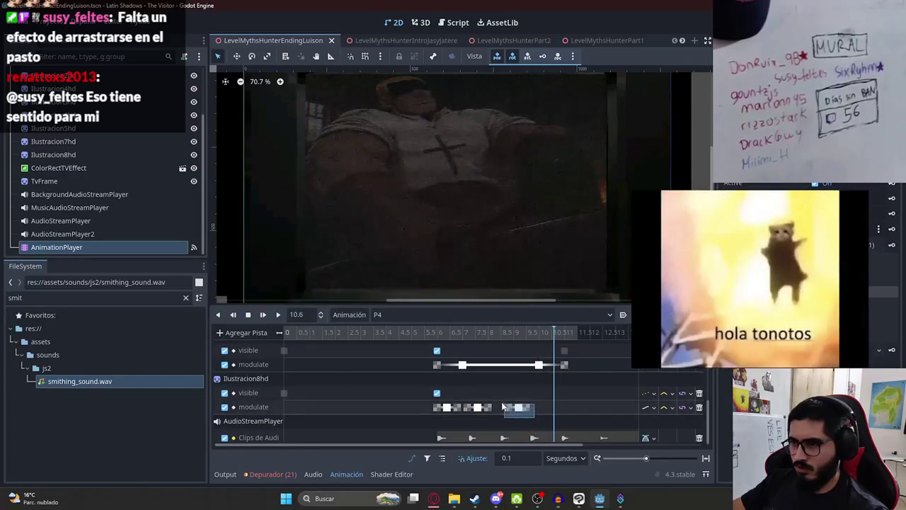
click(554, 434)
right_click(561, 412)
click(564, 412)
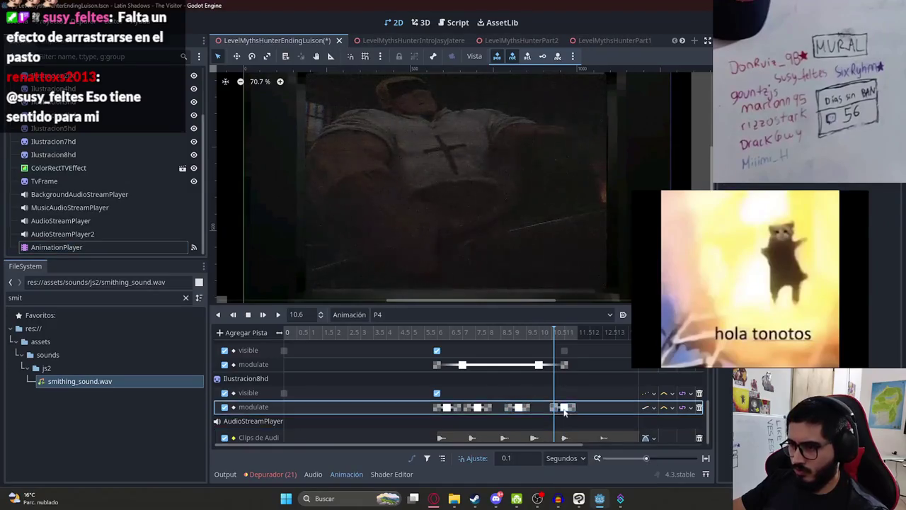
Replay from about 10.35 s to check the new key, then save the scene.
click(548, 332)
click(278, 314)
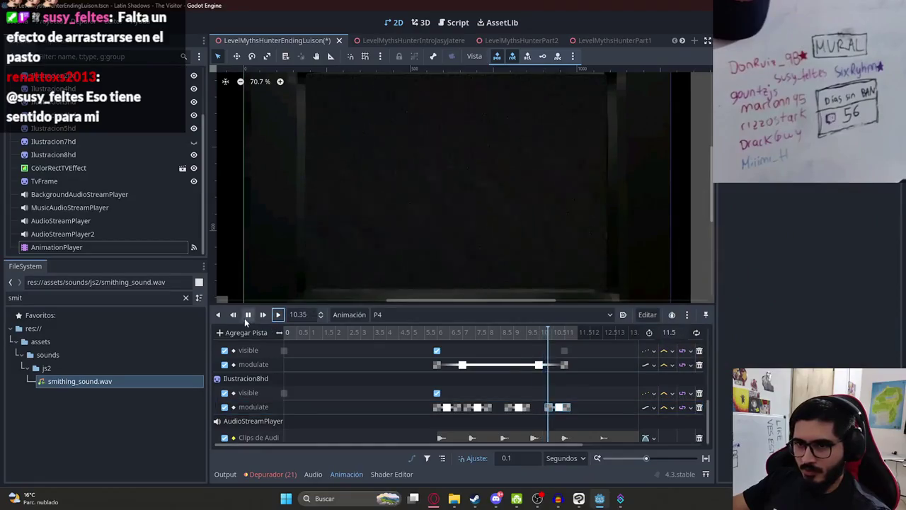
click(249, 314)
key(ctrl+s)
scroll(312, 362, down, 4)
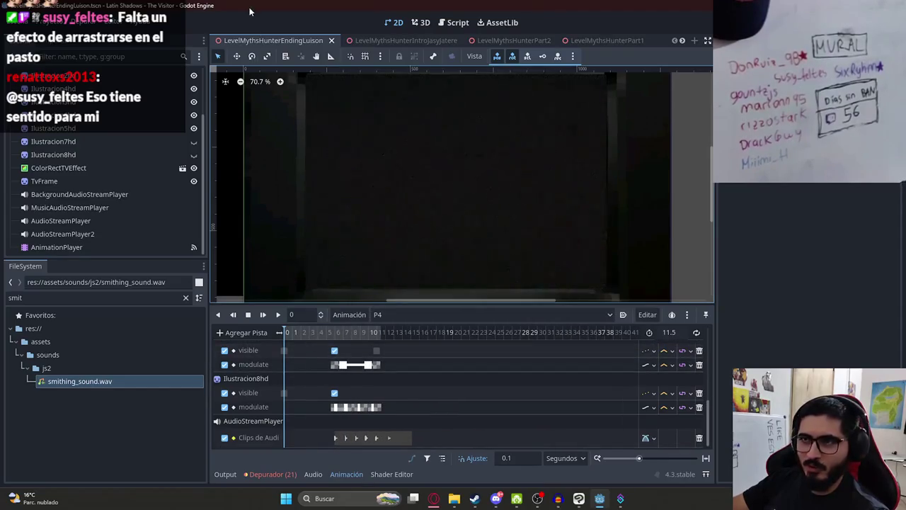
right_click(261, 35)
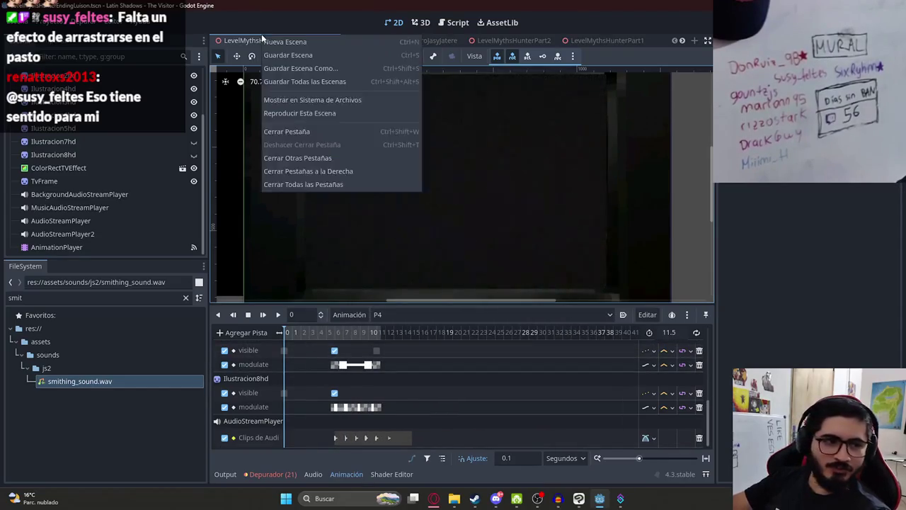
Launch another test run of the ending scene with Reproducir Esta Escena.
click(307, 115)
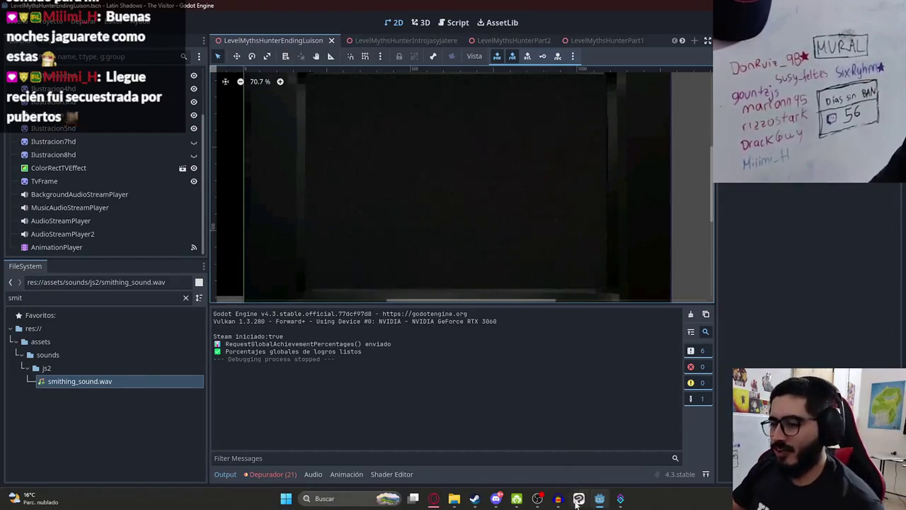
Hide the painted illustration in folder 5 and add a new layer above Capa 14 in folder 6.
key(alt+Tab)
click(785, 235)
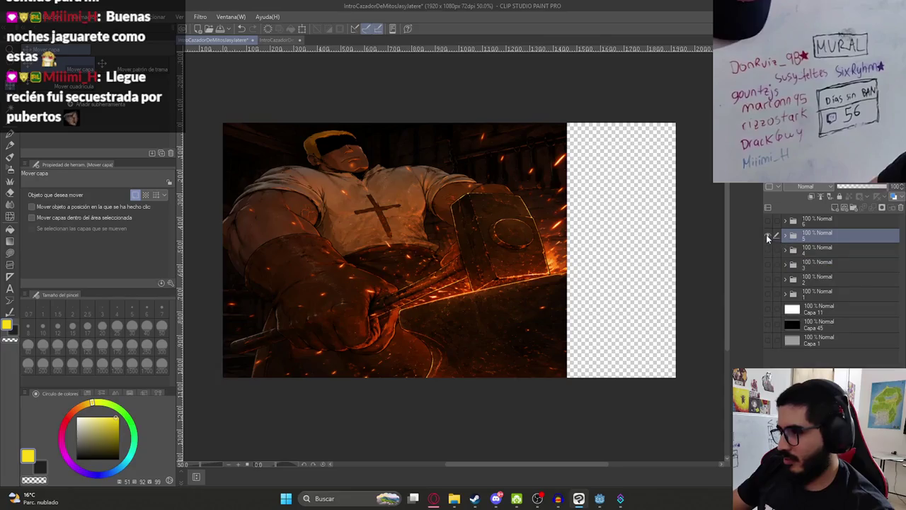
click(767, 235)
click(784, 221)
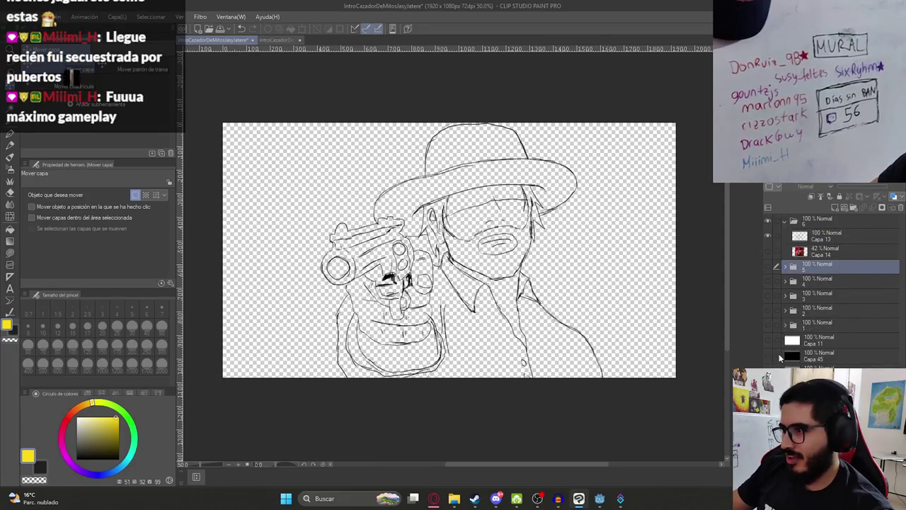
scroll(498, 255, up, 3)
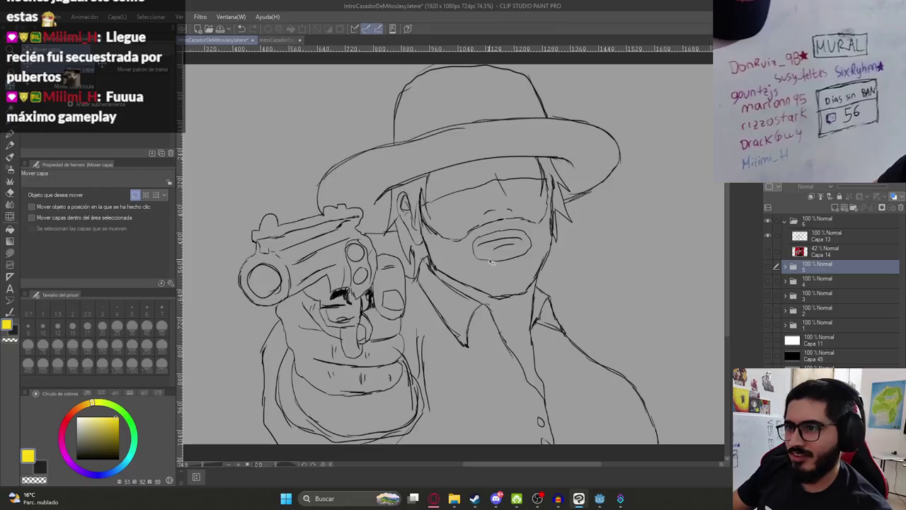
drag(477, 289, 449, 273)
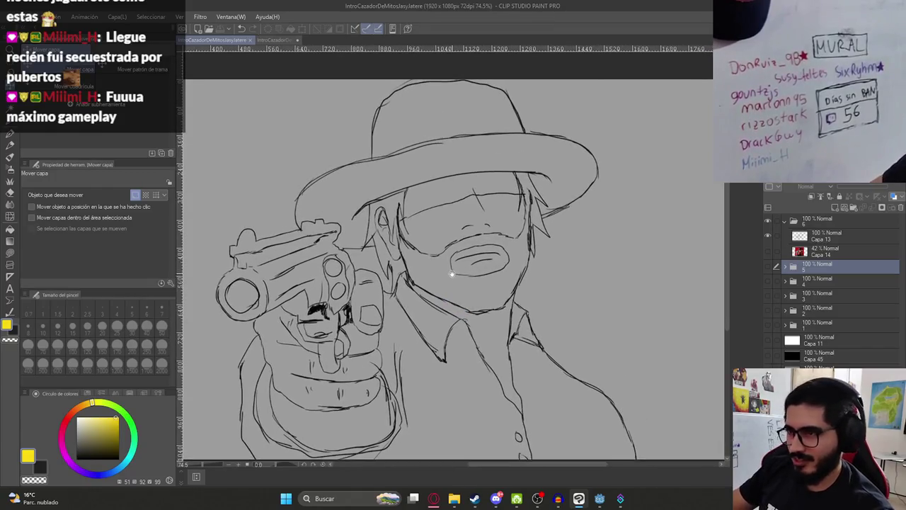
click(803, 251)
click(849, 196)
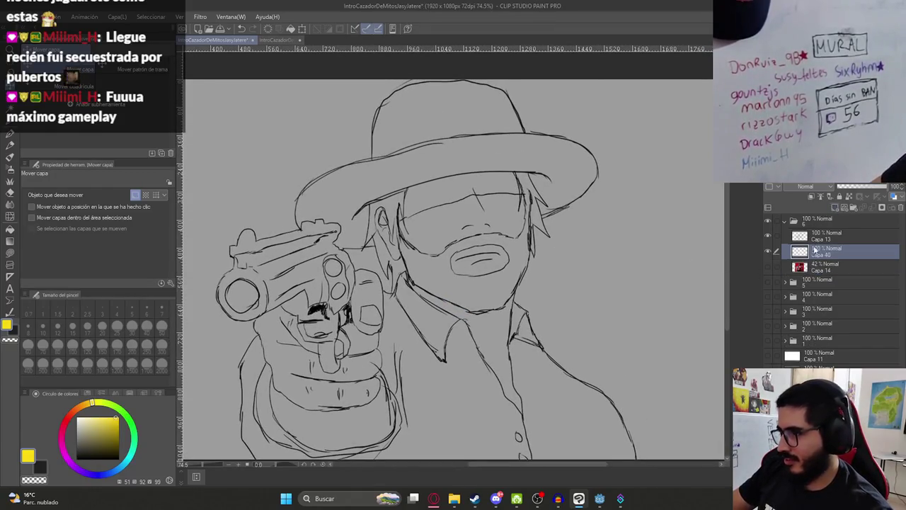
scroll(688, 254, down, 1)
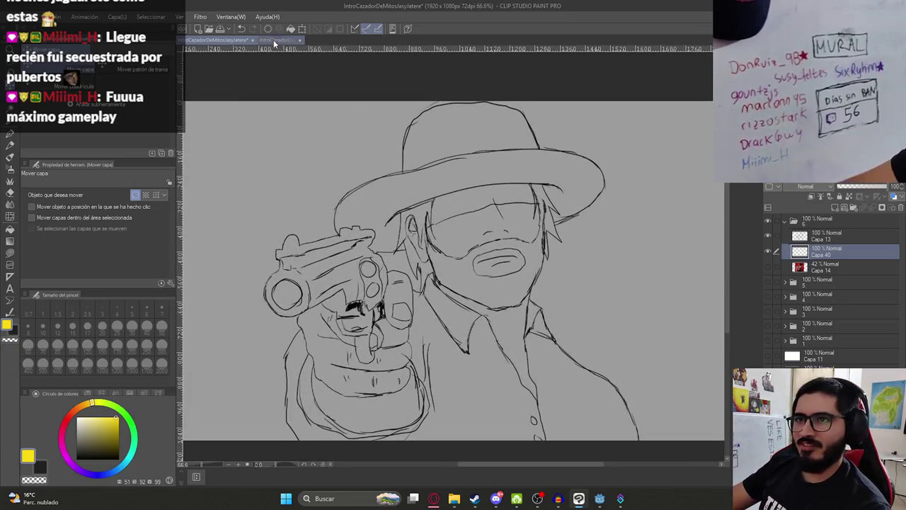
click(273, 40)
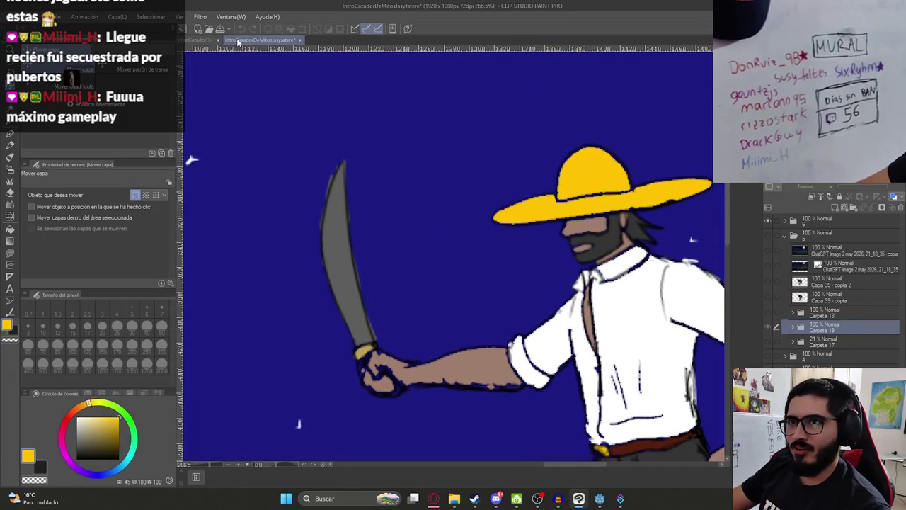
click(204, 39)
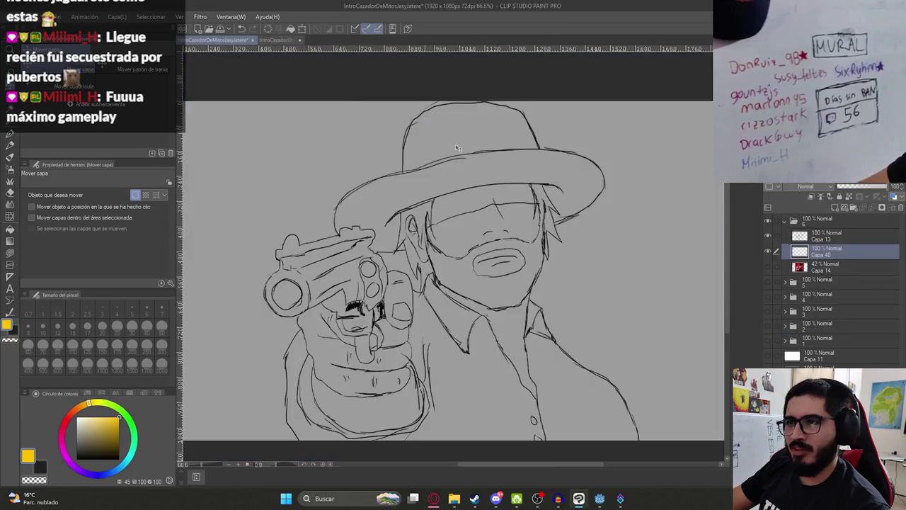
Flat-fill the gunman's hat yellow.
key(g)
click(523, 177)
click(491, 144)
scroll(453, 242, down, 5)
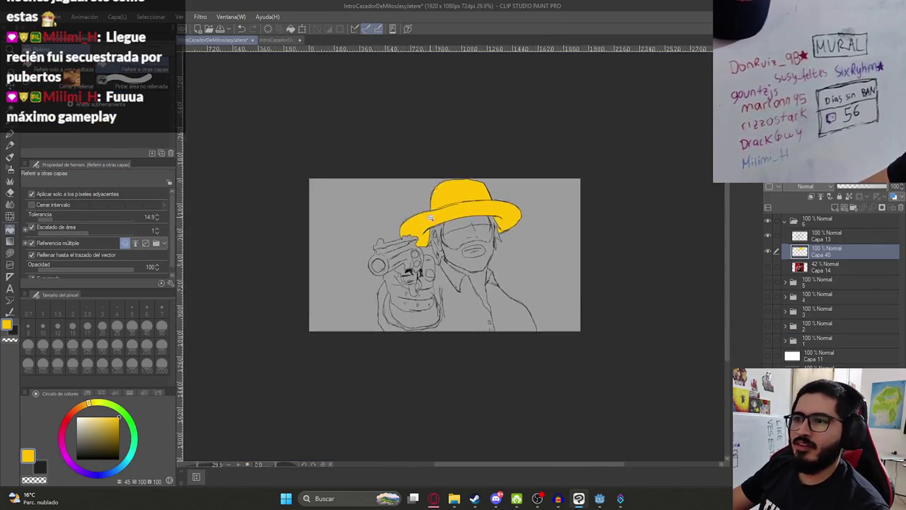
scroll(453, 242, up, 6)
Fill the glasses band black, undoing a stray black fill on the face.
click(90, 437)
key(x)
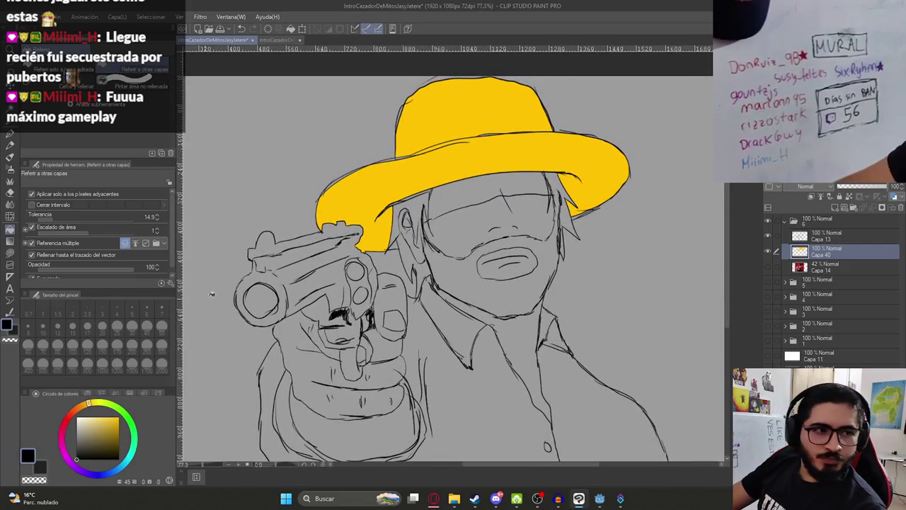
scroll(502, 191, up, 3)
click(456, 199)
key(ctrl+z)
key(p)
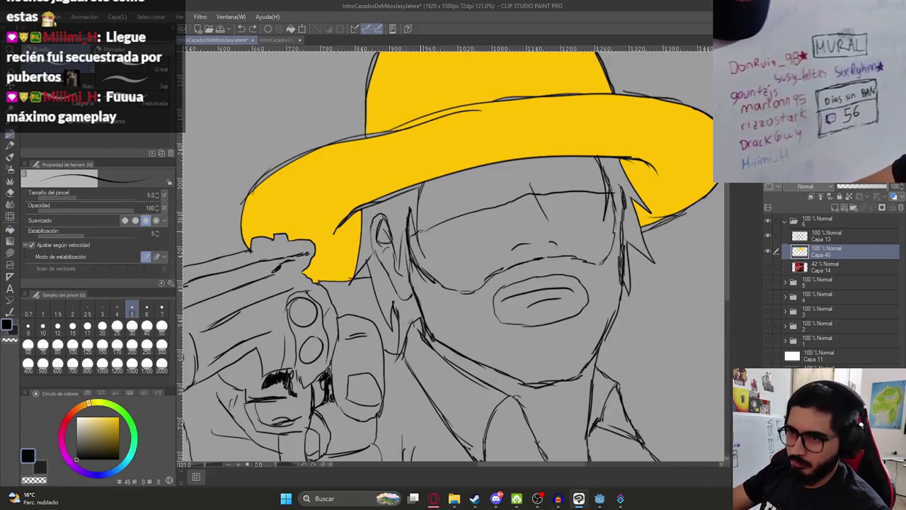
key(g)
click(498, 179)
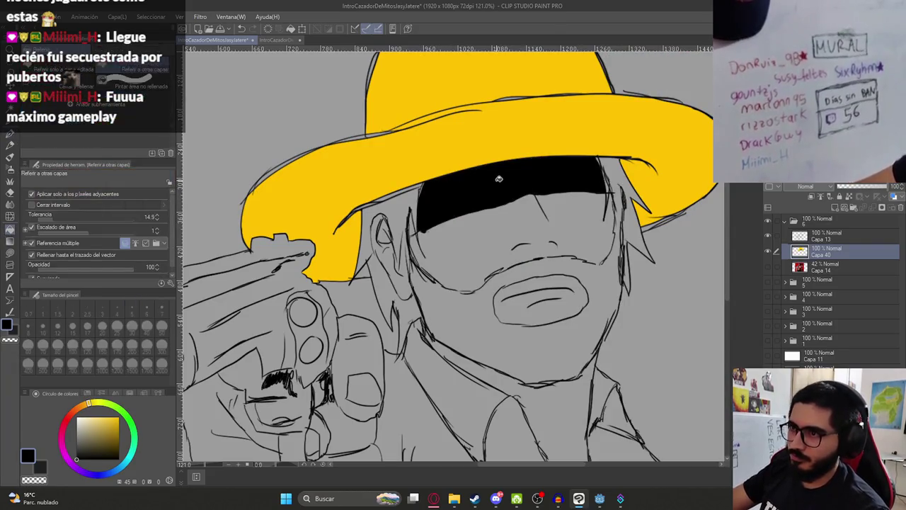
Sample the skin-tone brown from the sombrero man drawing and try it on the gunman's face.
scroll(512, 206, down, 5)
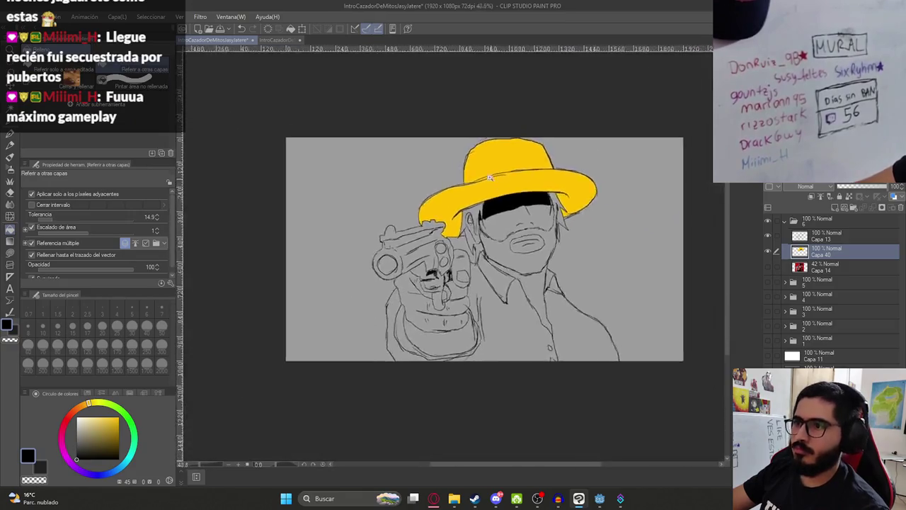
scroll(512, 206, up, 3)
click(276, 40)
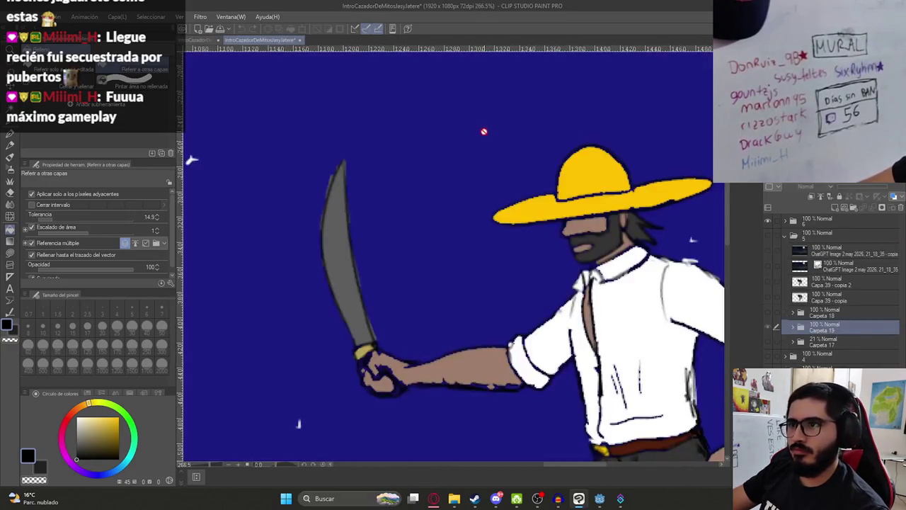
alt+click(578, 226)
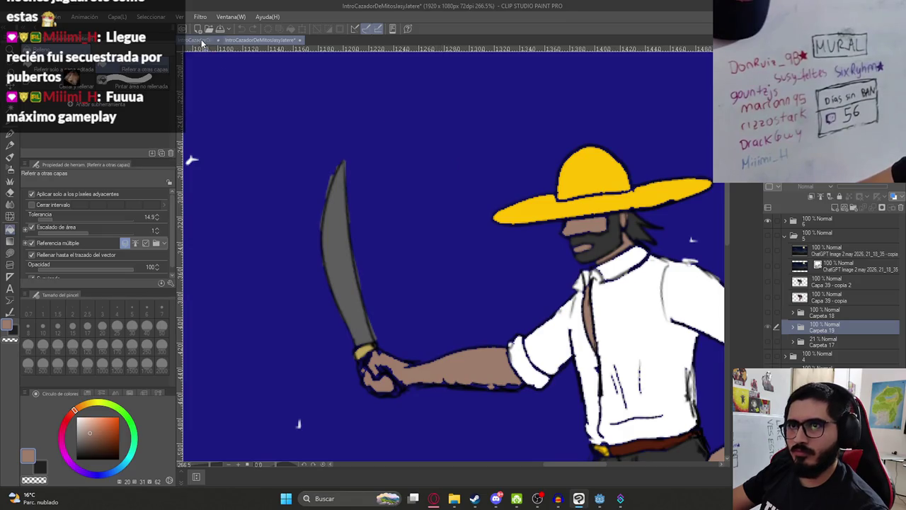
click(206, 40)
click(492, 228)
key(ctrl+z)
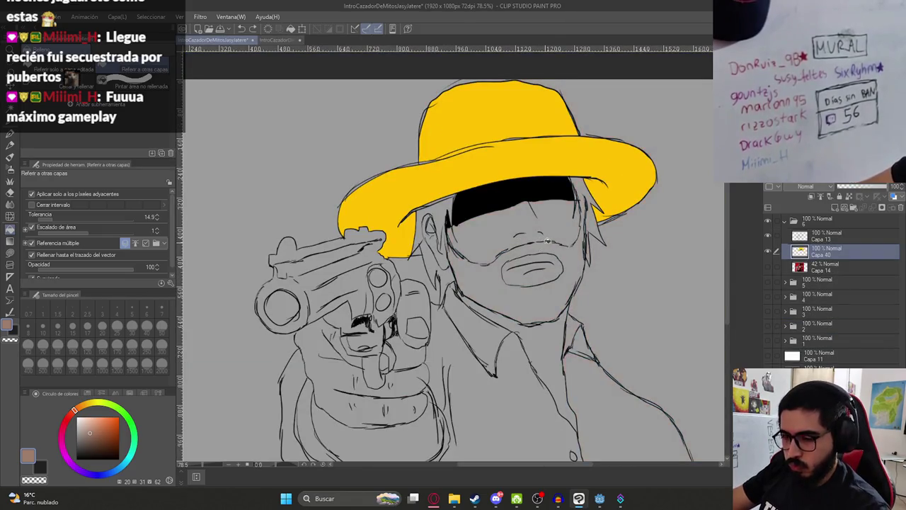
key(p)
Fill the gunman's face with the skin brown, undoing a leaking attempt first.
scroll(587, 276, up, 3)
scroll(587, 275, up, 1)
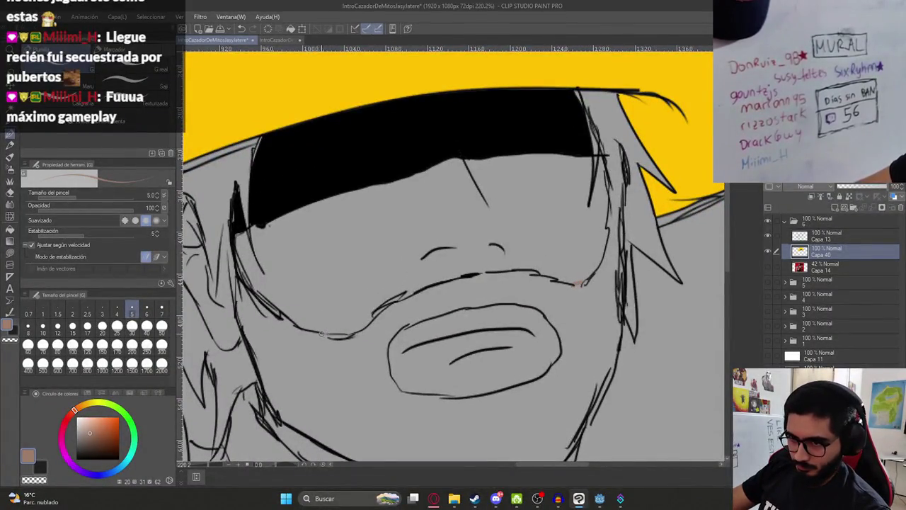
key(g)
click(300, 246)
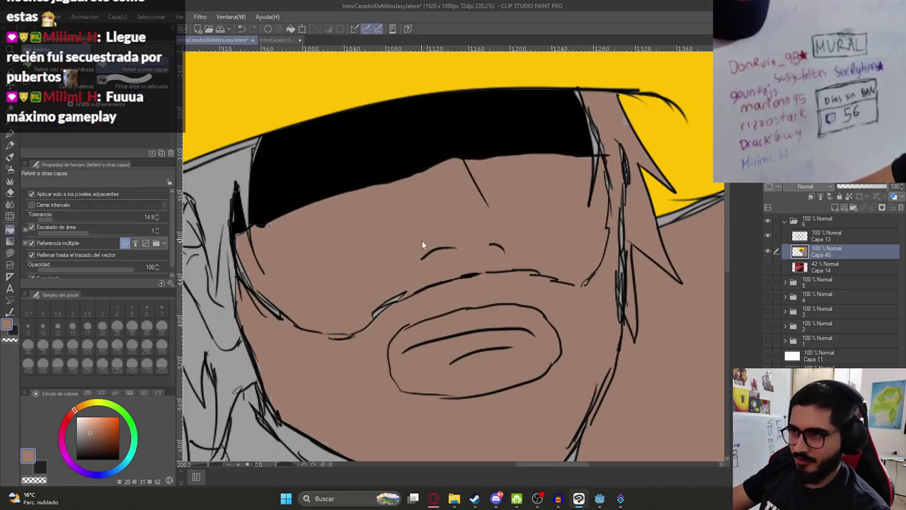
key(ctrl+z)
key(p)
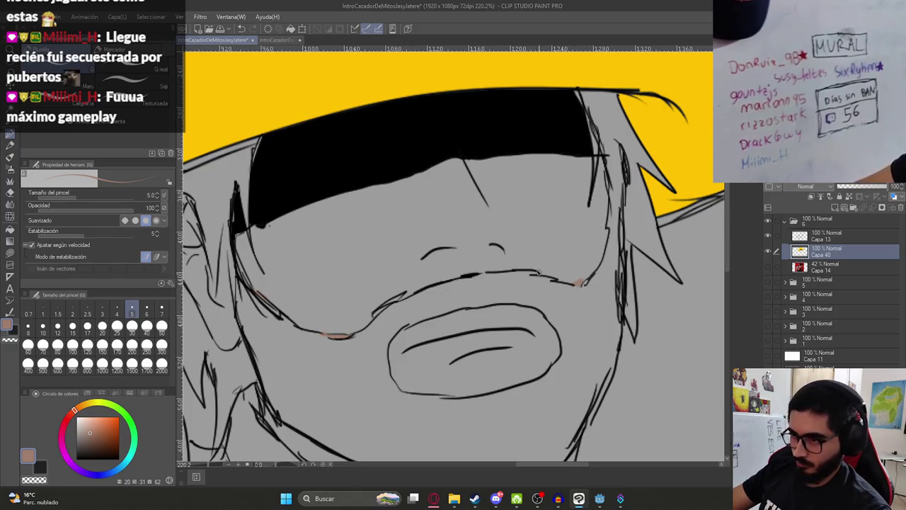
key(g)
click(487, 273)
Fill the inside of the mouth brown after undoing a fill that leaked into the background.
scroll(460, 262, down, 3)
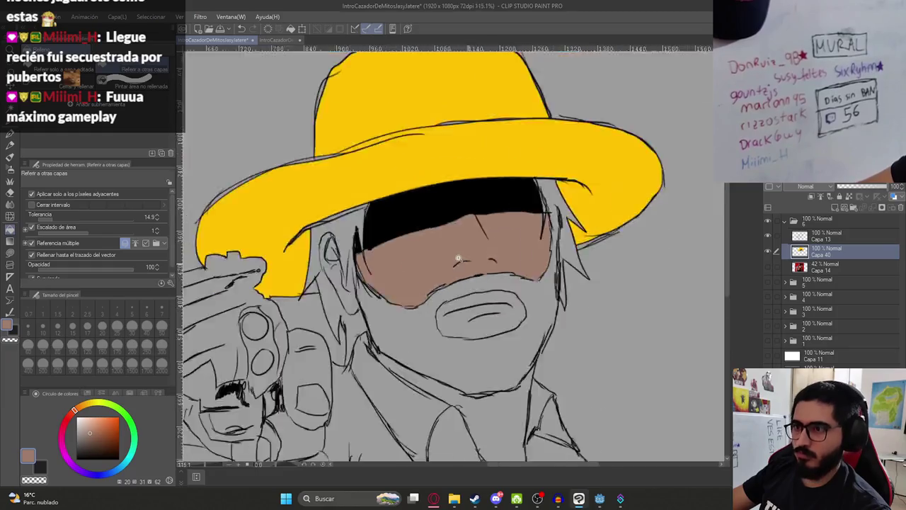
click(479, 312)
key(ctrl+z)
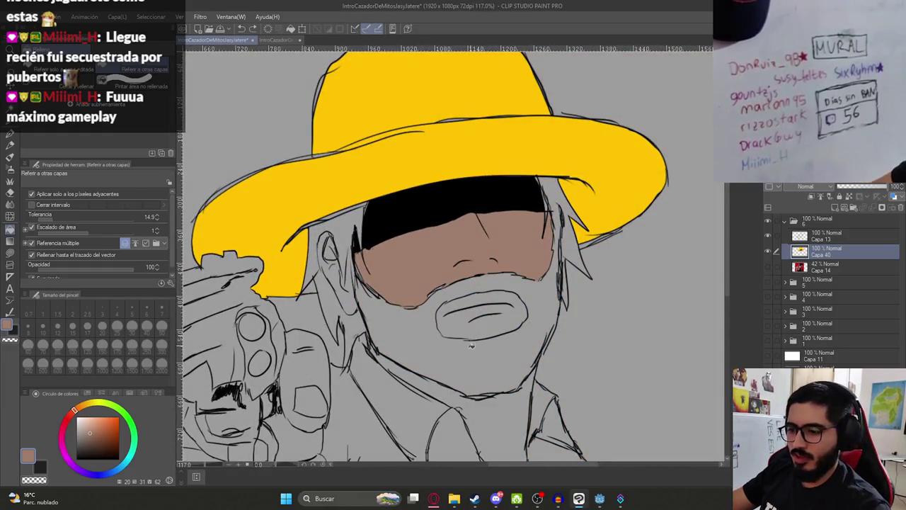
key(p)
scroll(485, 344, up, 5)
key(g)
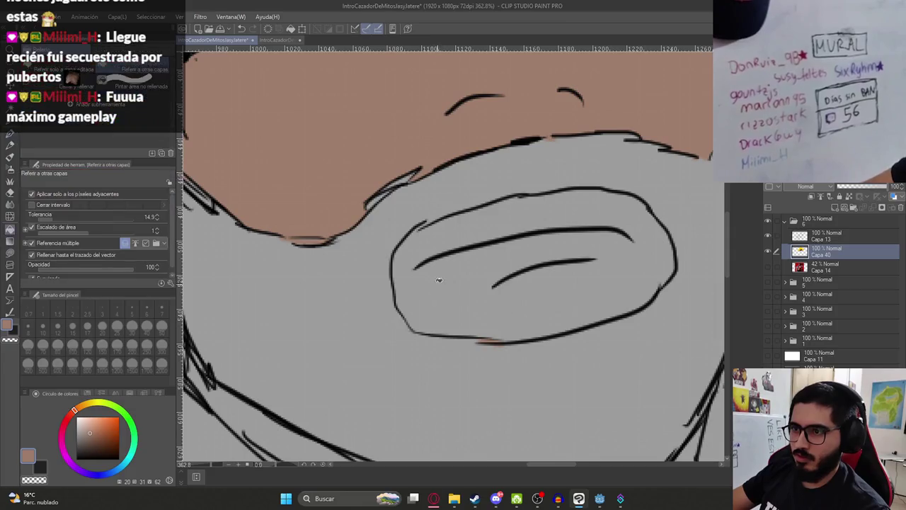
click(437, 277)
Try filling the ear with skin colour and undo the leaking fill.
scroll(433, 276, down, 5)
scroll(439, 259, up, 1)
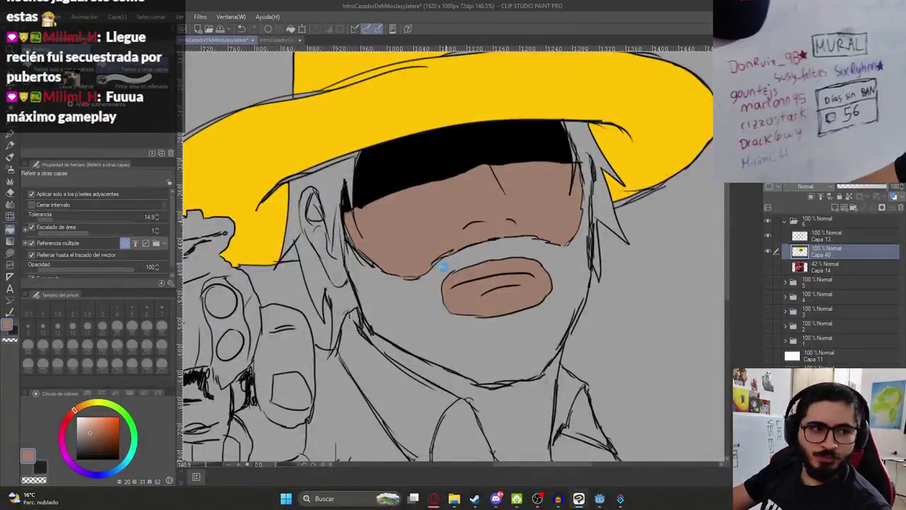
scroll(410, 308, up, 2)
click(409, 309)
key(ctrl+z)
key(p)
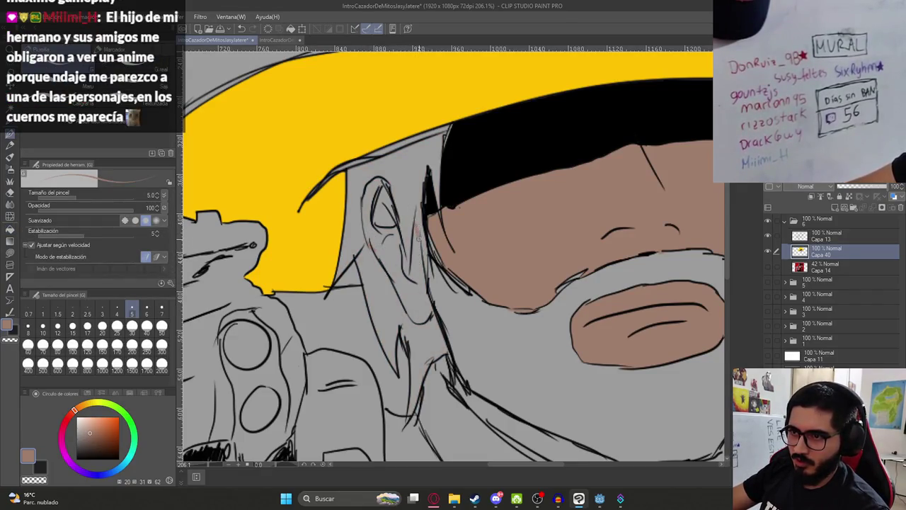
Fill the ear with the skin brown after undoing a leaking first attempt, then view the sombrero man drawing.
key(g)
click(416, 270)
key(ctrl+z)
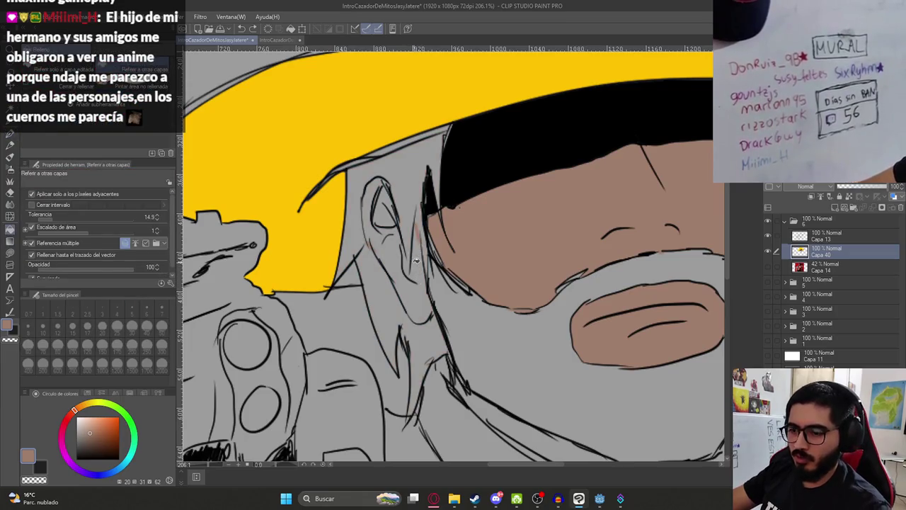
key(p)
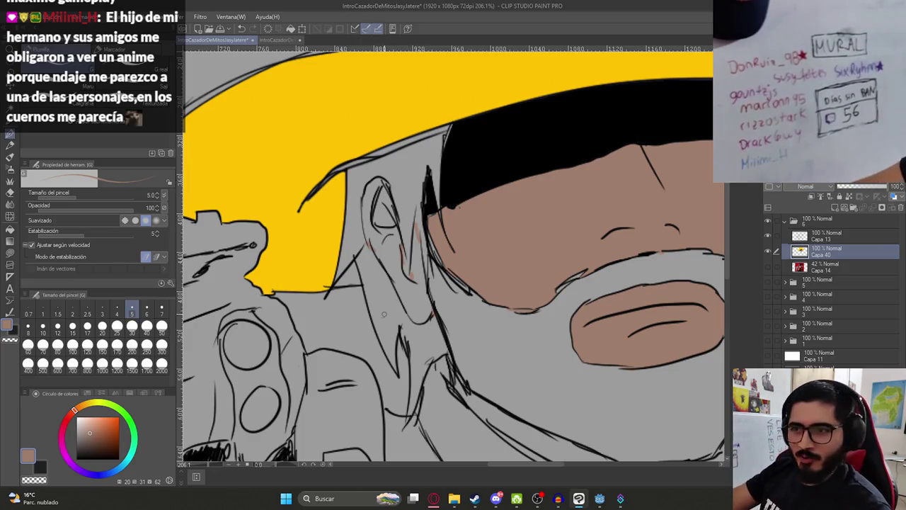
key(g)
click(414, 298)
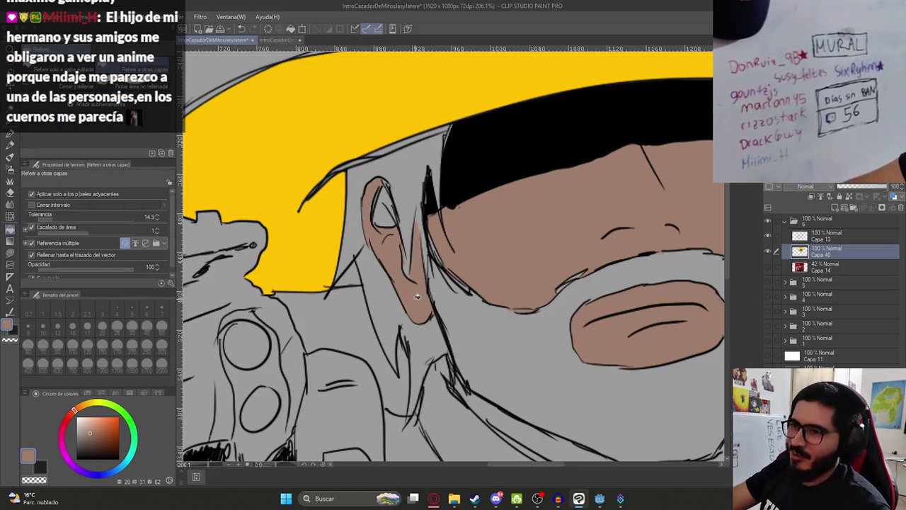
click(388, 221)
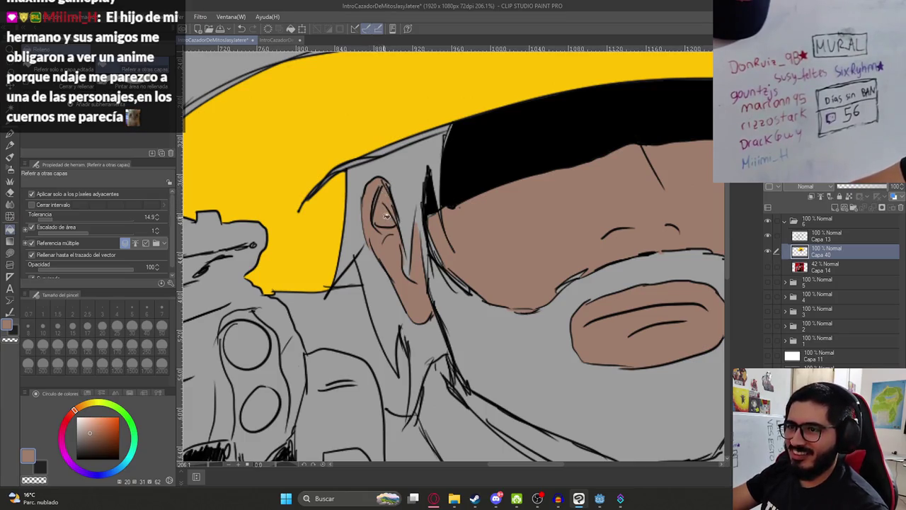
scroll(405, 278, down, 5)
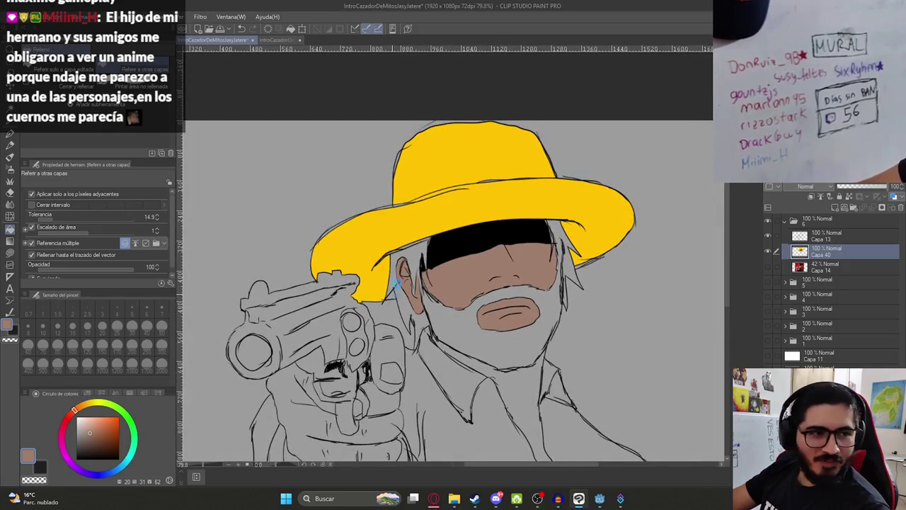
click(276, 41)
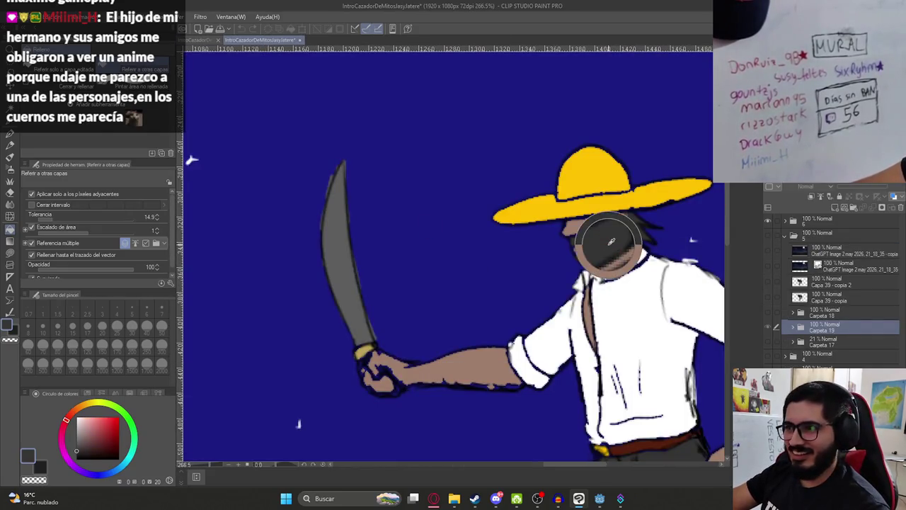
Fill the gunman's hair, sideburns and beard dark grey.
click(202, 40)
click(416, 253)
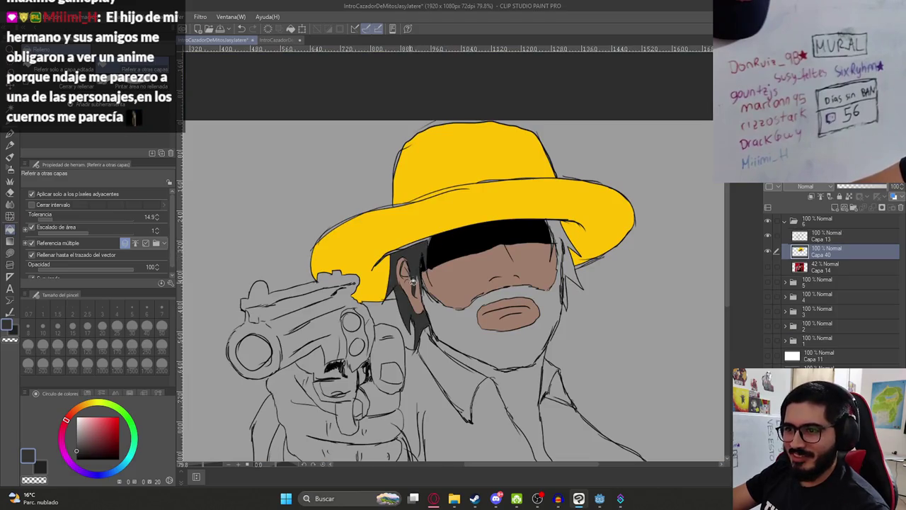
click(566, 250)
key(ctrl+z)
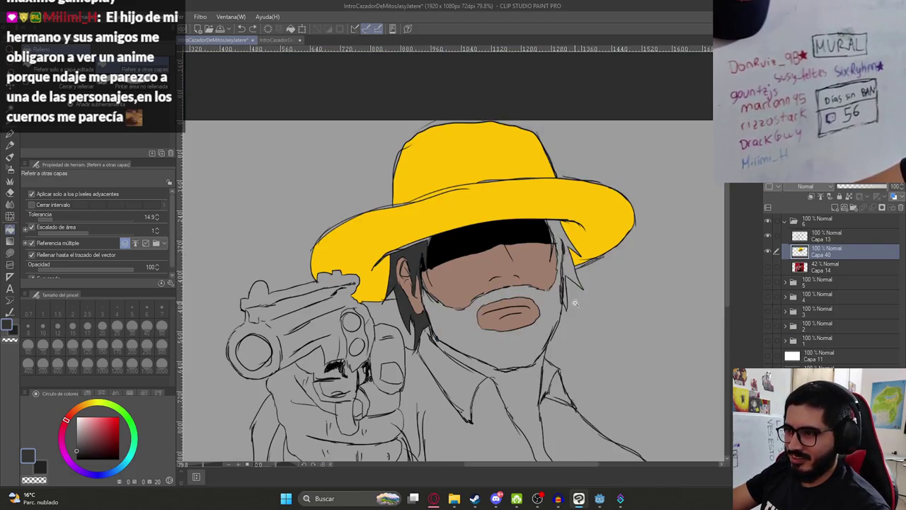
scroll(577, 303, up, 3)
key(p)
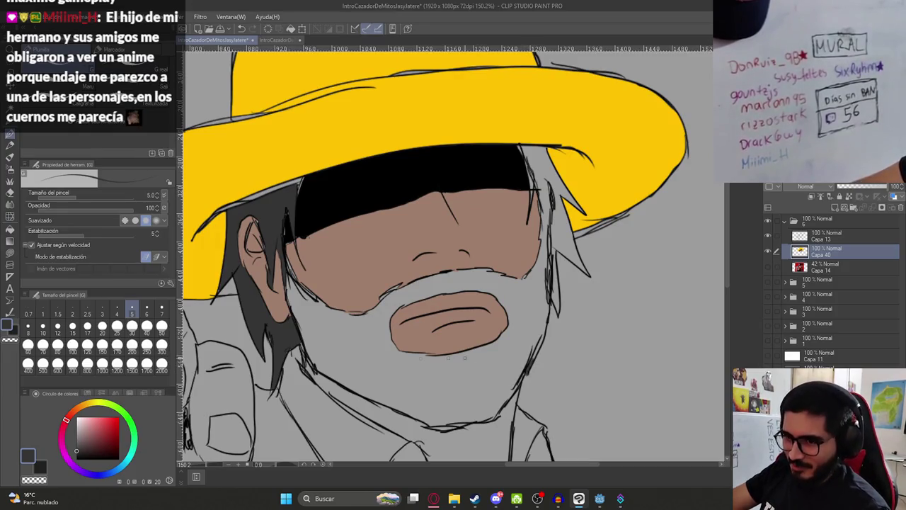
key(g)
click(351, 340)
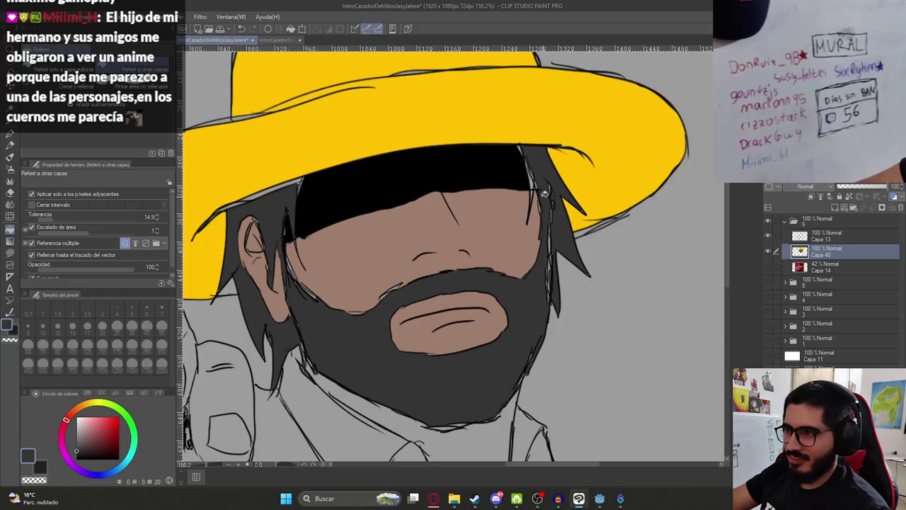
Fill the open shirt collar with the face's skin colour, undoing a leak around the gun.
scroll(517, 249, down, 5)
scroll(496, 171, up, 1)
alt+click(457, 144)
click(501, 246)
scroll(513, 269, down, 3)
scroll(516, 263, up, 3)
scroll(517, 263, up, 1)
click(313, 271)
key(ctrl+z)
key(p)
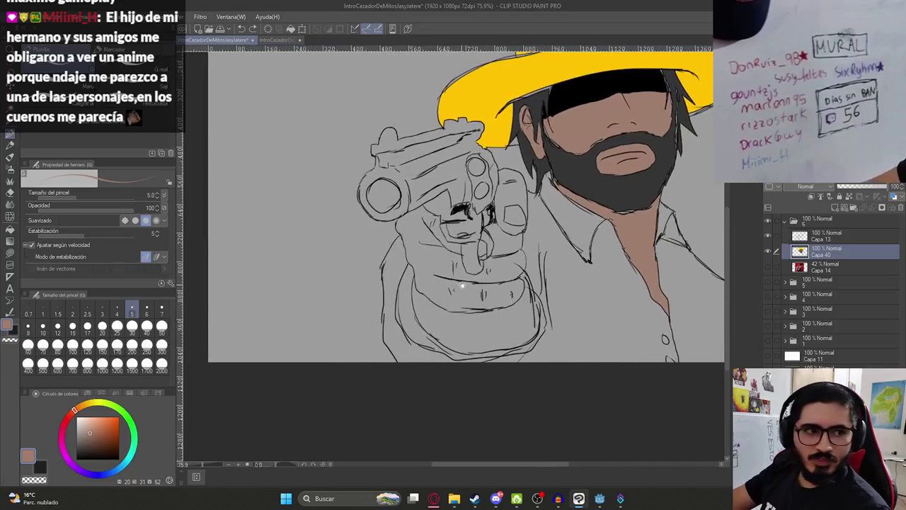
scroll(309, 288, up, 2)
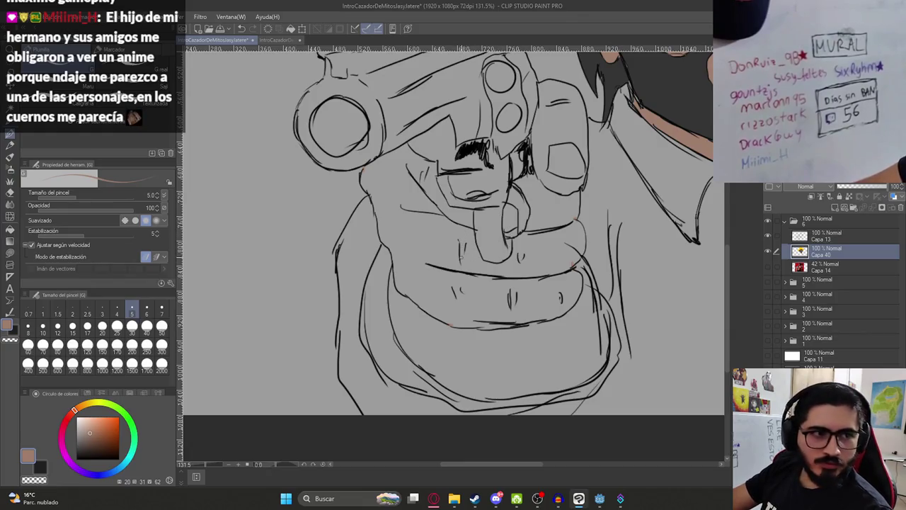
key(g)
click(445, 242)
key(ctrl+z)
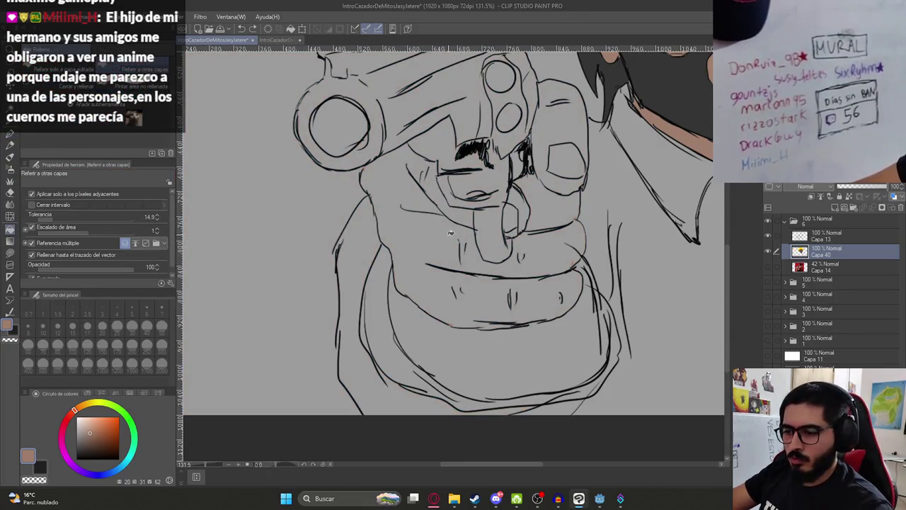
key(p)
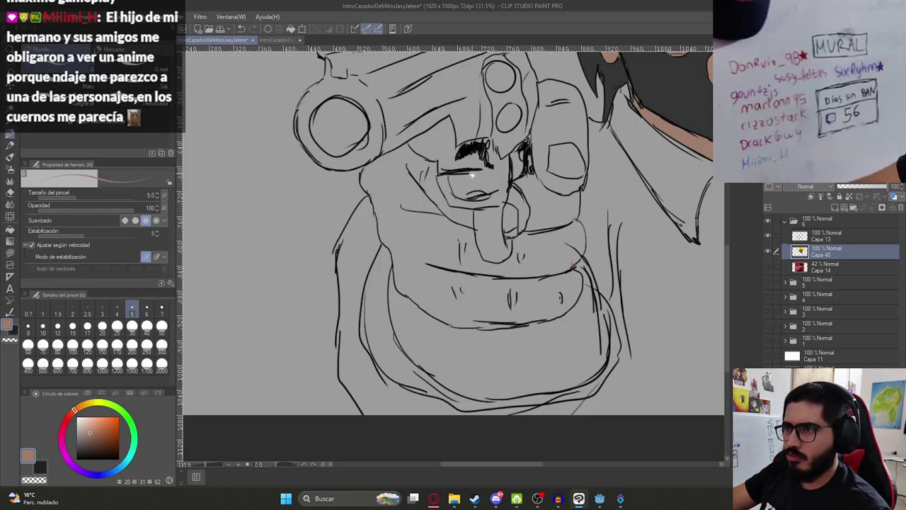
scroll(472, 174, down, 5)
scroll(464, 167, up, 3)
scroll(479, 159, down, 4)
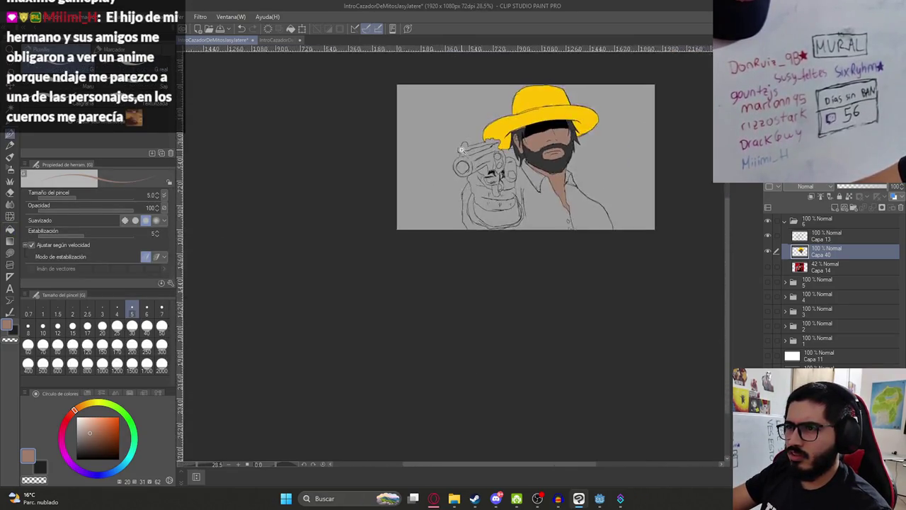
scroll(453, 224, up, 5)
scroll(445, 227, up, 3)
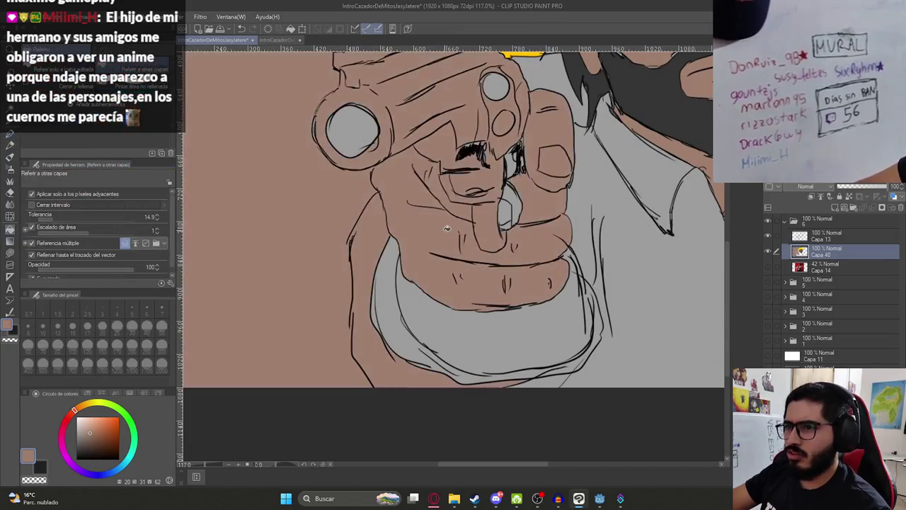
scroll(468, 201, down, 3)
drag(340, 279, 722, 281)
key(g)
click(516, 296)
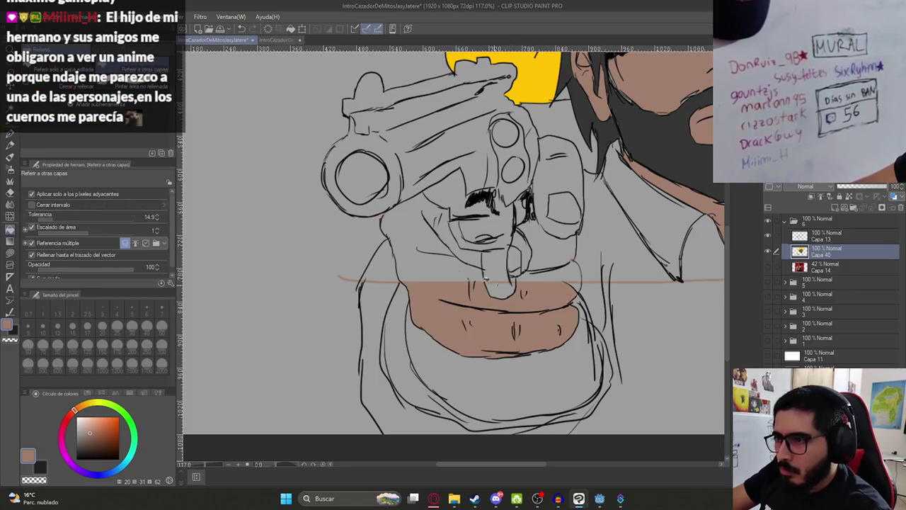
key(ctrl+z)
click(489, 267)
key(ctrl+z)
key(ctrl+z)
key(p)
scroll(377, 235, up, 2)
scroll(377, 236, up, 2)
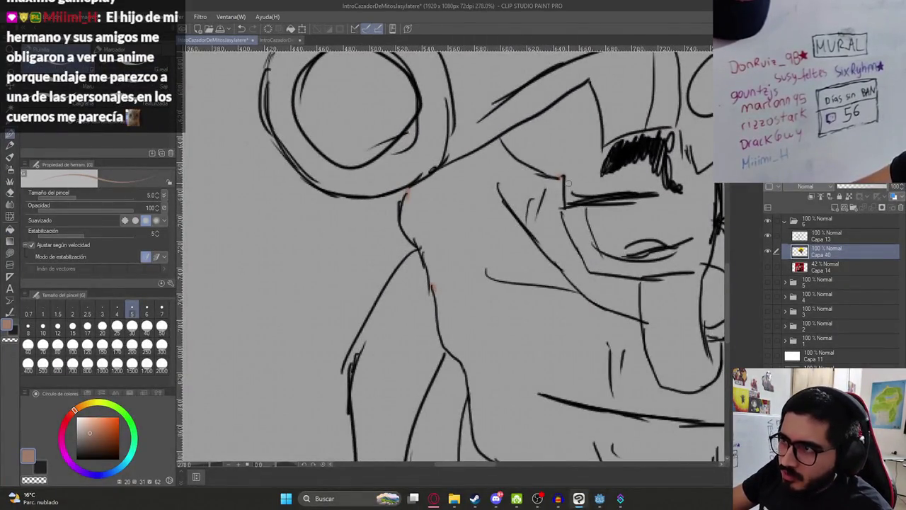
key(g)
click(556, 316)
key(ctrl+z)
scroll(556, 316, down, 2)
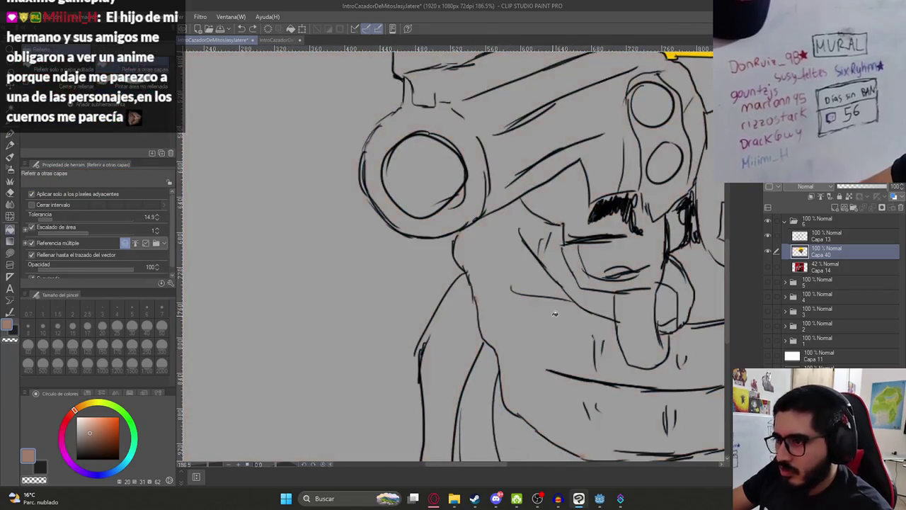
key(p)
scroll(552, 317, down, 3)
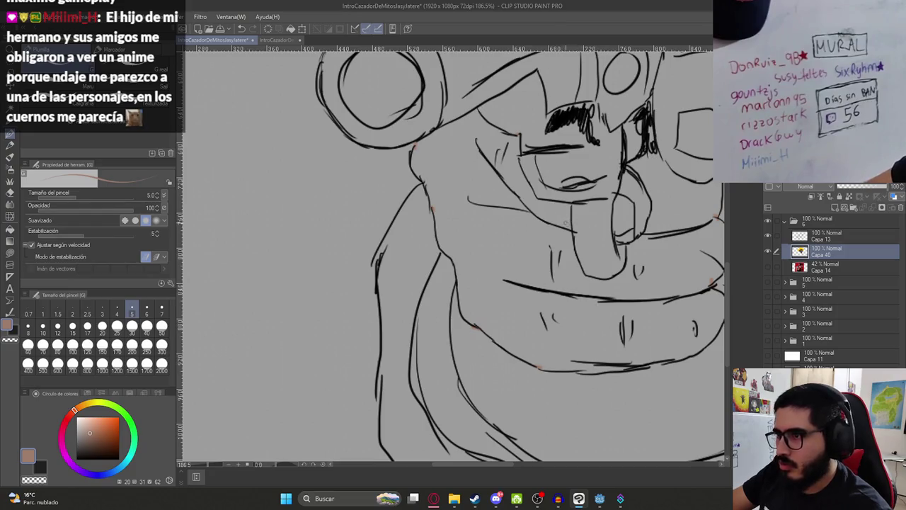
drag(570, 206, 489, 224)
key(g)
click(465, 221)
Undo canvas-flooding fills on the gun hand and draw a closing line across it.
key(ctrl+z)
key(p)
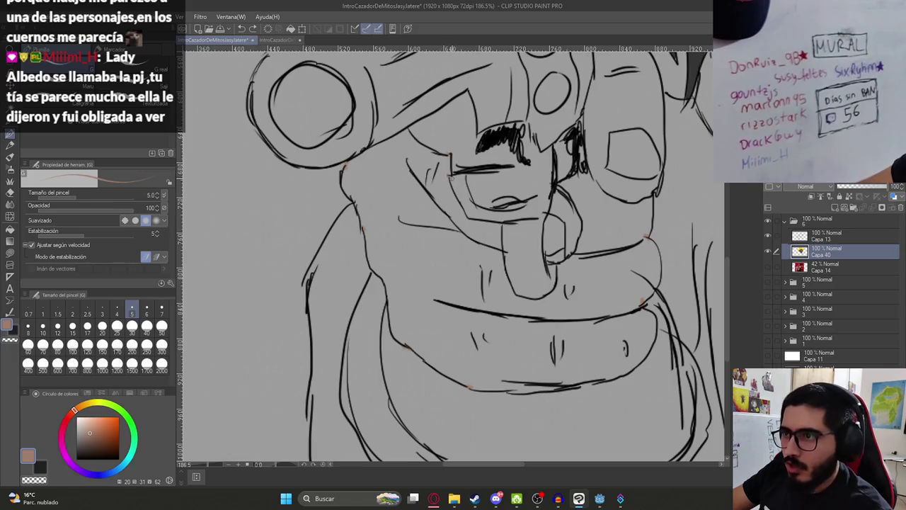
key(g)
click(455, 214)
key(ctrl+z)
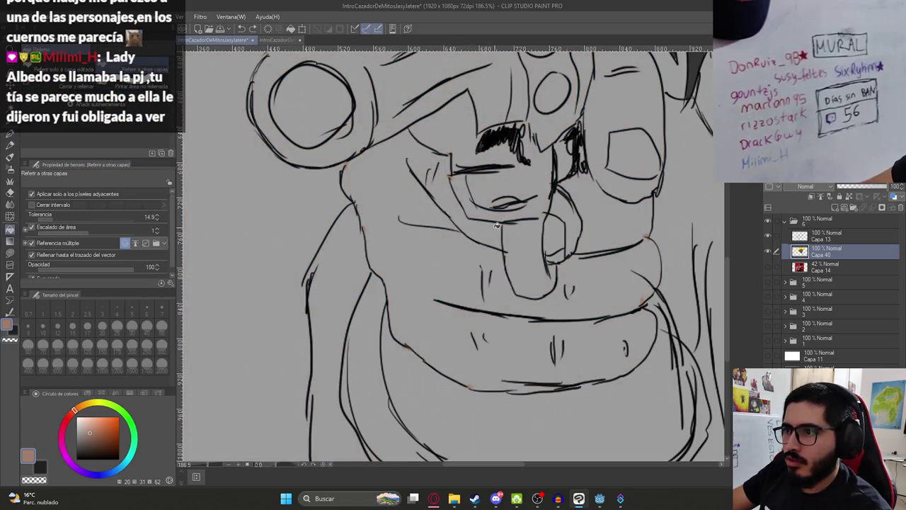
key(p)
drag(243, 330, 546, 253)
key(g)
click(450, 257)
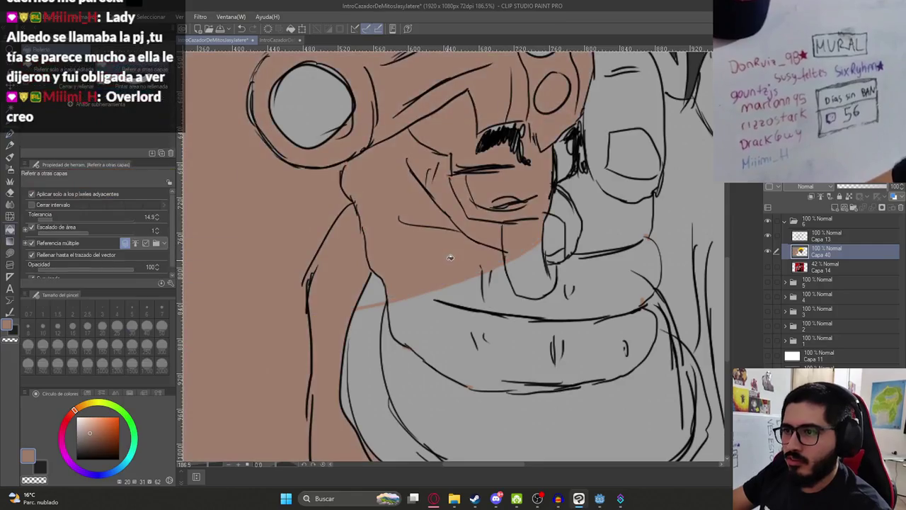
key(ctrl+z)
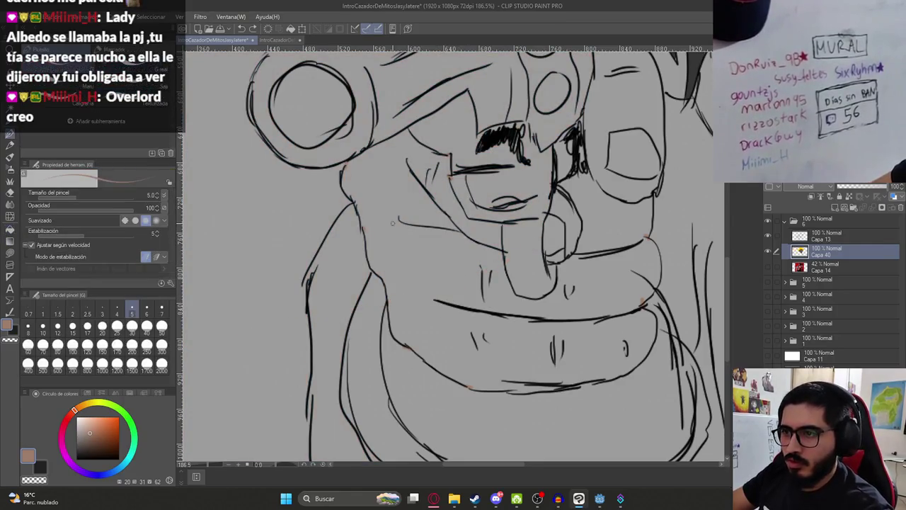
Try closing strokes across the torso to contain the skin fill, undoing each attempt.
drag(339, 212, 588, 249)
click(402, 196)
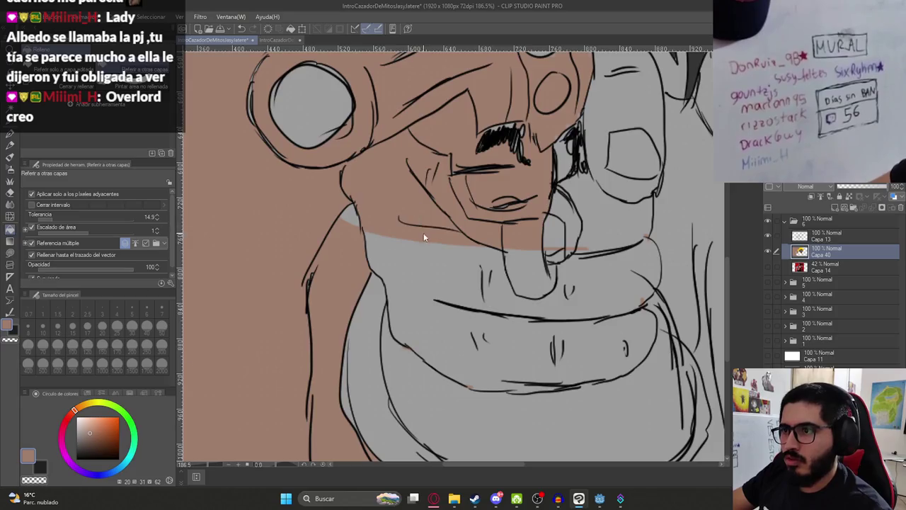
key(ctrl+z)
key(ctrl+z)
key(p)
drag(358, 272, 488, 178)
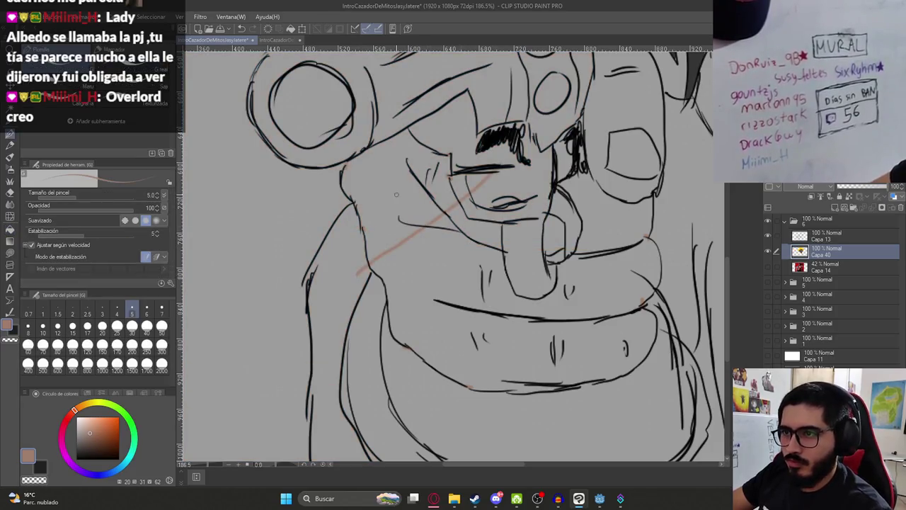
key(g)
click(397, 188)
key(ctrl+z)
click(396, 187)
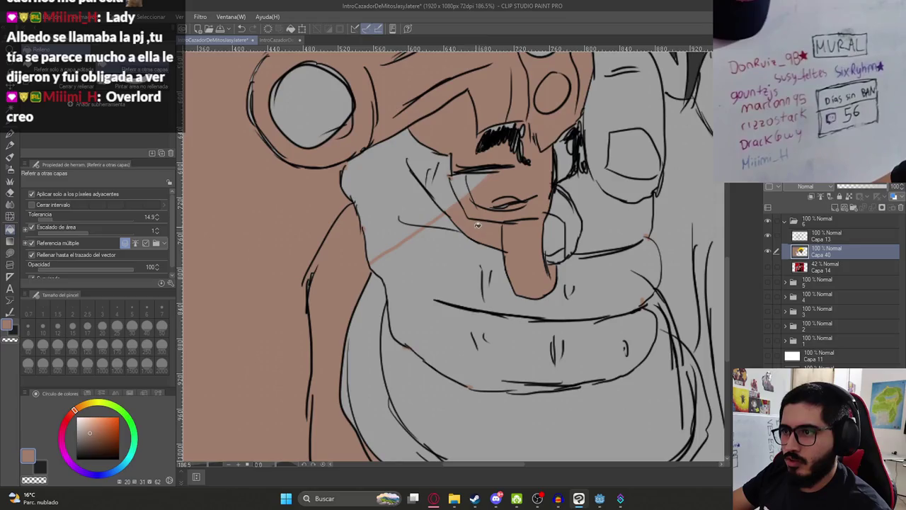
key(ctrl+z)
key(ctrl+z)
key(p)
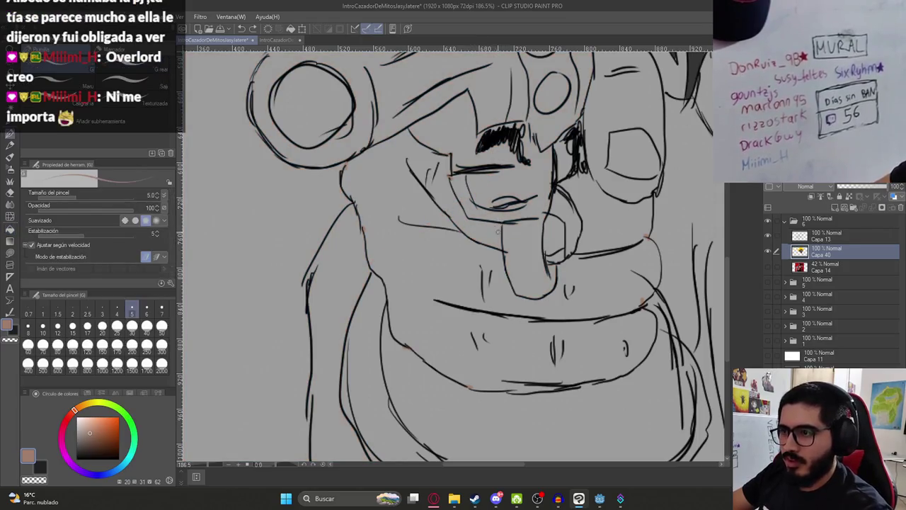
Fill the gripping hand and the gap between its fingers with skin colour.
key(g)
click(502, 230)
scroll(502, 234, down, 5)
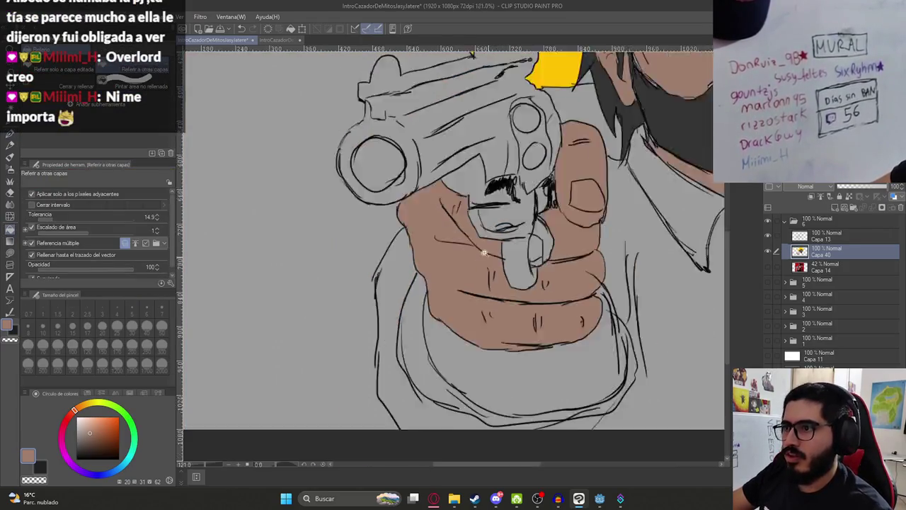
scroll(536, 263, up, 4)
click(536, 264)
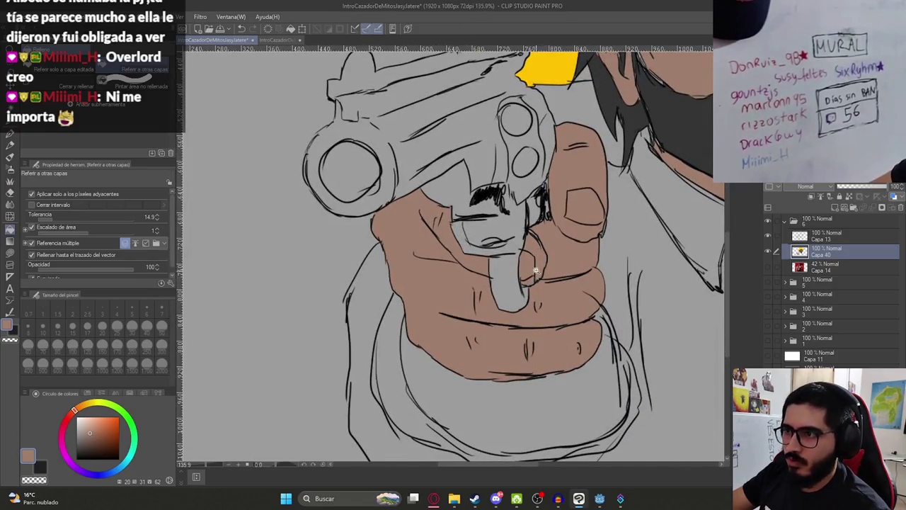
scroll(536, 271, down, 5)
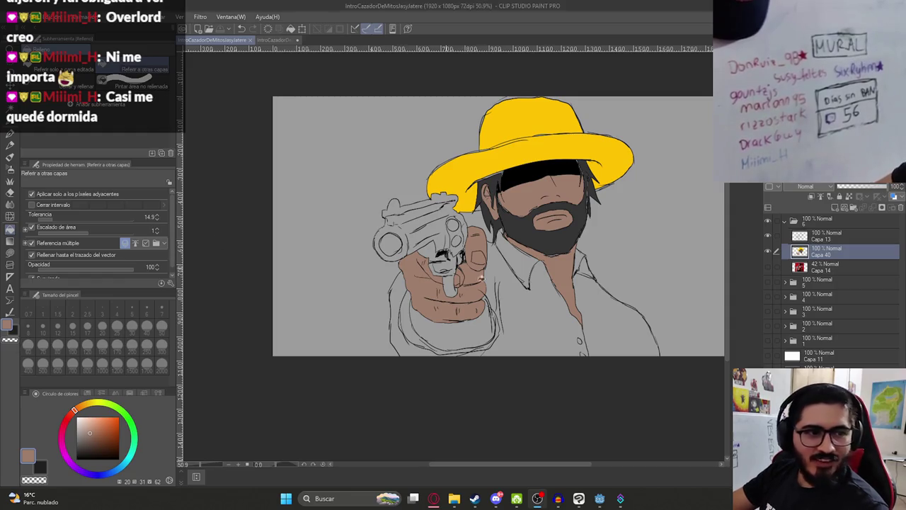
Search Google for 'albedo' in the web browser.
click(434, 498)
click(645, 24)
text(albedo)
key(Return)
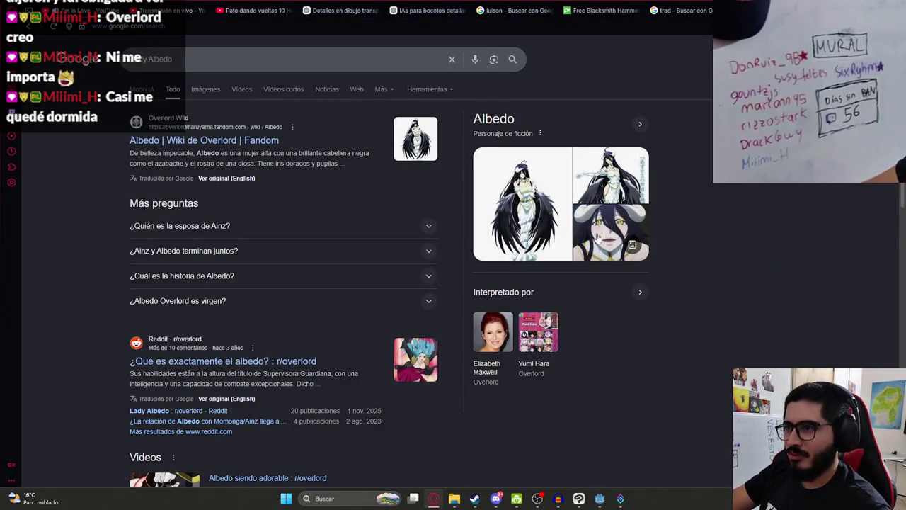
Browse larger Albedo image previews and the Overlord search results.
click(609, 232)
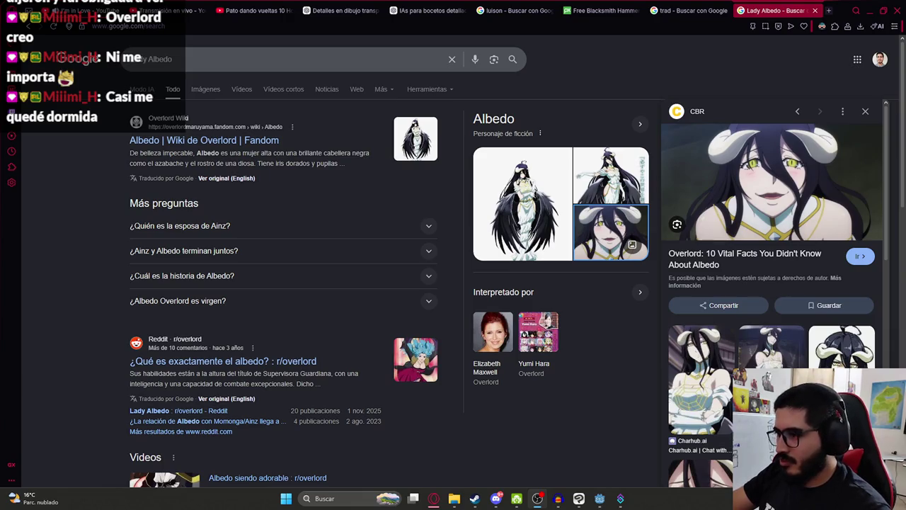
click(268, 478)
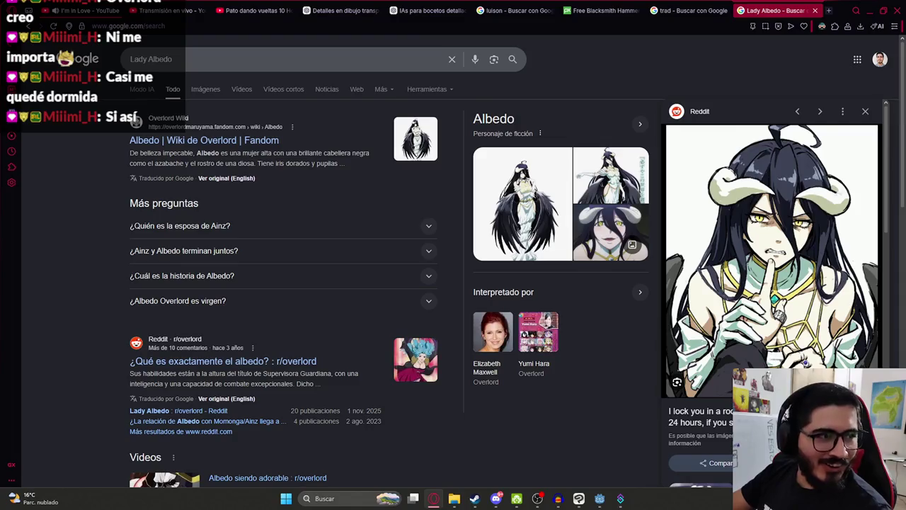
key(alt+Left)
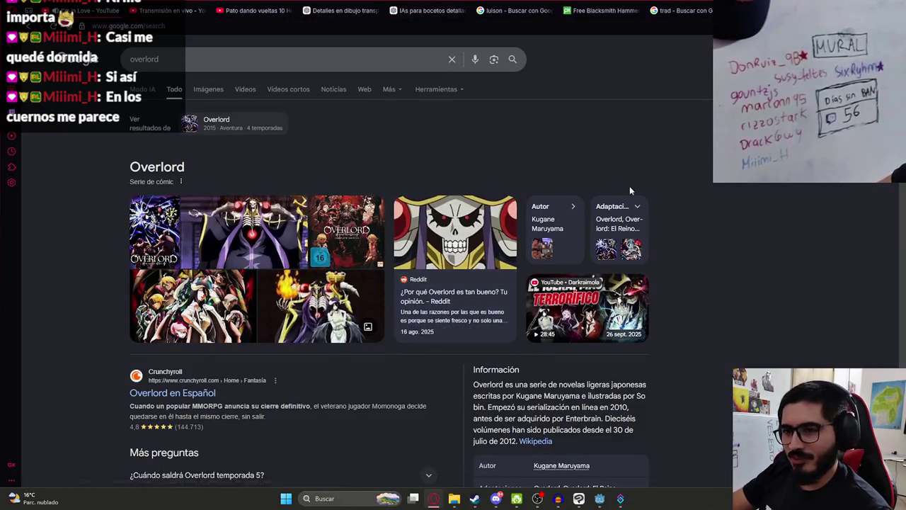
scroll(629, 186, down, 3)
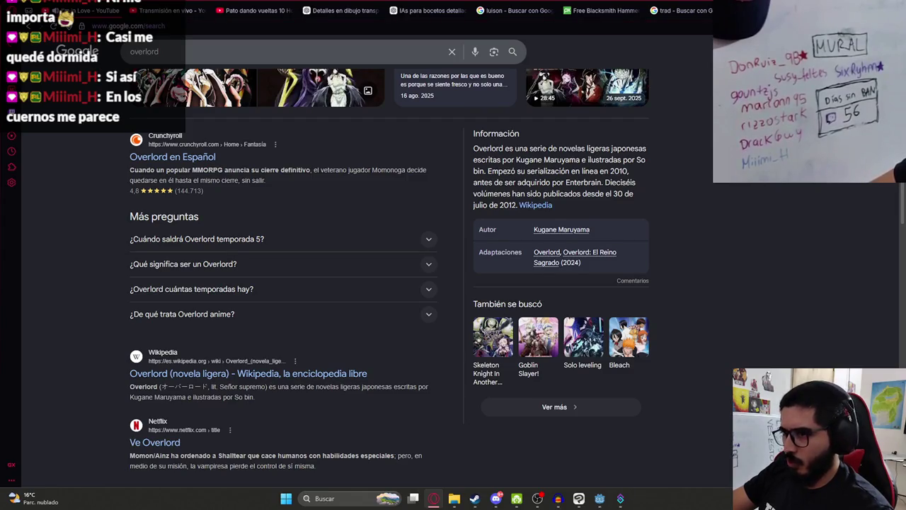
scroll(595, 311, up, 3)
scroll(595, 311, down, 2)
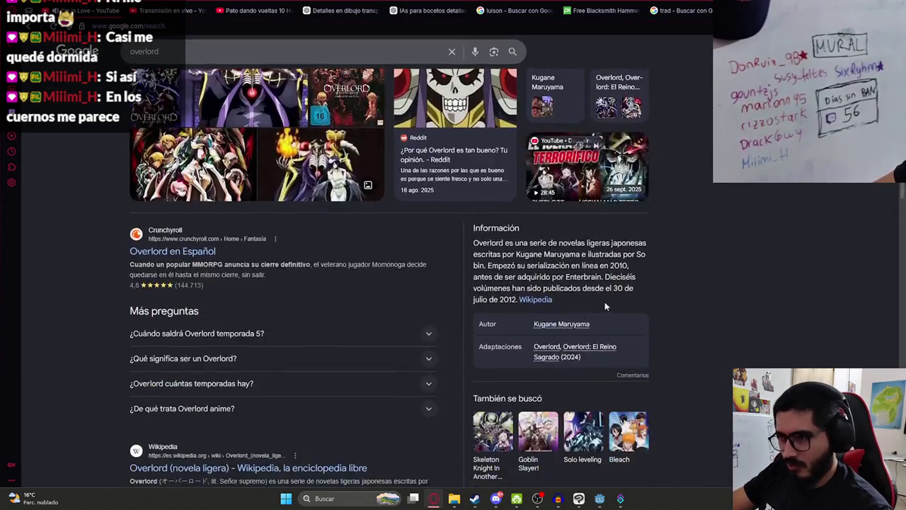
Open the Overlord adaptation link, close the tab, and return to the cowboy drawing.
click(598, 346)
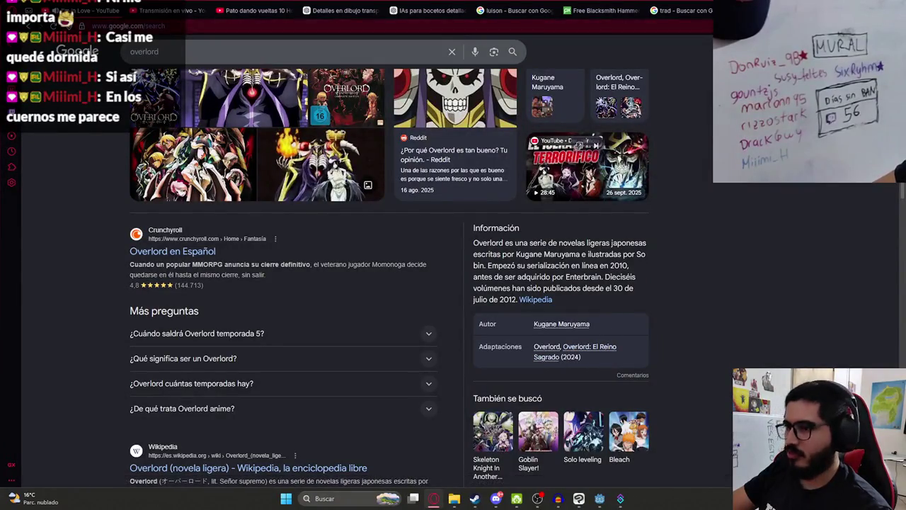
key(ctrl+w)
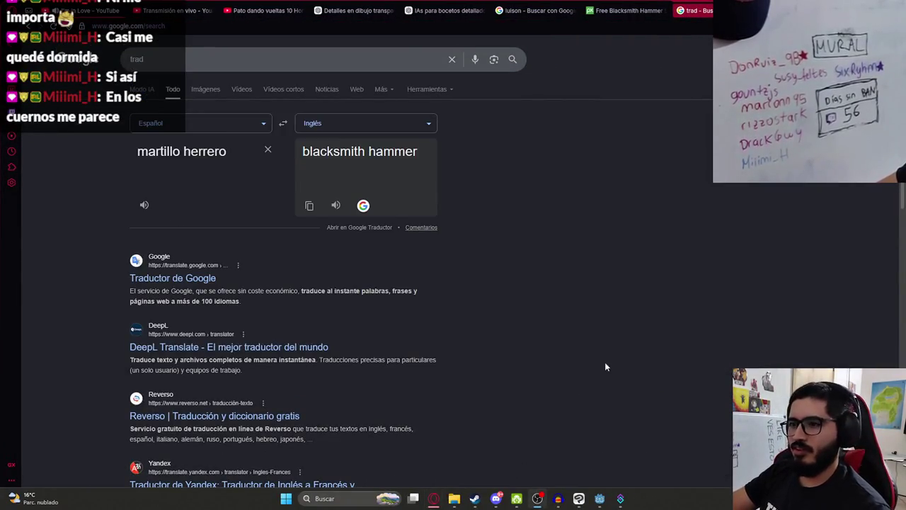
click(579, 499)
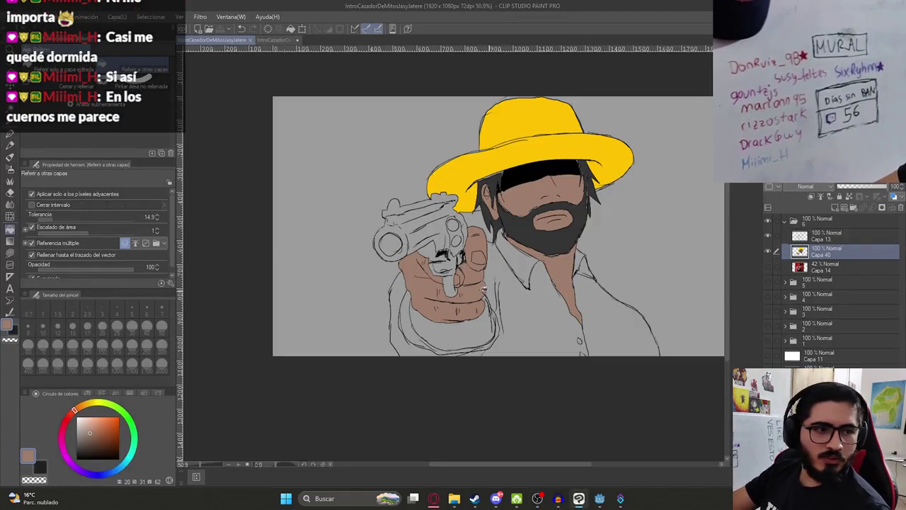
Try filling the shirt white, then undo both the fill and a stray white outline stroke.
key(x)
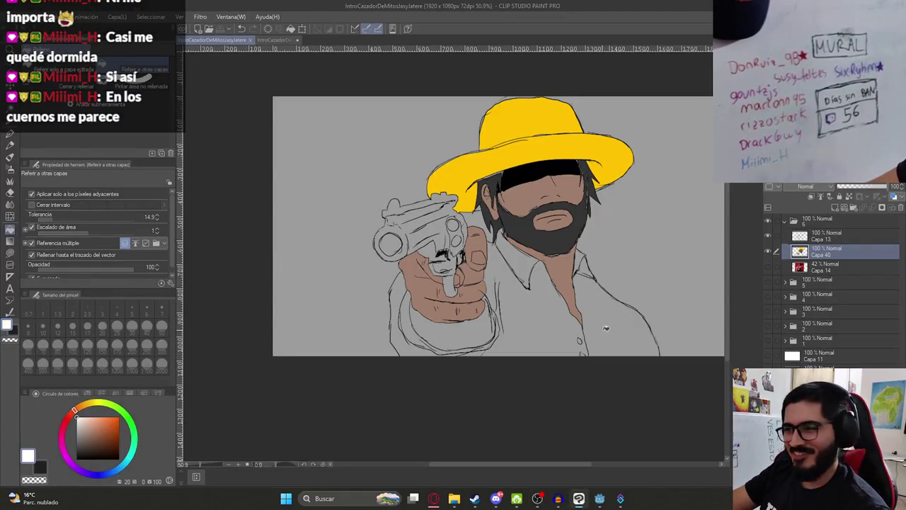
click(619, 334)
key(ctrl+z)
key(p)
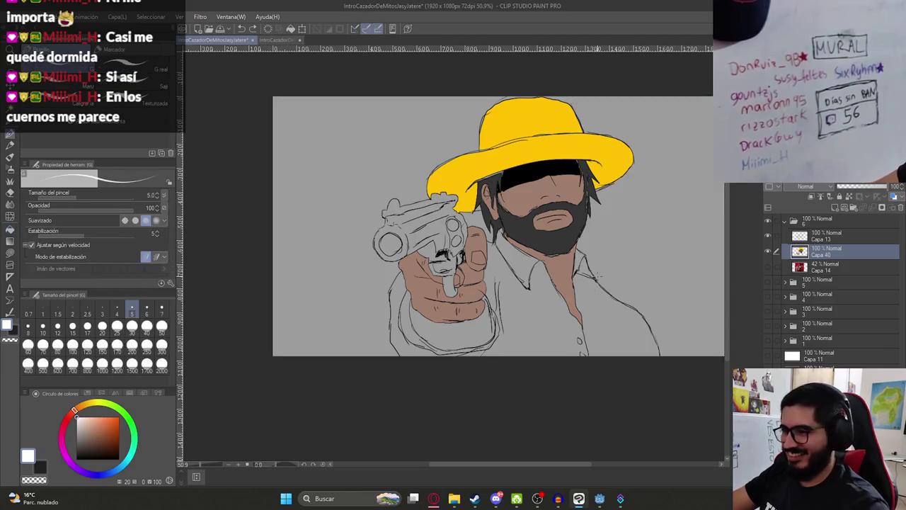
scroll(591, 290, up, 5)
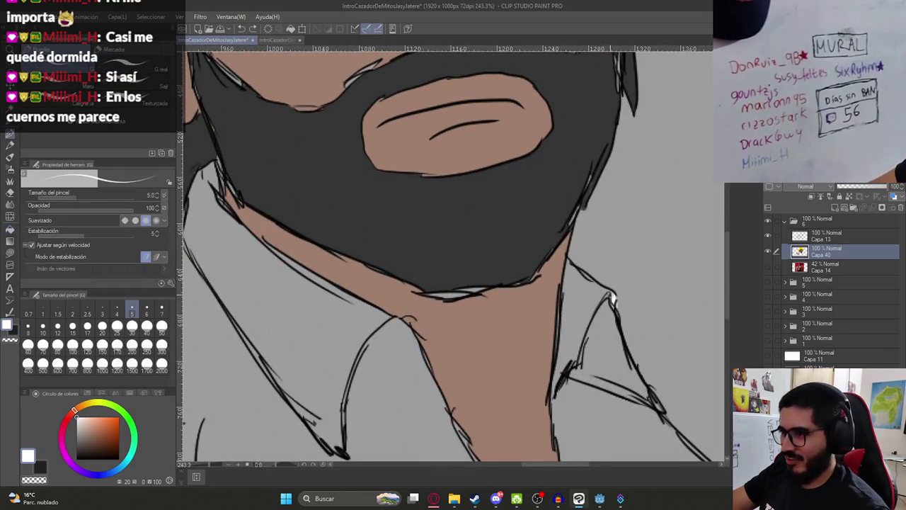
scroll(612, 299, down, 5)
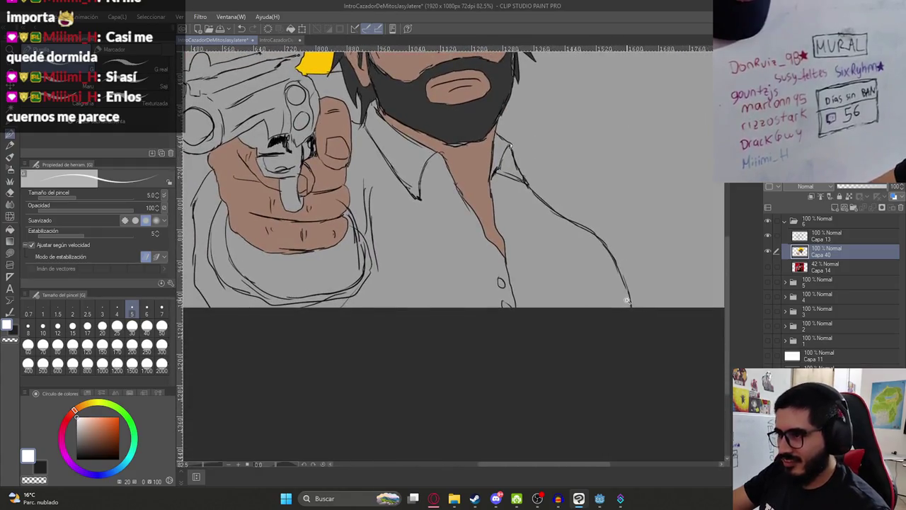
scroll(623, 254, up, 4)
mouse_move(617, 248)
mouse_down()
mouse_move(626, 273)
mouse_move(613, 220)
mouse_move(627, 278)
mouse_move(614, 240)
mouse_up()
key(ctrl+z)
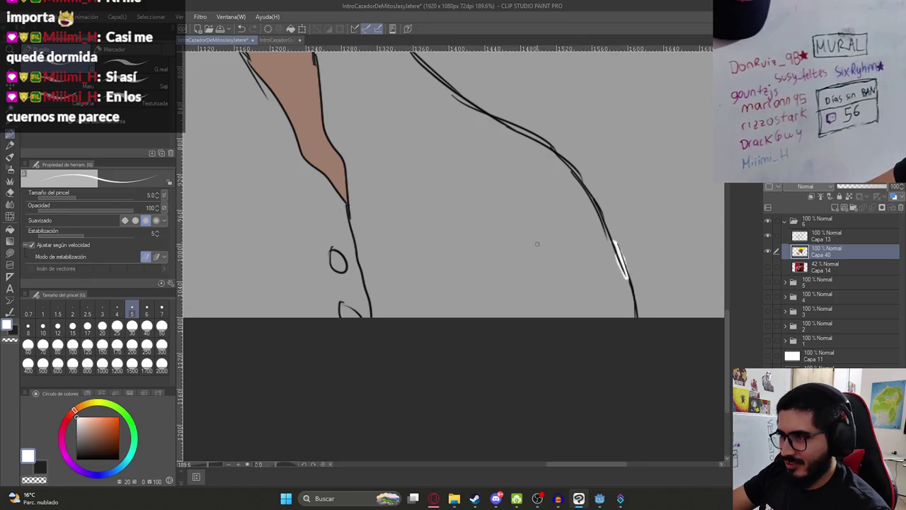
Fill the shirt, the collar gap and the left side of the shirt white.
key(g)
click(449, 243)
scroll(449, 243, down, 4)
click(507, 263)
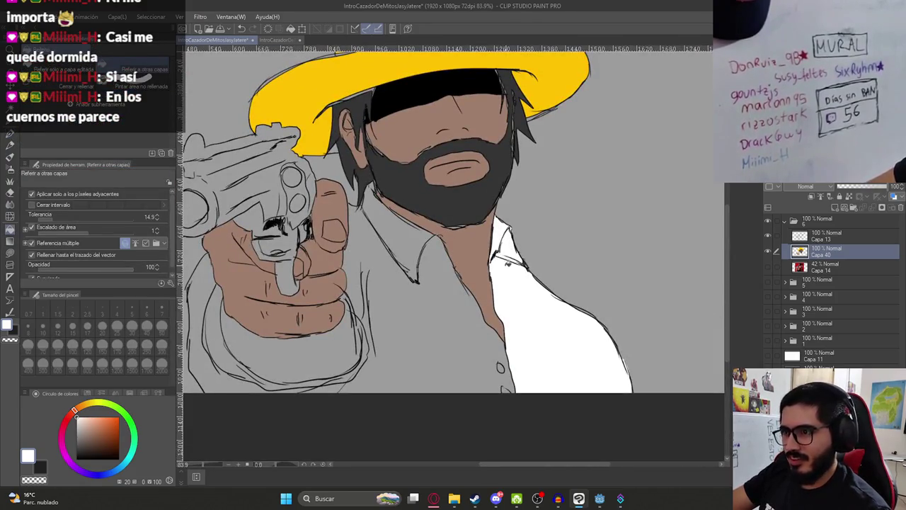
click(436, 281)
drag(387, 291, 448, 329)
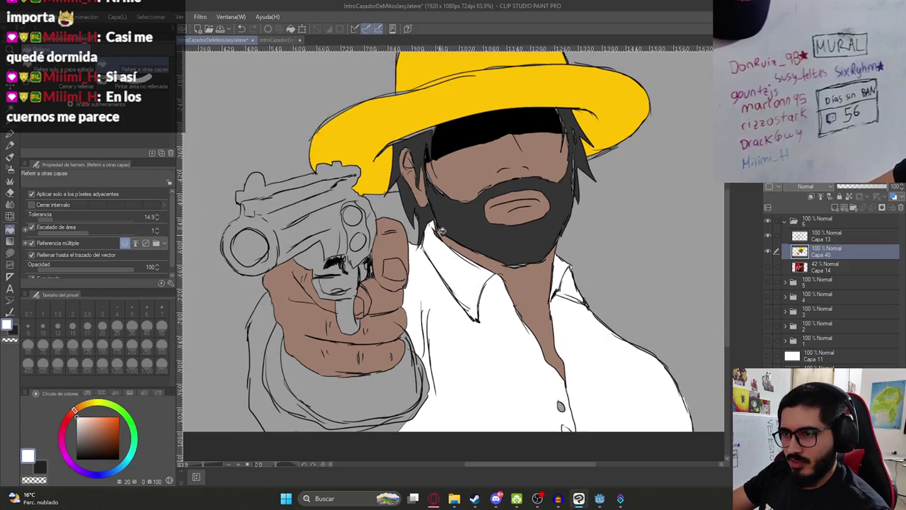
scroll(423, 260, up, 3)
Attempt to fill the cuff under the hand white, undoing the failed fills.
click(345, 322)
key(ctrl+z)
click(336, 351)
key(ctrl+z)
key(p)
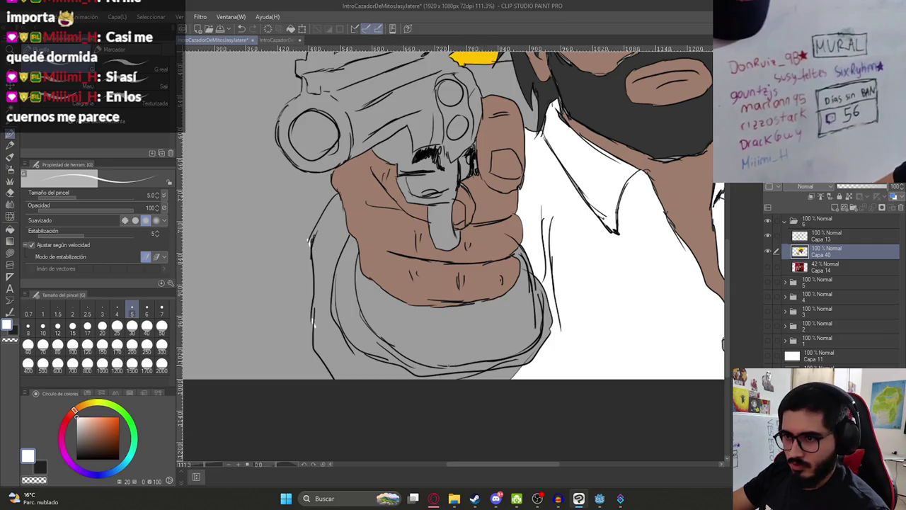
scroll(440, 350, down, 3)
key(g)
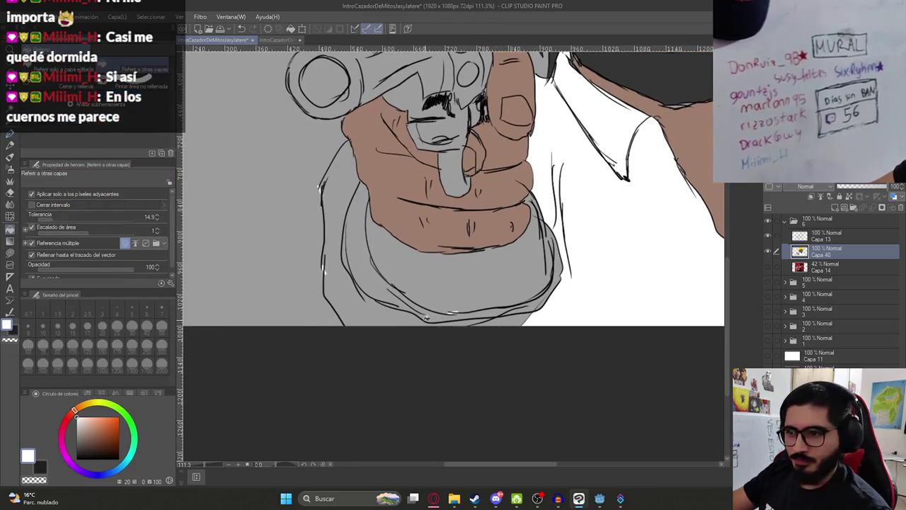
click(402, 317)
click(371, 266)
key(ctrl+z)
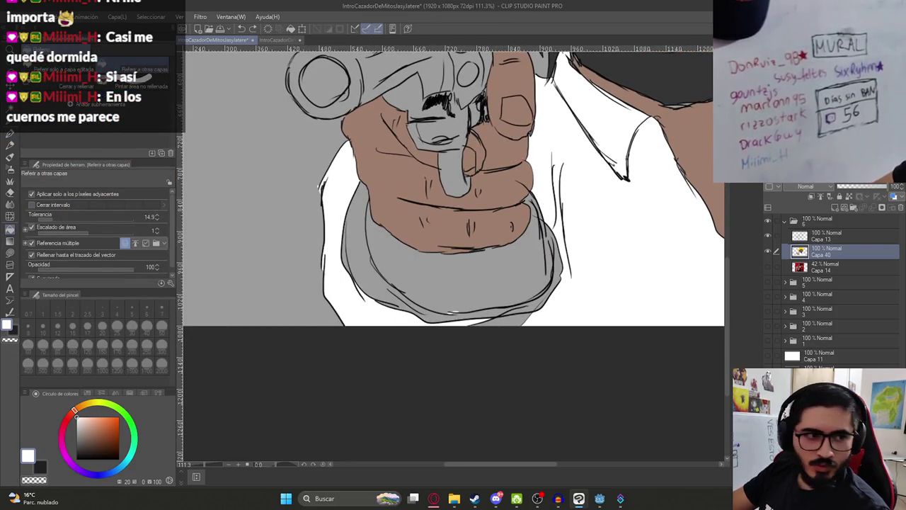
key(alt+Tab)
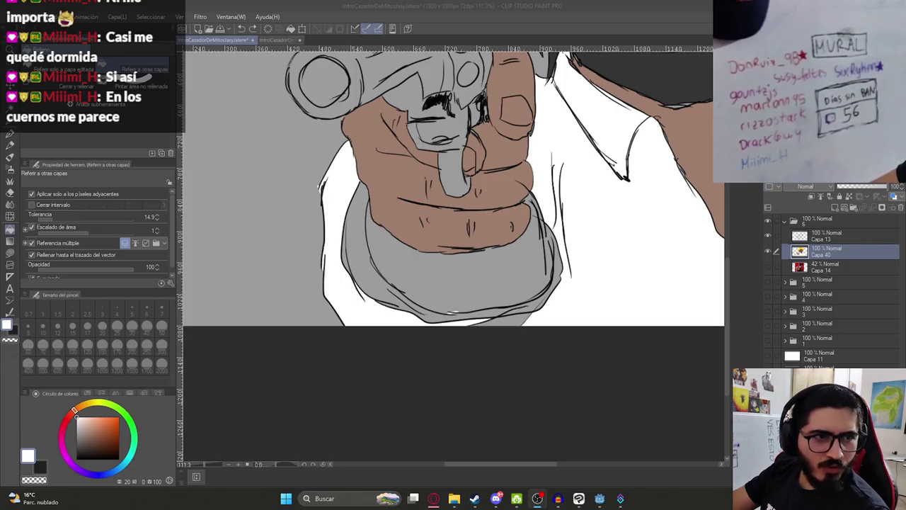
key(alt+Tab)
Fill the sleeve cuff band white after undoing a wrong sleeve fill.
click(466, 310)
key(ctrl+z)
key(p)
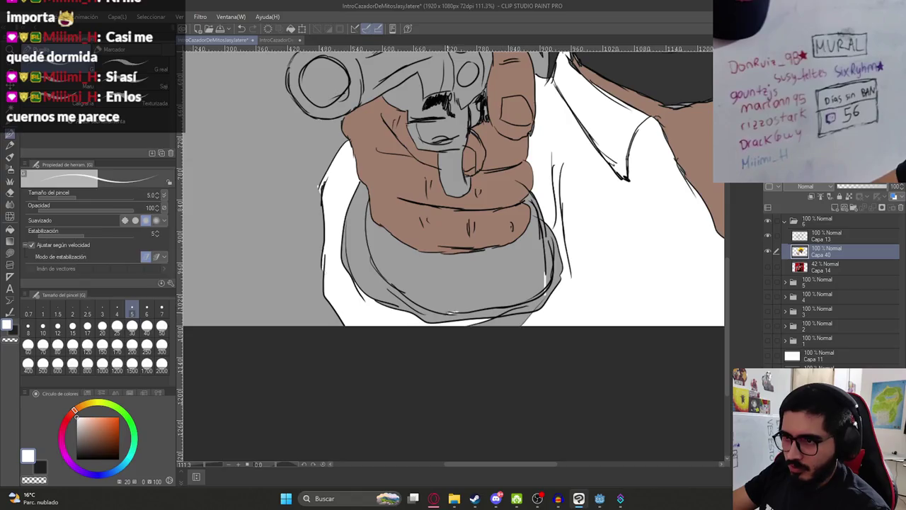
key(g)
click(547, 280)
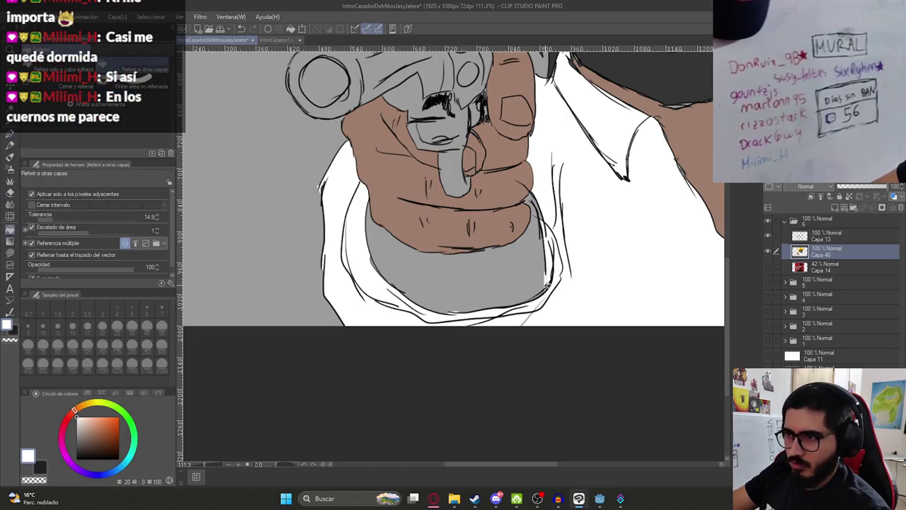
key(p)
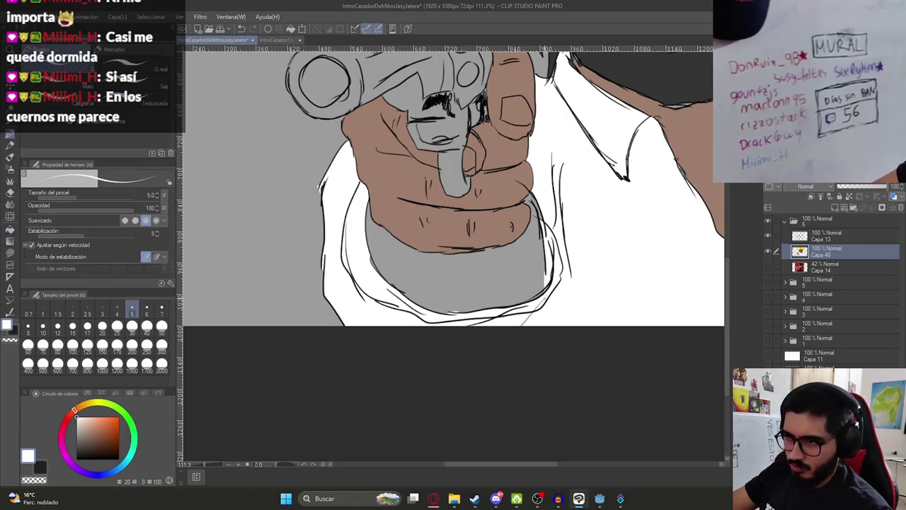
Fill the grey wrist area with the skin brown colour.
alt+click(496, 226)
key(g)
click(522, 262)
scroll(522, 262, down, 5)
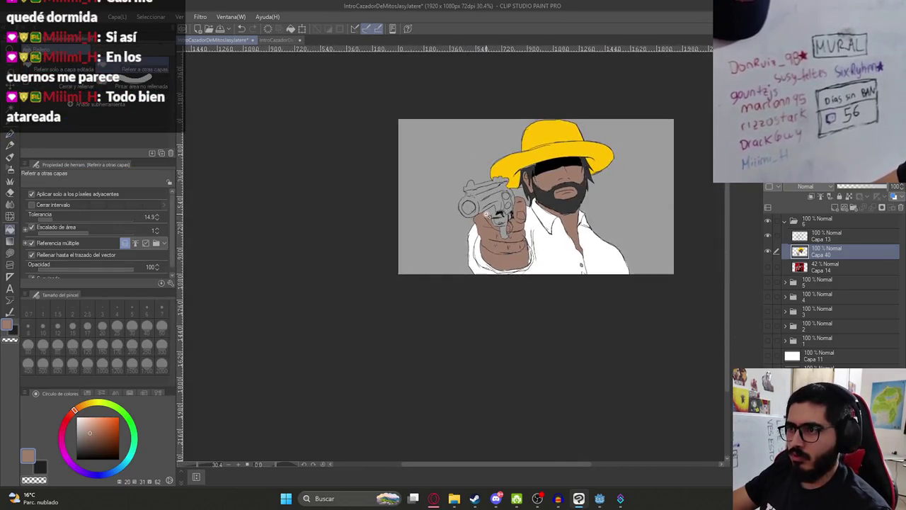
drag(517, 250, 464, 256)
scroll(442, 212, up, 5)
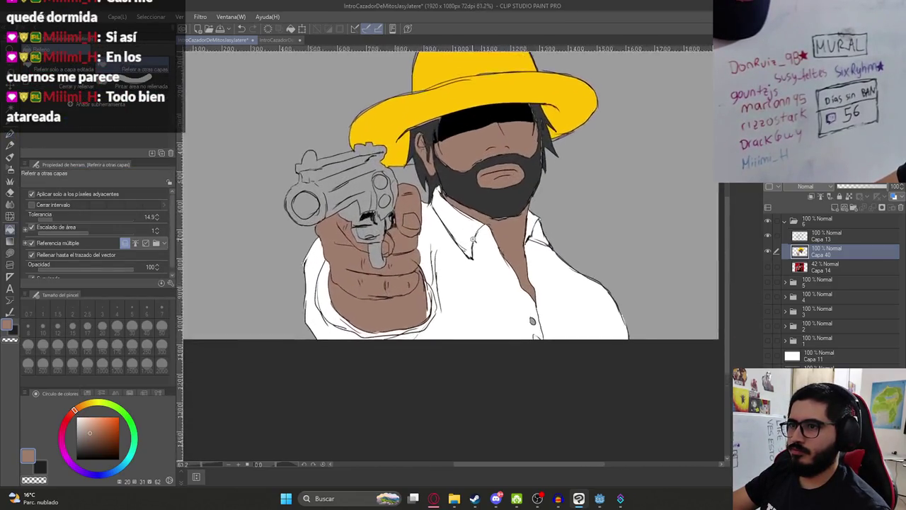
scroll(453, 225, up, 4)
Fill the whole band under the hat brim dark grey.
alt+click(467, 241)
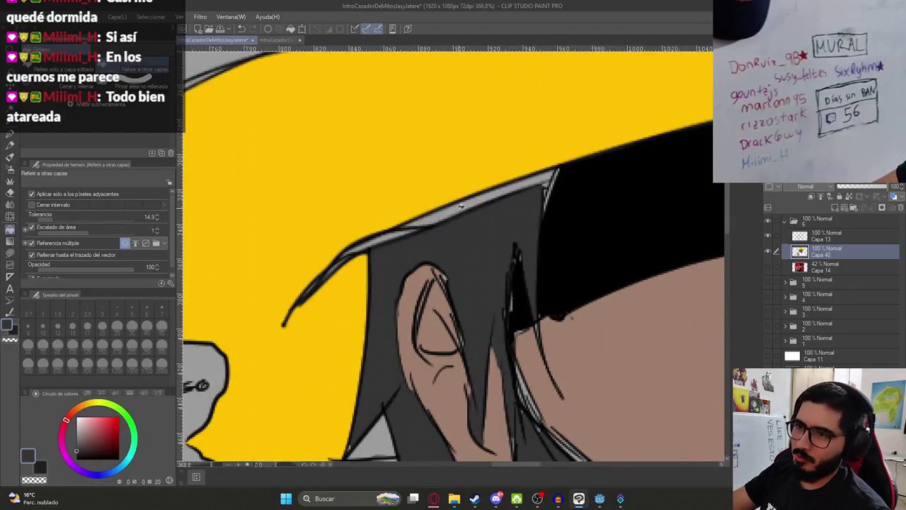
click(453, 221)
click(393, 233)
click(375, 242)
scroll(445, 237, down, 2)
key(ctrl+0)
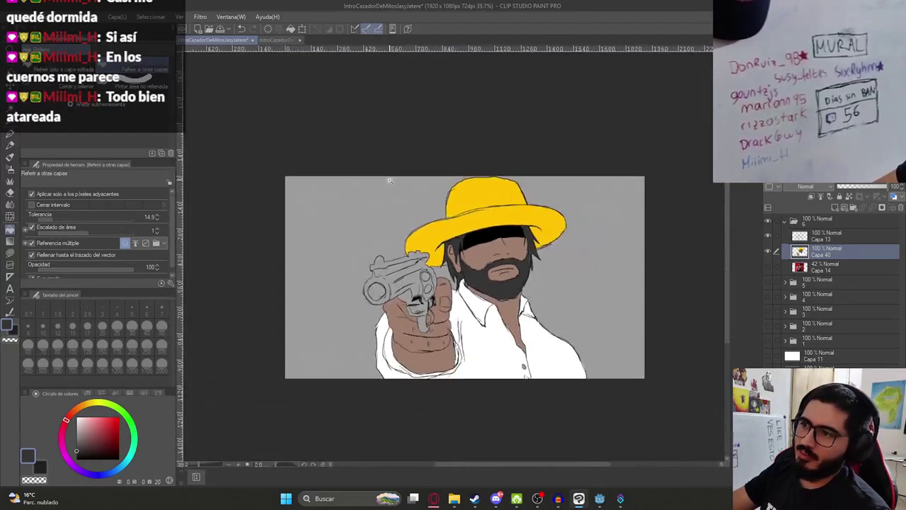
Fill the revolver's barrel opening solid black.
scroll(403, 300, up, 4)
scroll(402, 301, up, 1)
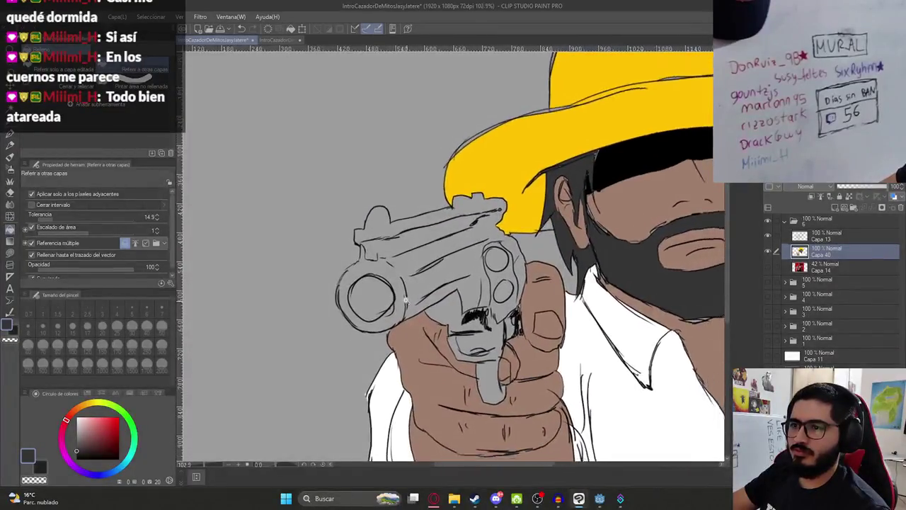
click(369, 297)
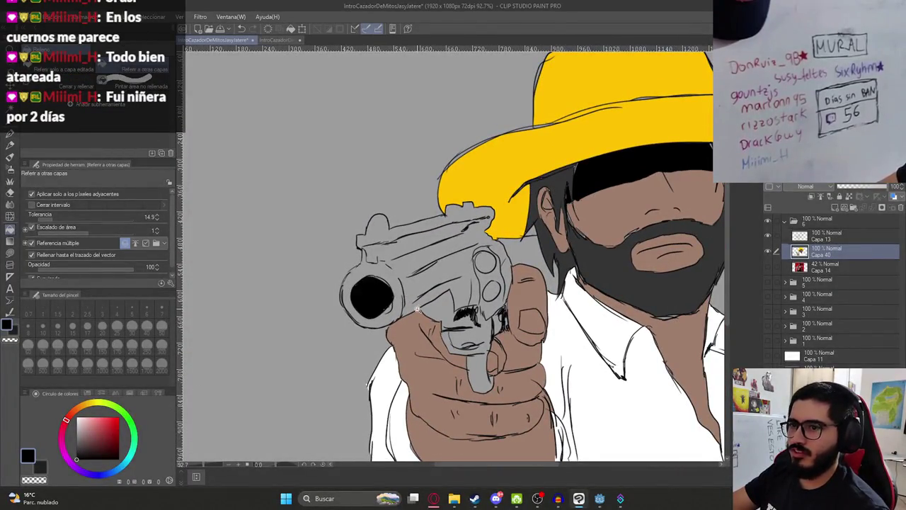
scroll(368, 297, up, 1)
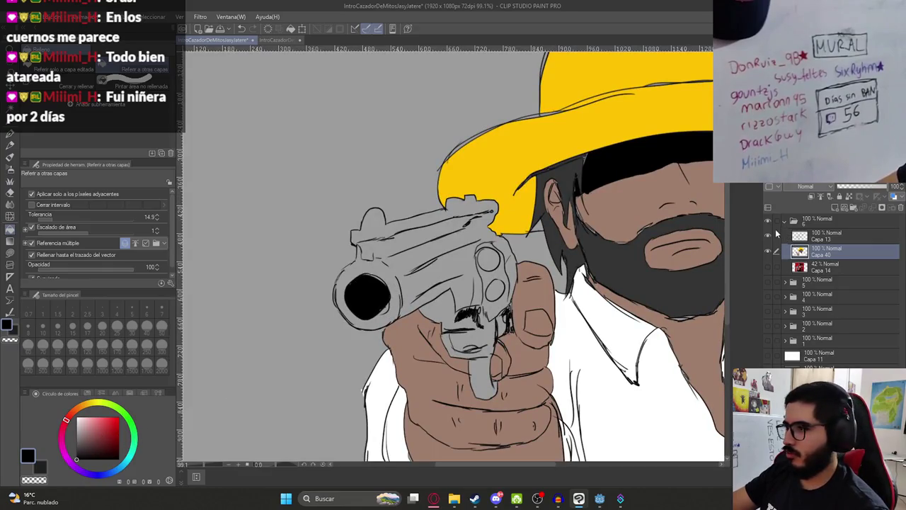
Hide the gunman folder and toggle layers in the fiery illustration folder to find the old revolver art.
click(767, 220)
click(767, 282)
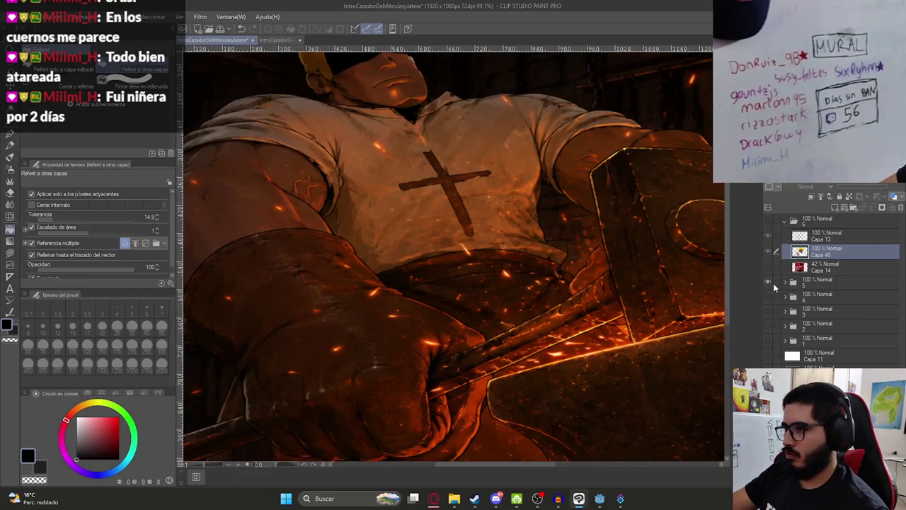
click(784, 283)
click(769, 326)
click(769, 327)
click(769, 327)
click(771, 342)
click(771, 357)
click(771, 357)
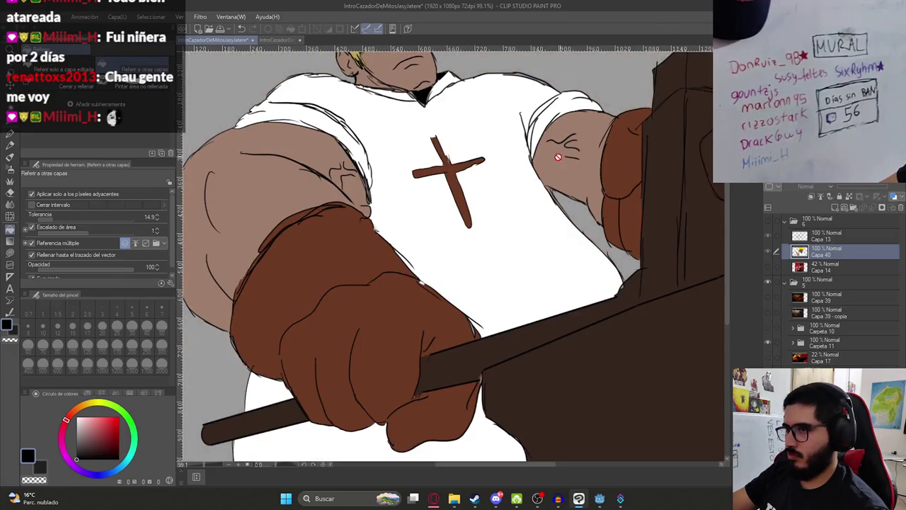
click(769, 342)
click(768, 330)
key(ctrl+minus)
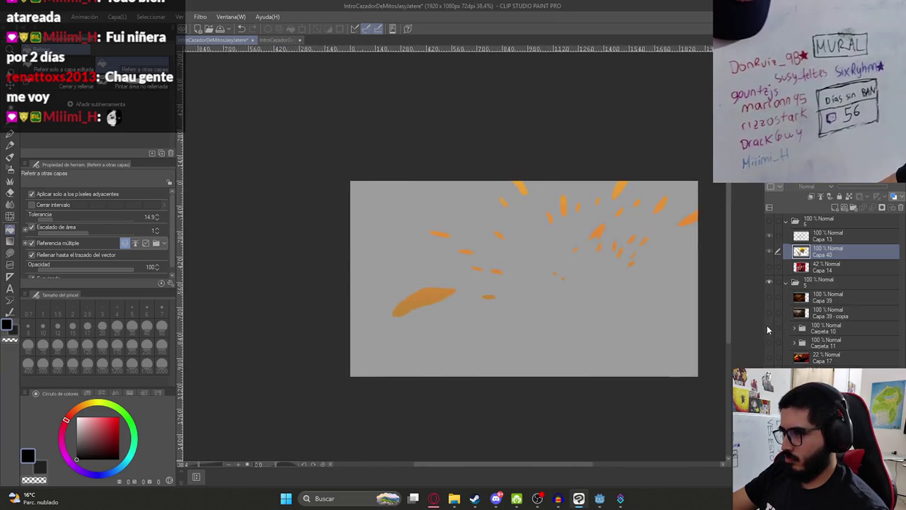
click(768, 327)
click(784, 281)
Eyedrop the grey from the old flat revolver in folder 4 and fill the gunman's revolver with it.
click(769, 295)
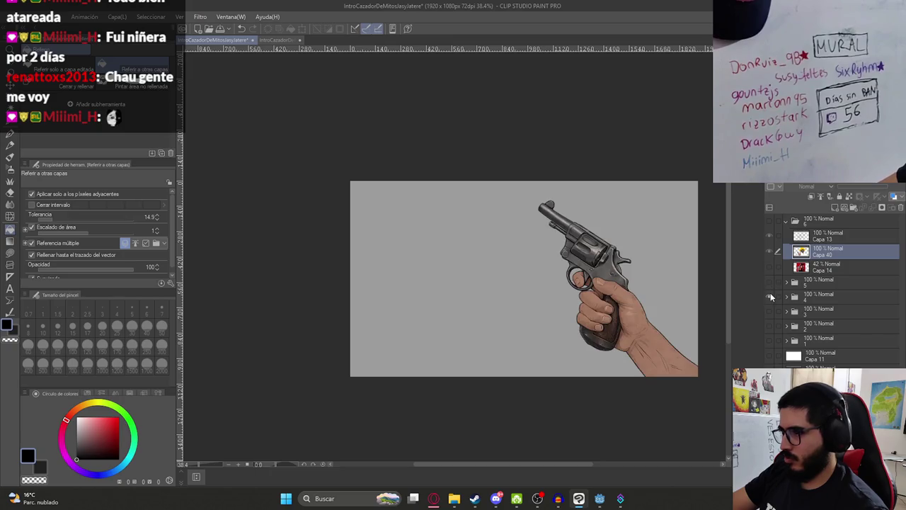
click(786, 296)
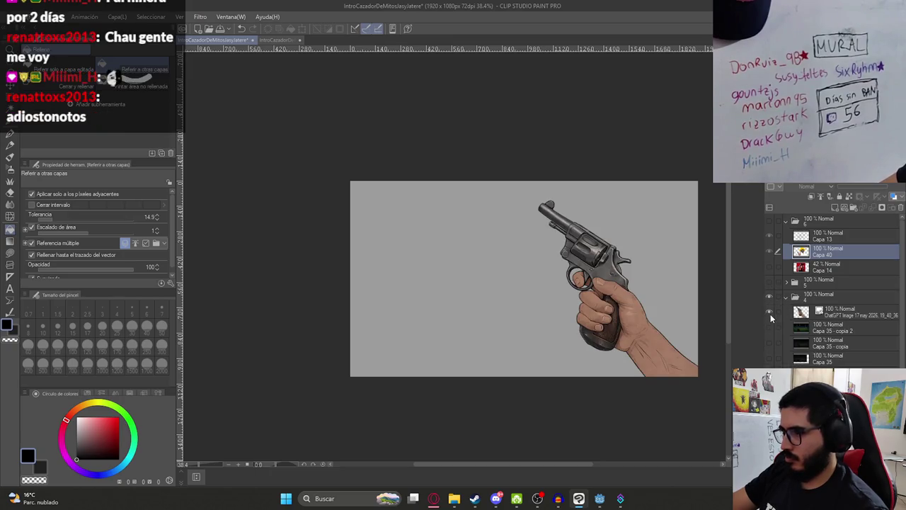
click(770, 313)
alt+click(564, 281)
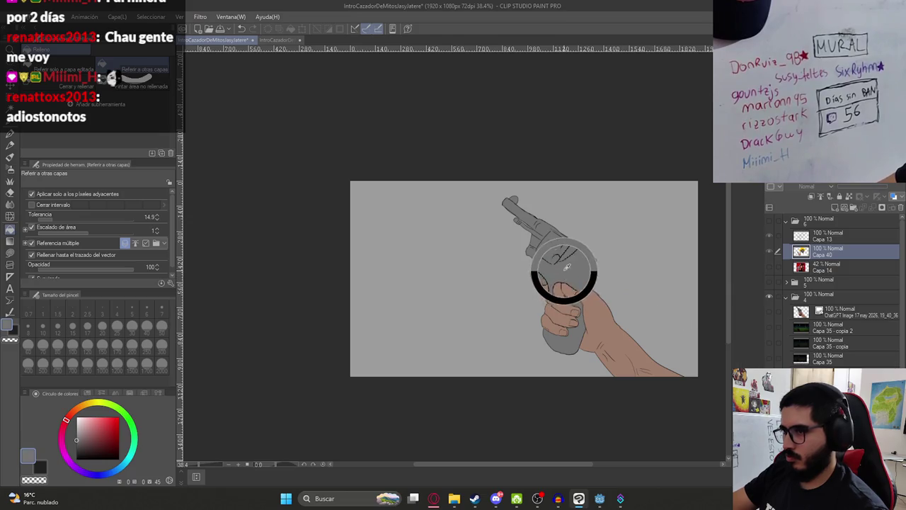
click(786, 296)
click(770, 296)
click(770, 237)
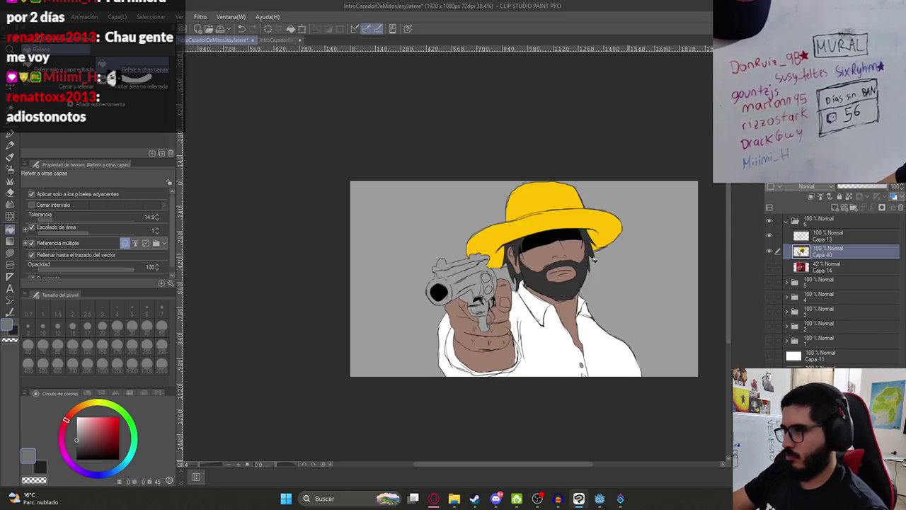
click(458, 278)
key(ctrl+z)
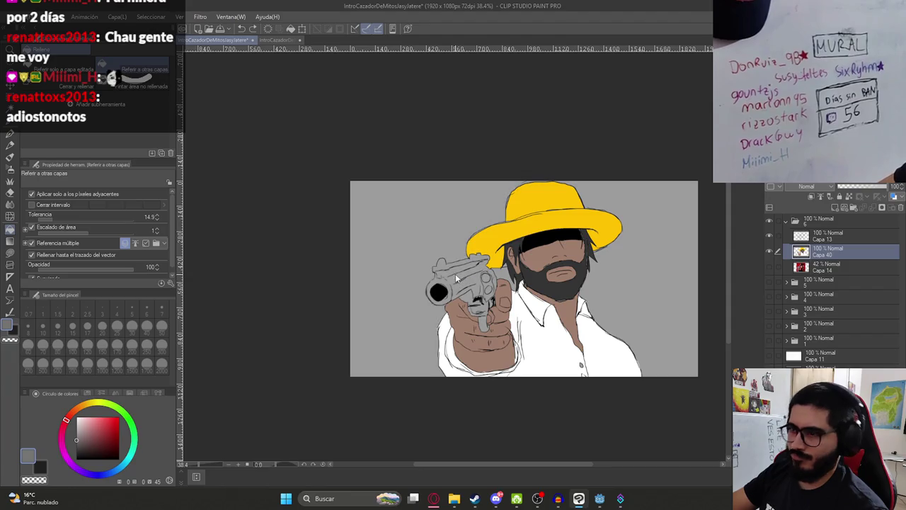
Fill the gun body and the cylinder circle a darker grey.
key(p)
scroll(455, 273, up, 3)
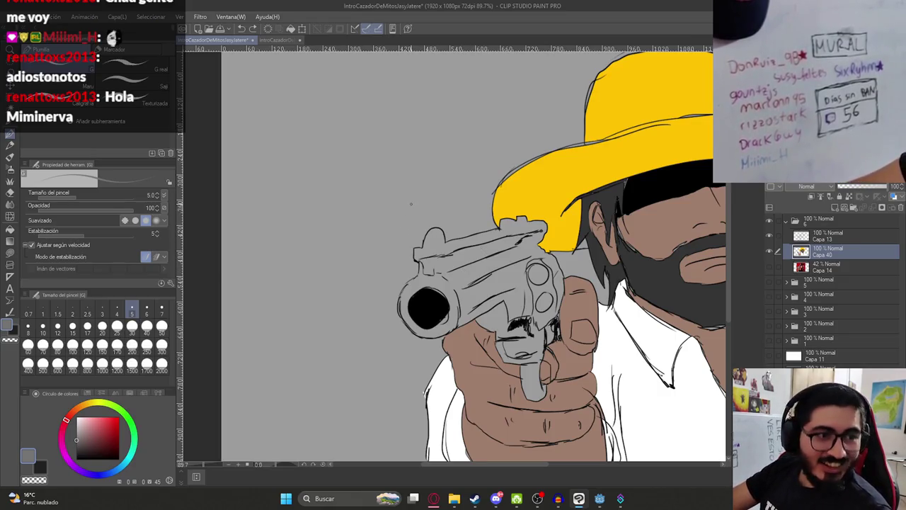
scroll(461, 262, up, 3)
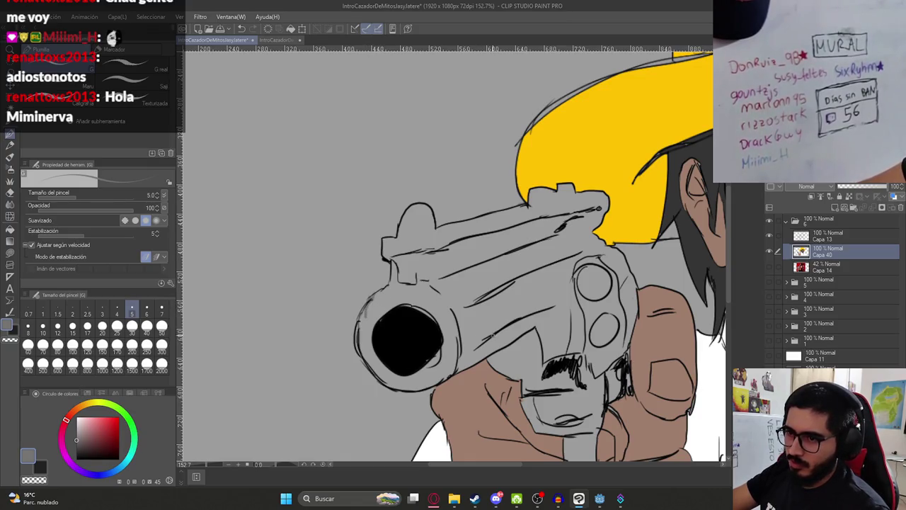
key(g)
click(496, 329)
drag(617, 382, 574, 308)
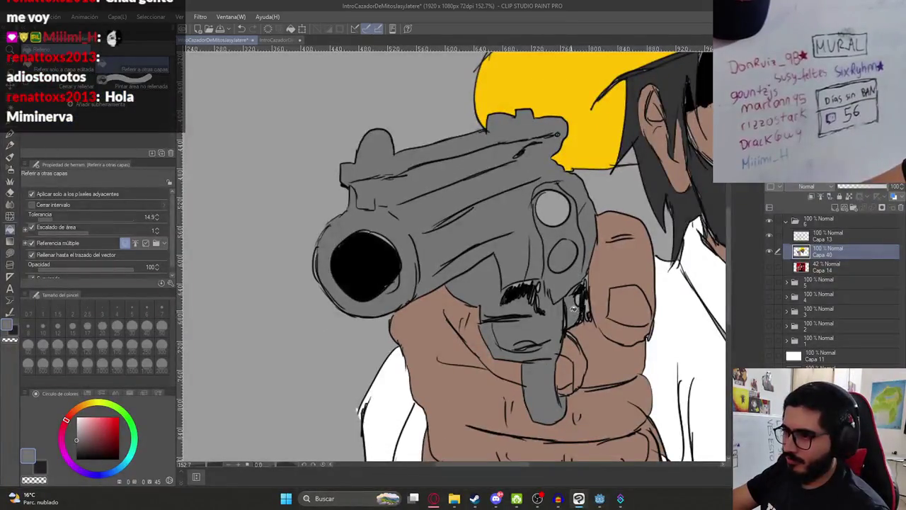
click(553, 210)
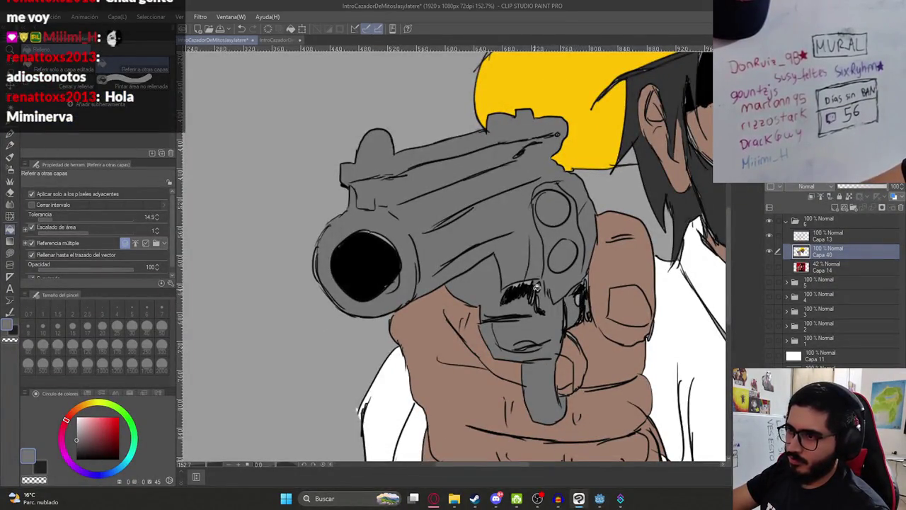
Fill the top and lower cylinder chambers black, undoing a stray black fill of the gun.
alt+click(361, 263)
click(554, 210)
click(559, 253)
key(ctrl+z)
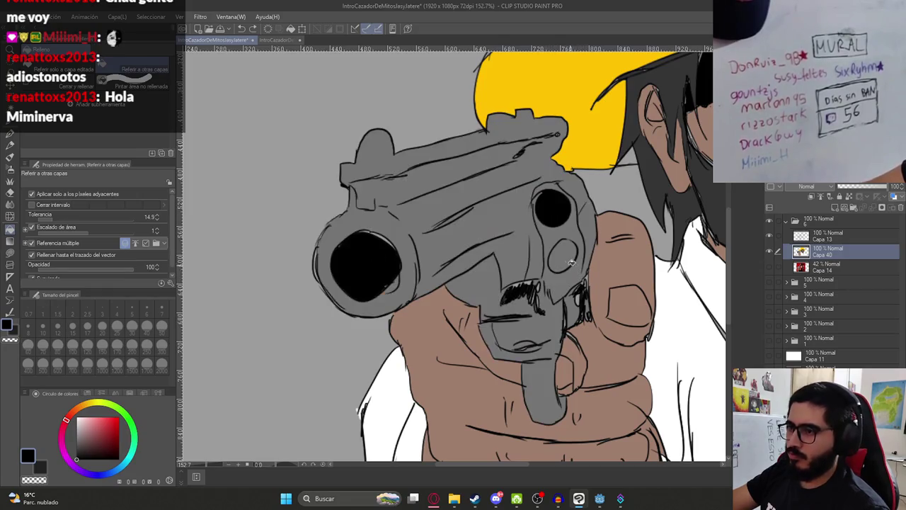
key(p)
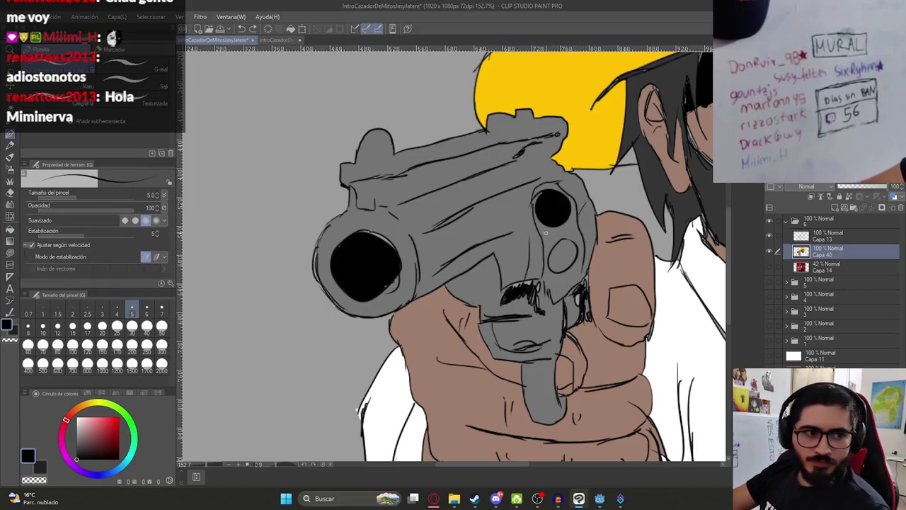
key(g)
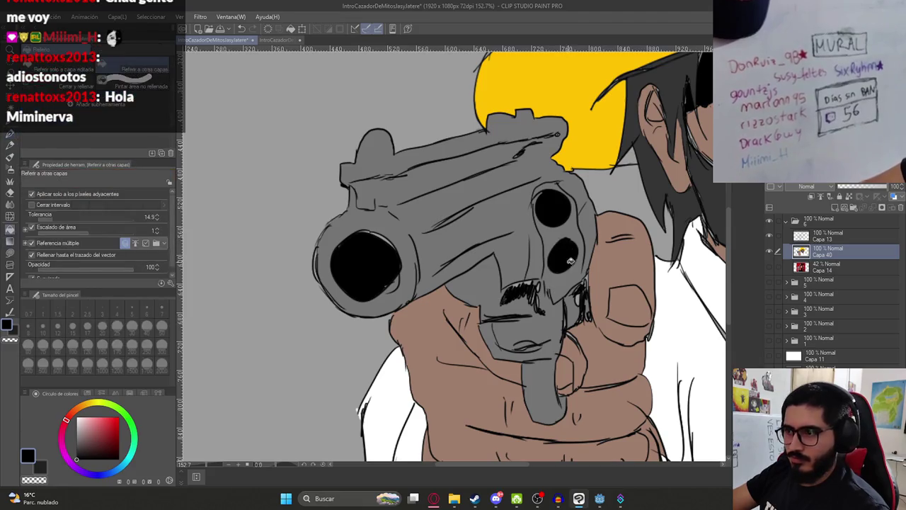
scroll(569, 253, down, 6)
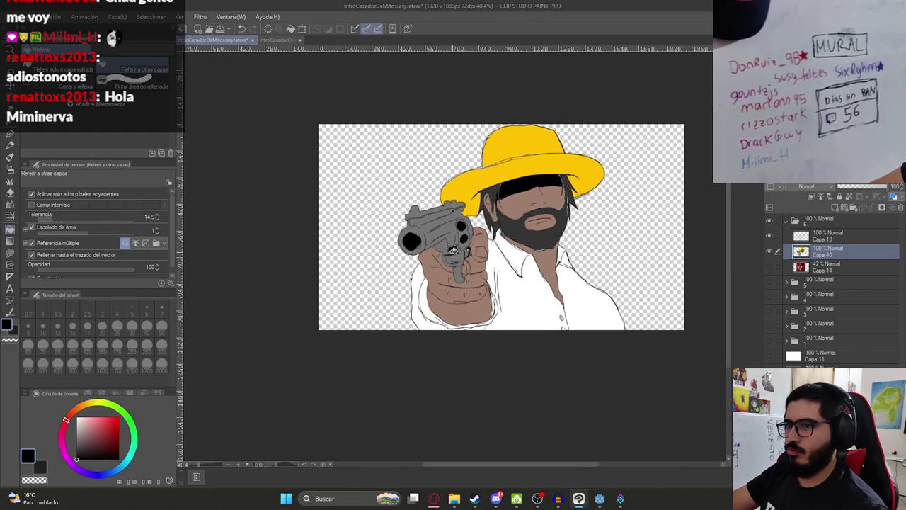
scroll(453, 249, up, 7)
key(p)
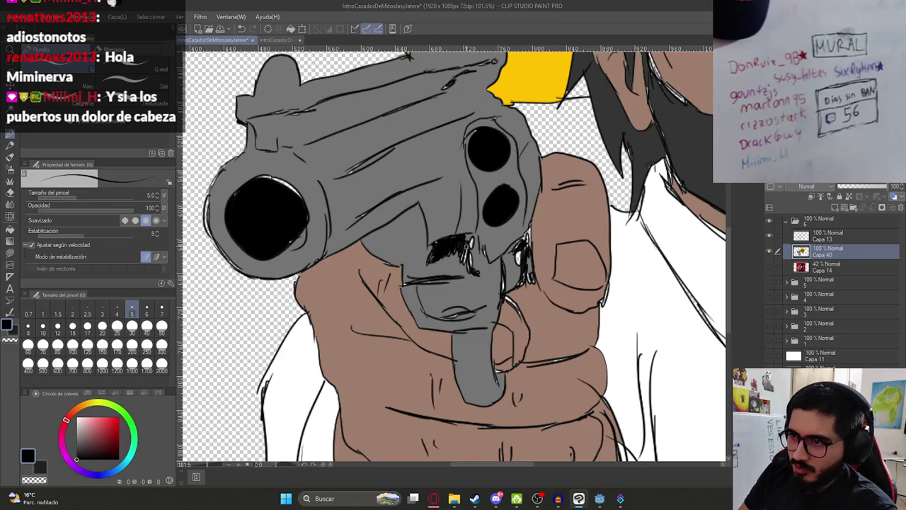
Ink hatching strokes into the gun's shading and darken the barrel opening's rim.
drag(470, 241, 469, 252)
mouse_move(464, 249)
mouse_down()
mouse_move(460, 261)
mouse_move(471, 238)
mouse_up()
mouse_move(521, 250)
mouse_down()
mouse_move(517, 264)
mouse_move(527, 253)
mouse_move(531, 282)
mouse_up()
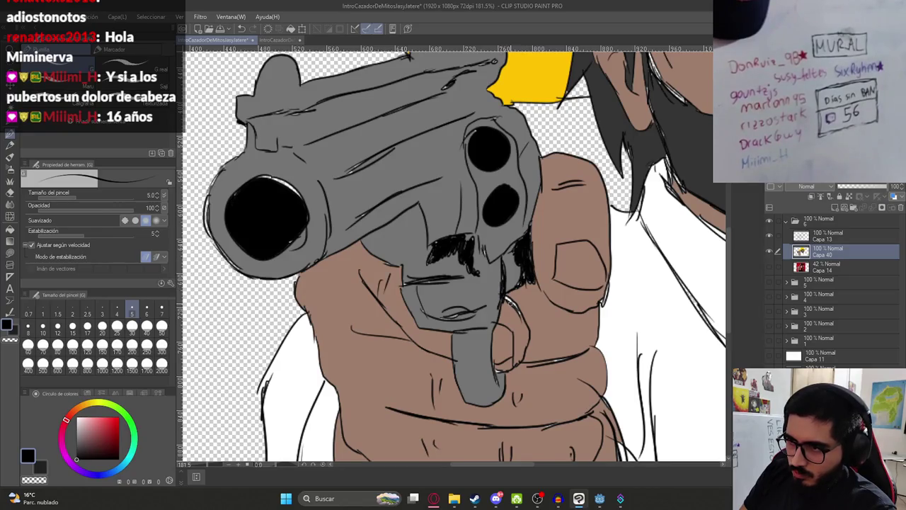
drag(507, 297, 519, 312)
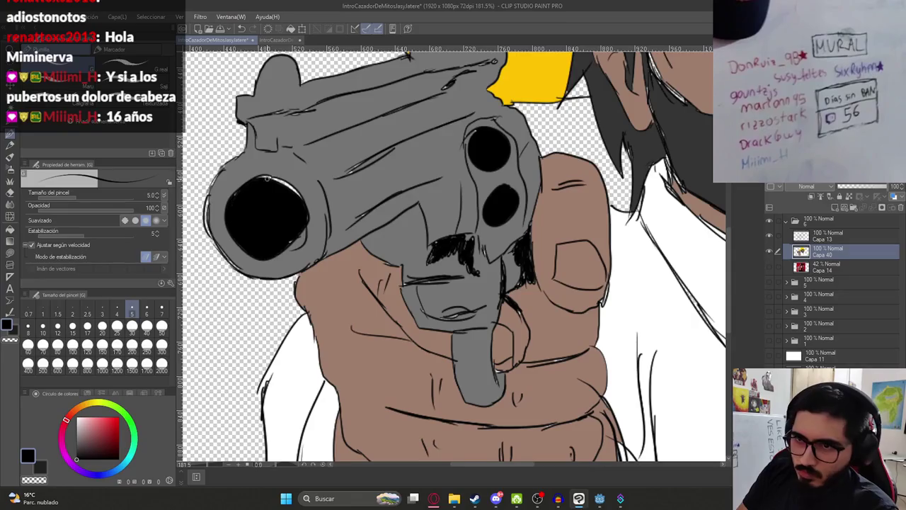
drag(273, 177, 303, 199)
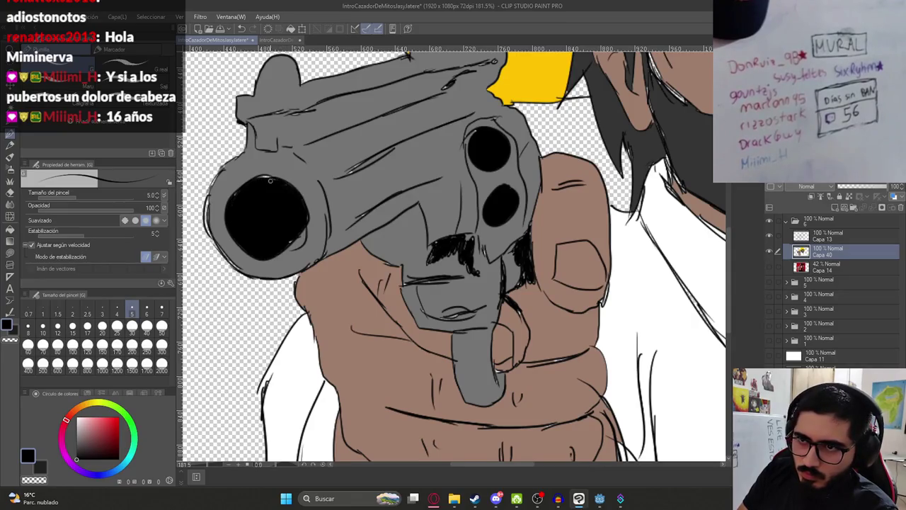
Ink a cleaner chin line under the beard, then bring up the File menu.
scroll(368, 220, down, 5)
scroll(368, 219, up, 3)
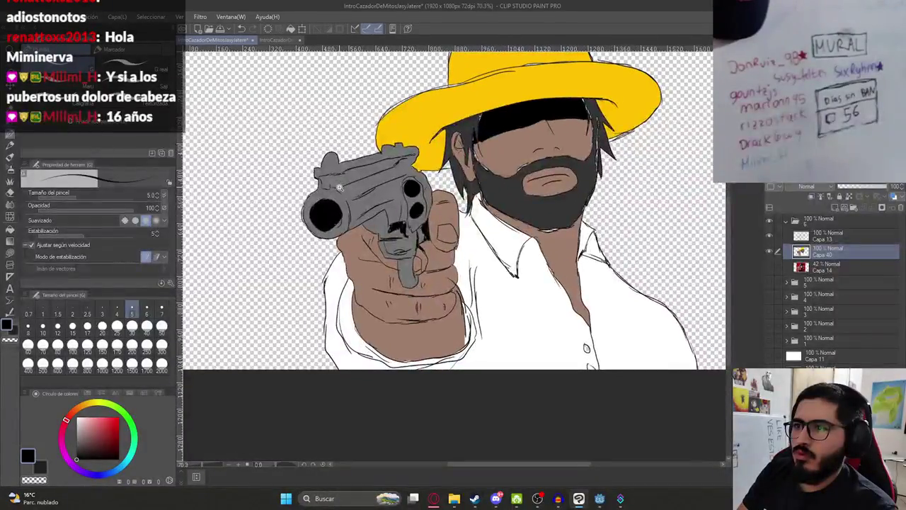
scroll(573, 215, up, 4)
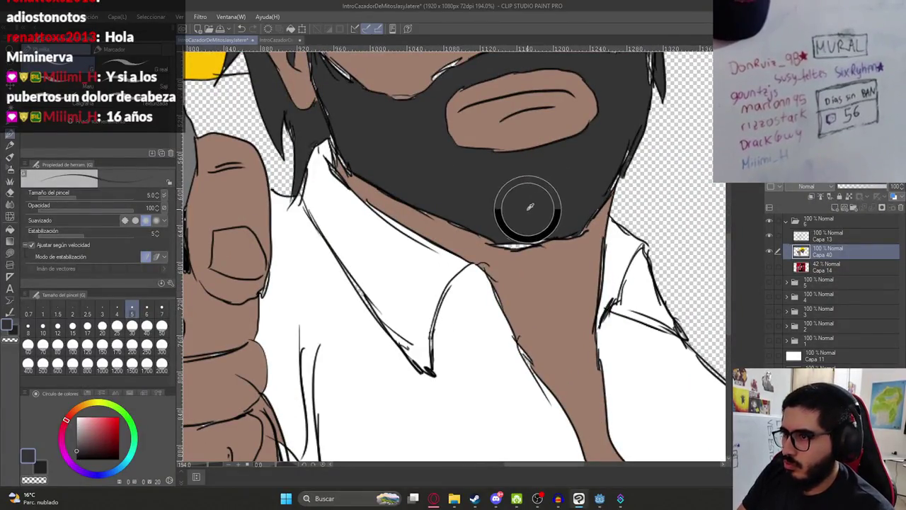
drag(542, 238, 503, 243)
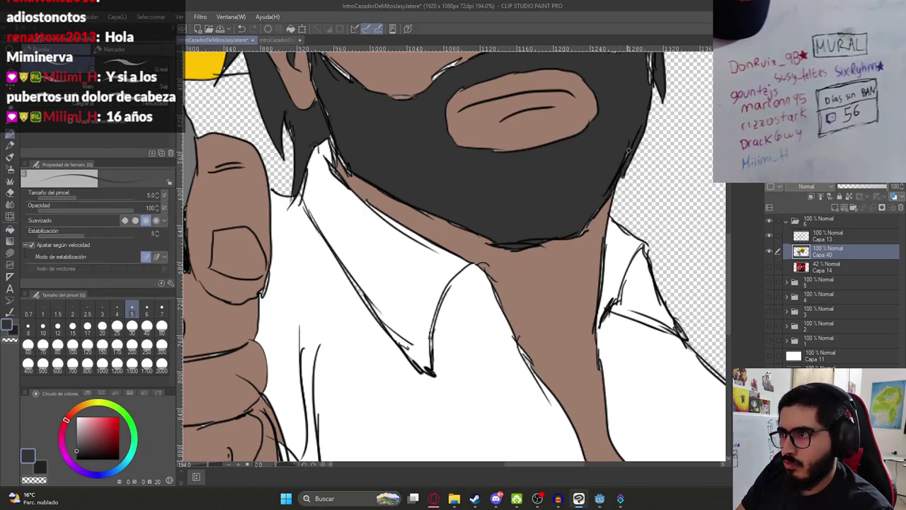
scroll(602, 184, down, 6)
drag(584, 172, 519, 189)
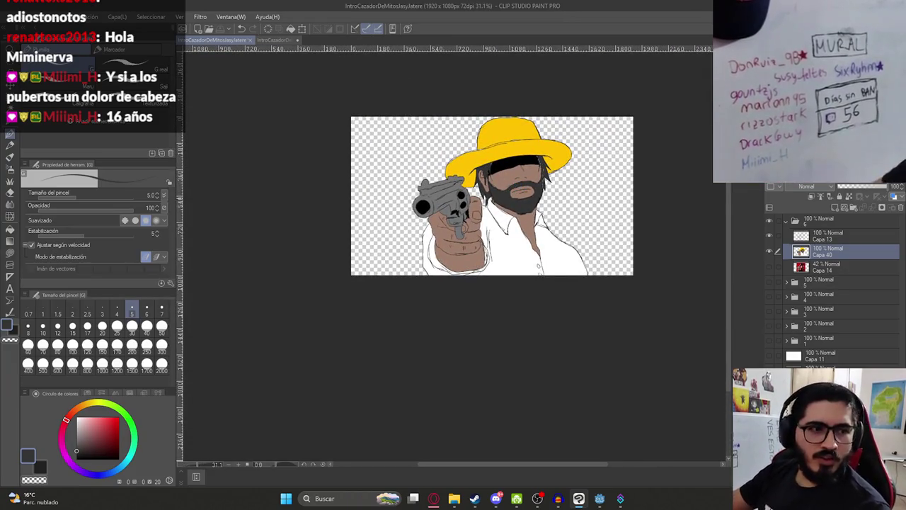
scroll(410, 159, up, 3)
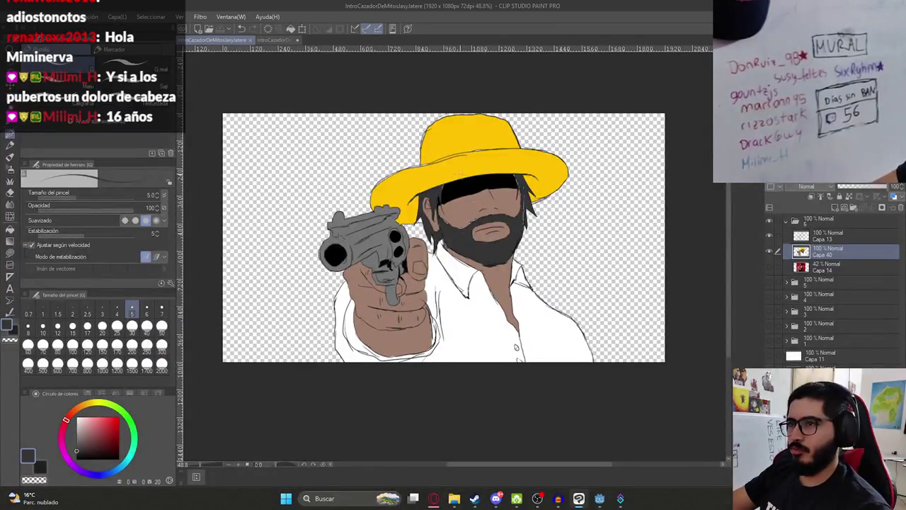
click(14, 16)
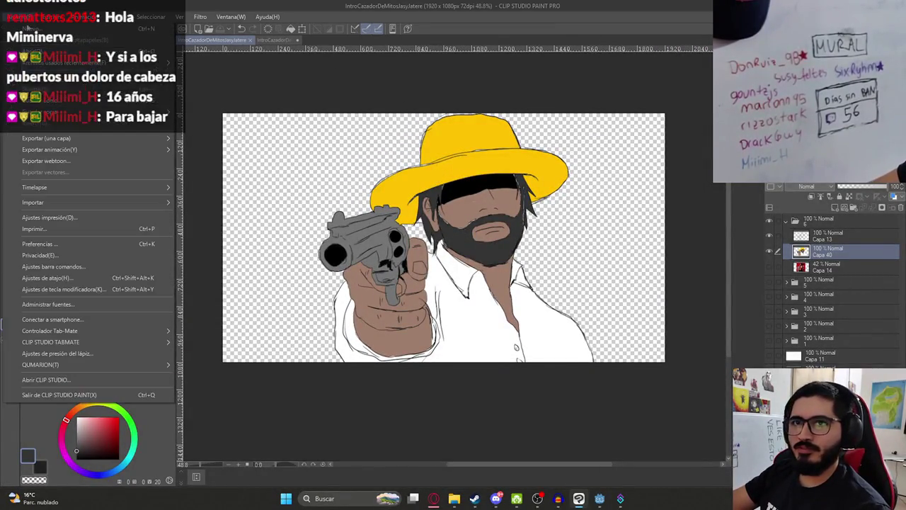
Export the drawing as a single-layer image named Ilustracion9.png, adapted from Ilustracion8HD.png.
mouse_move(85, 138)
click(290, 162)
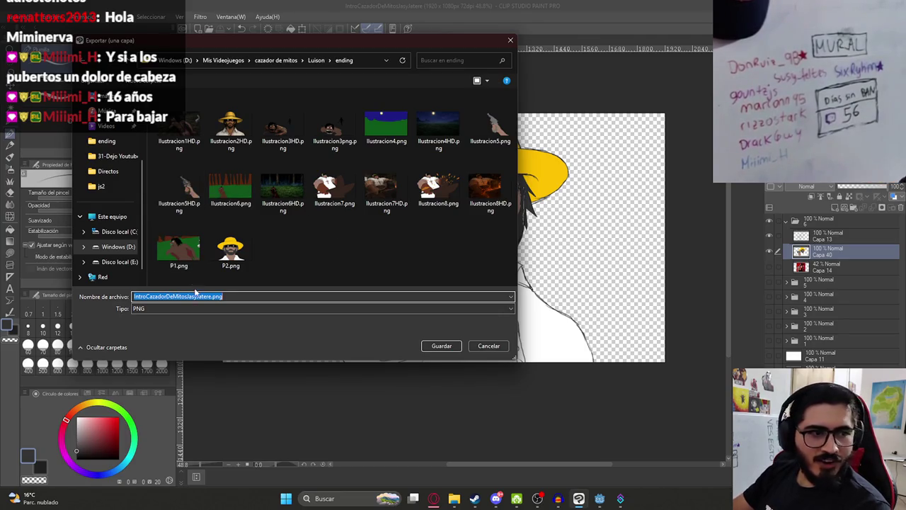
click(282, 255)
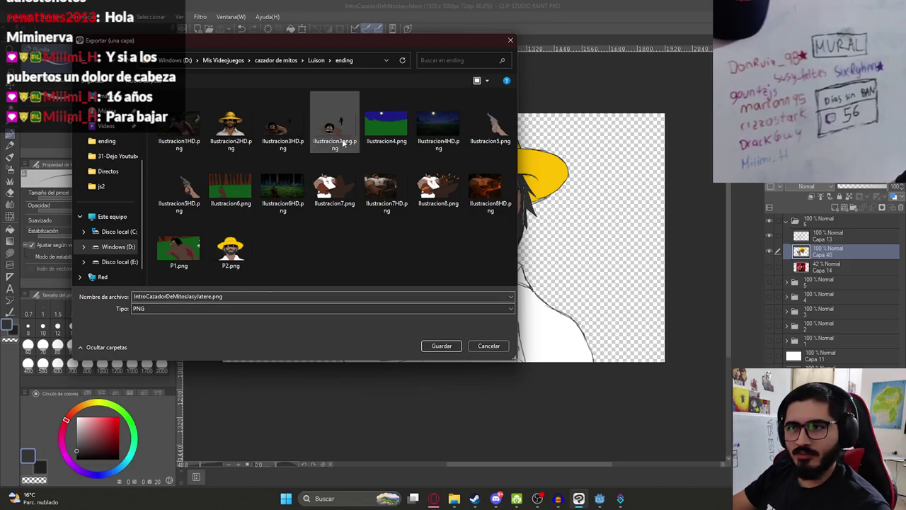
click(282, 187)
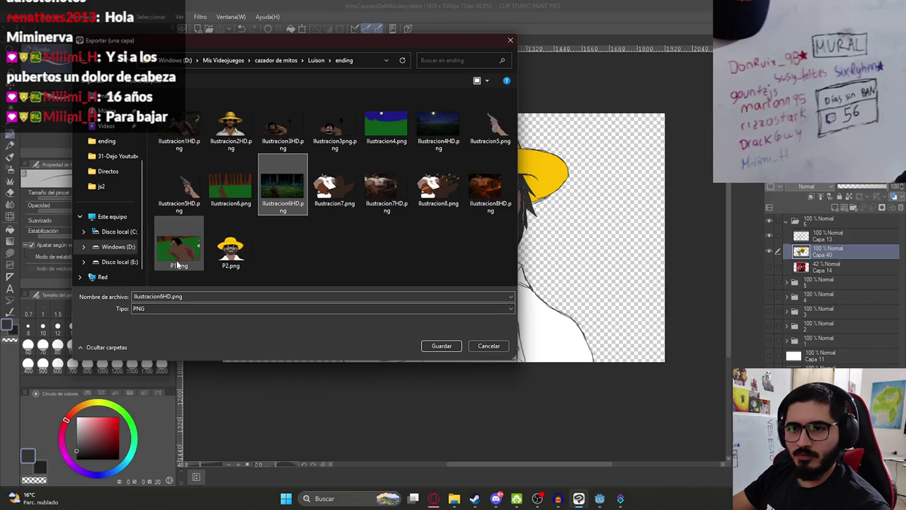
click(496, 188)
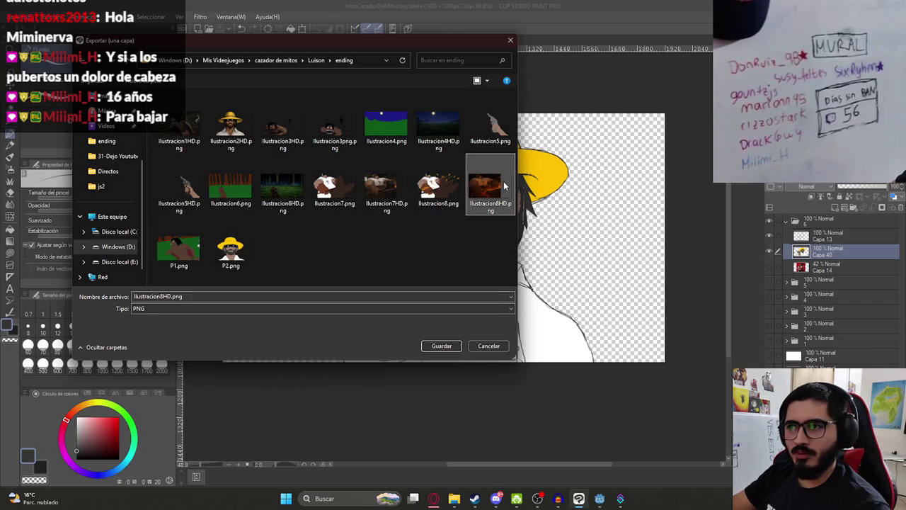
click(172, 296)
key(BackSpace)
key(BackSpace)
key(BackSpace)
text(9)
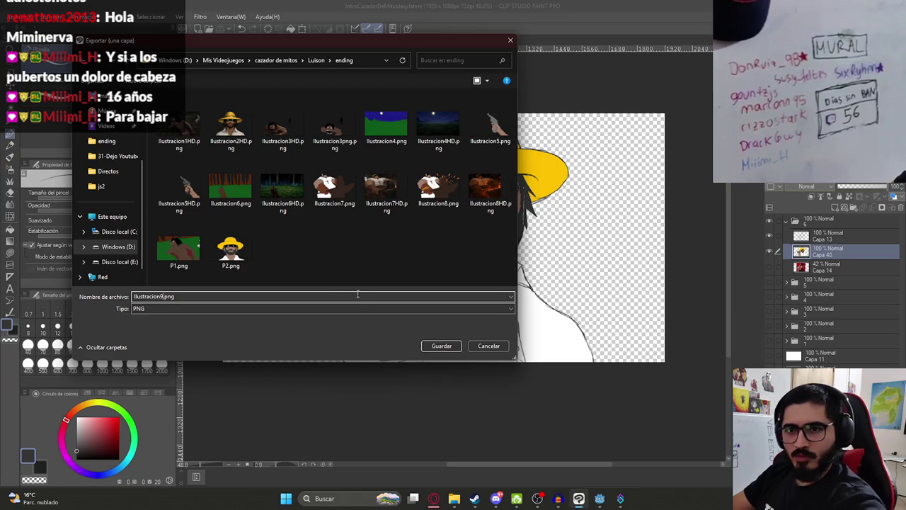
key(Return)
Confirm Ilustracion9.png is in the project's ending folder in the file browser.
mouse_move(454, 499)
click(465, 449)
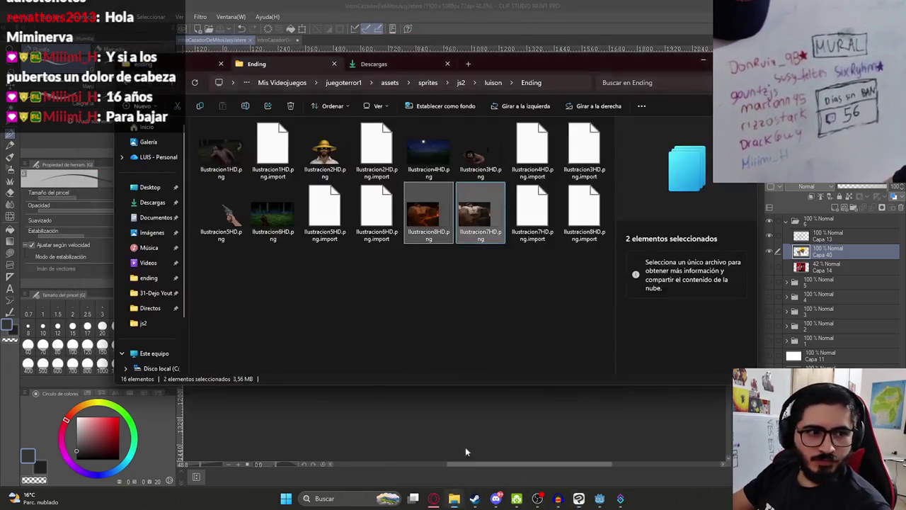
click(499, 291)
click(202, 63)
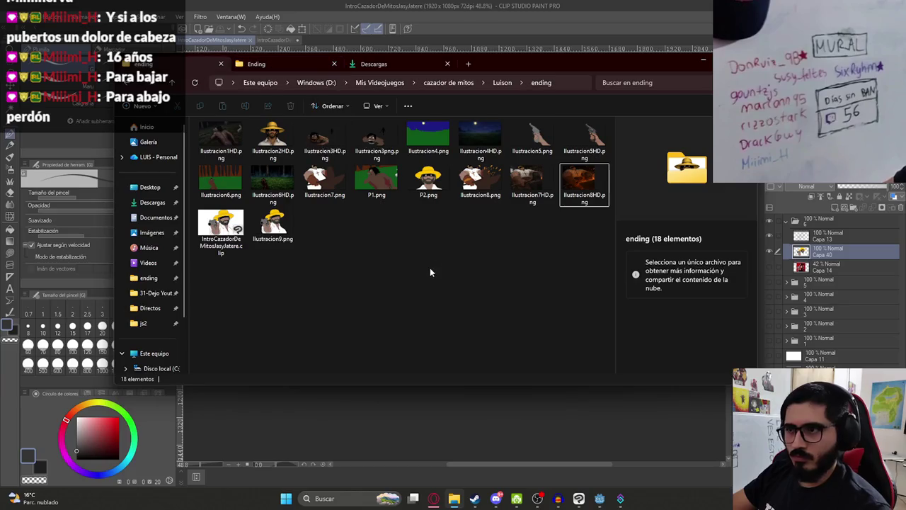
click(273, 225)
click(434, 498)
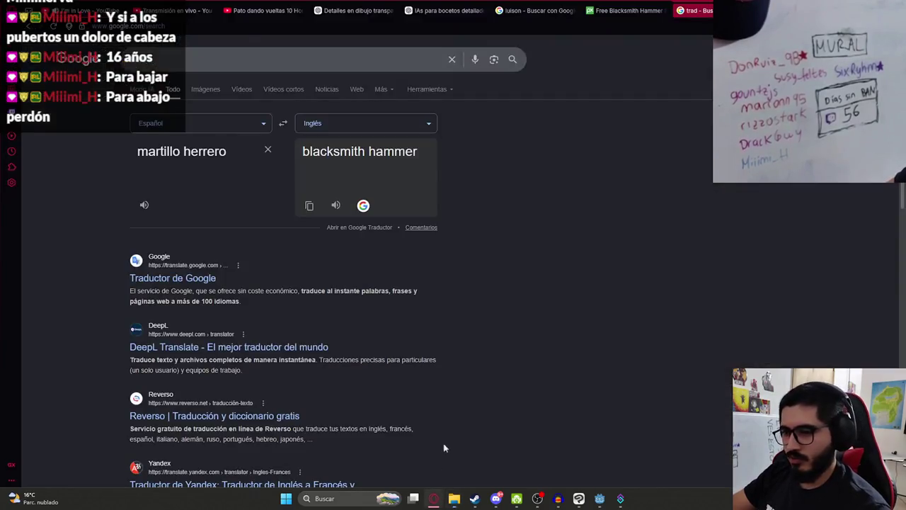
Paste the cowboy PNG into ChatGPT with a Spanish prompt asking for details without changing it much.
click(354, 10)
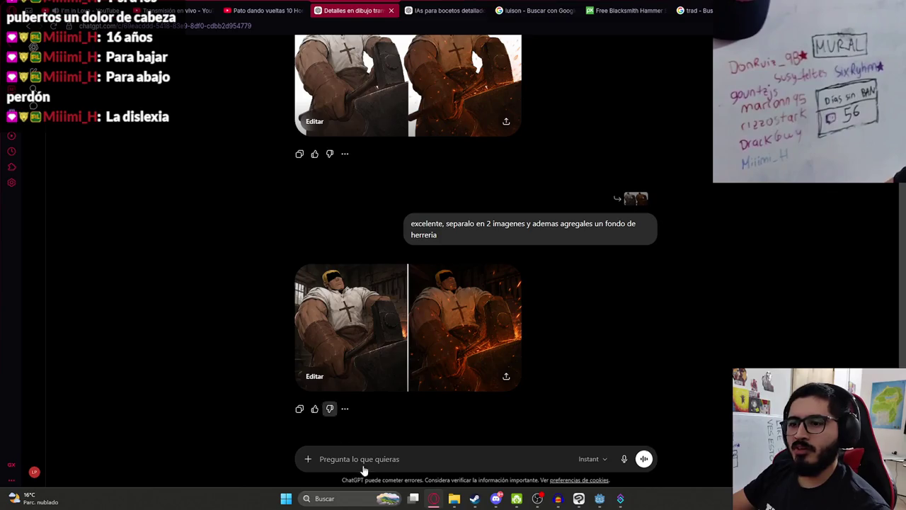
click(363, 463)
key(ctrl+v)
text(Este es un boceto del cazador apuntando un revolver, agregale detalles sin cambiar much)
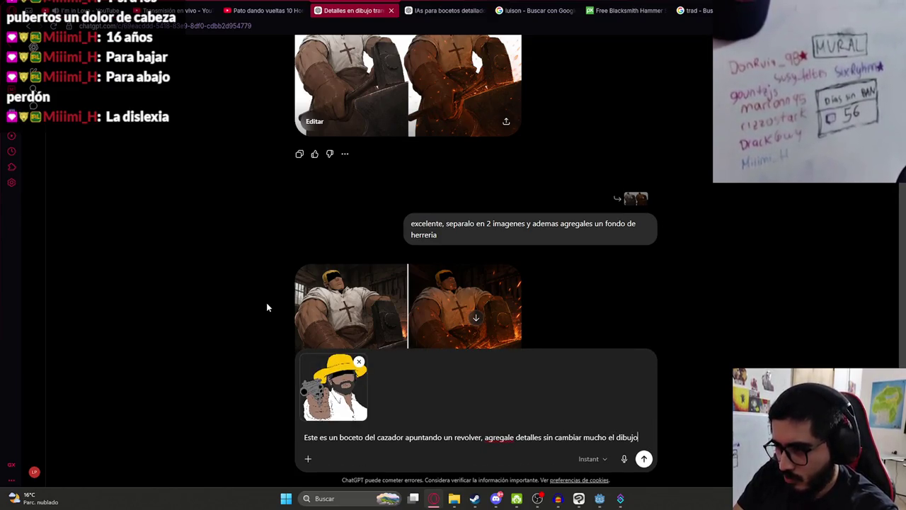
text(o el dibujo original y)
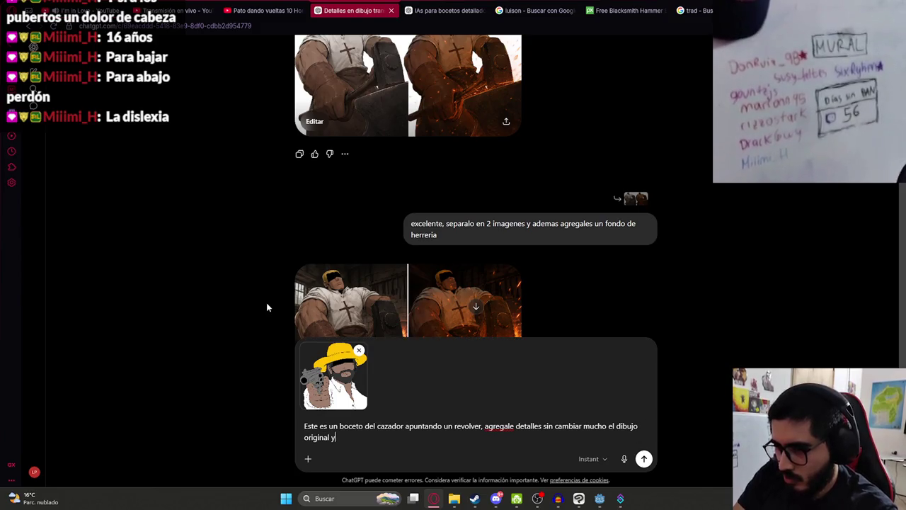
text( manten la transparencia)
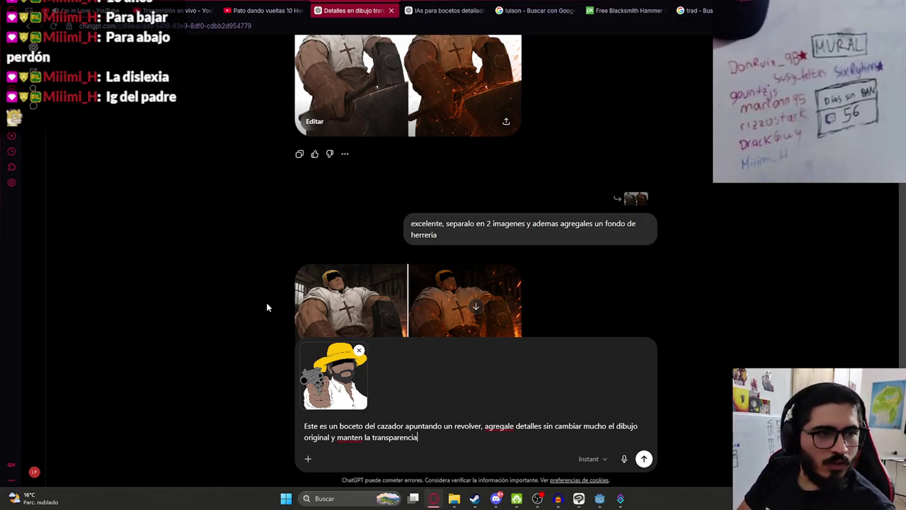
key(Return)
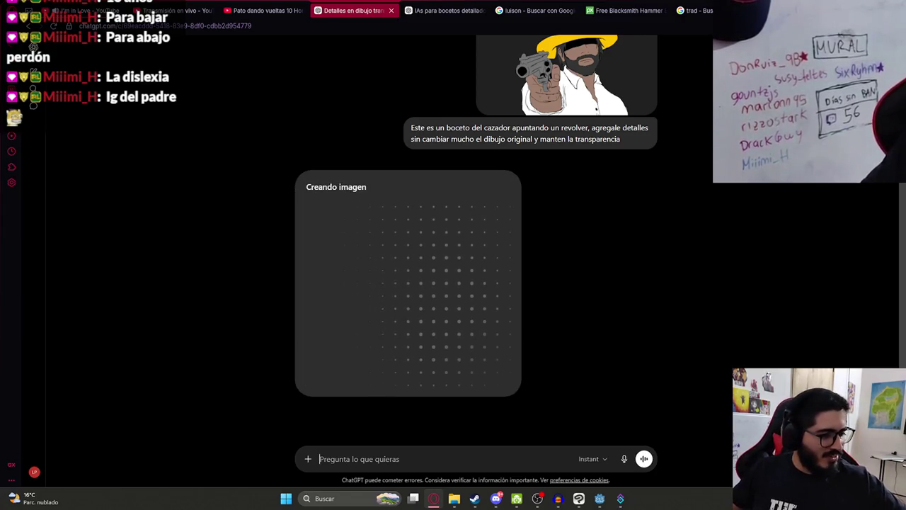
click(578, 498)
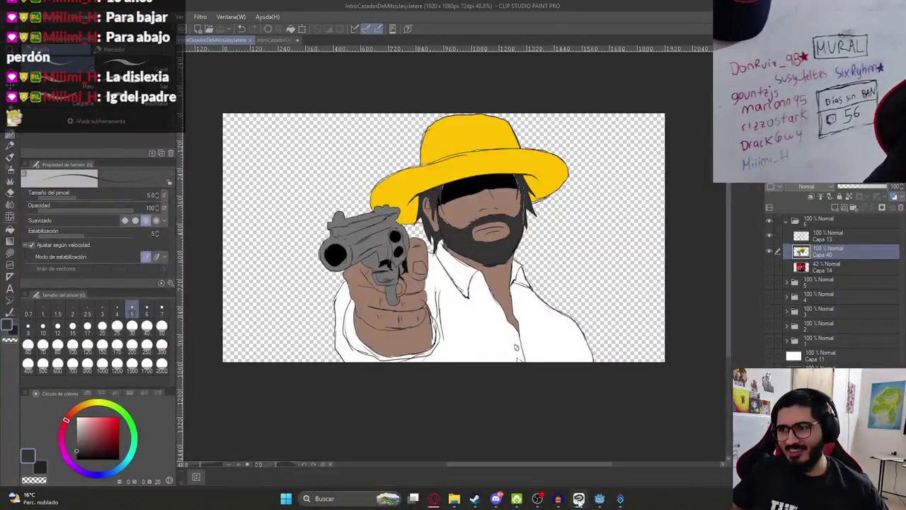
Hide the cowboy in folder 6 and reveal the Capa 39 forge image in folder 5.
click(770, 222)
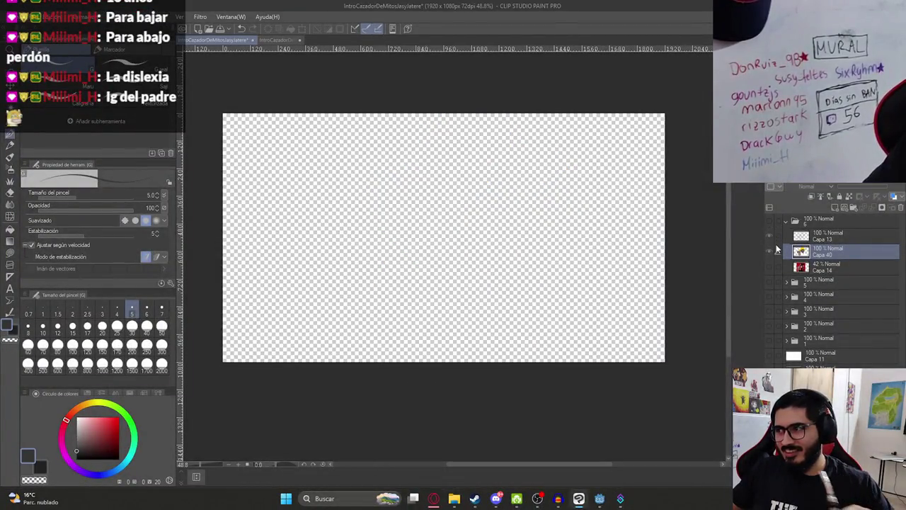
click(770, 282)
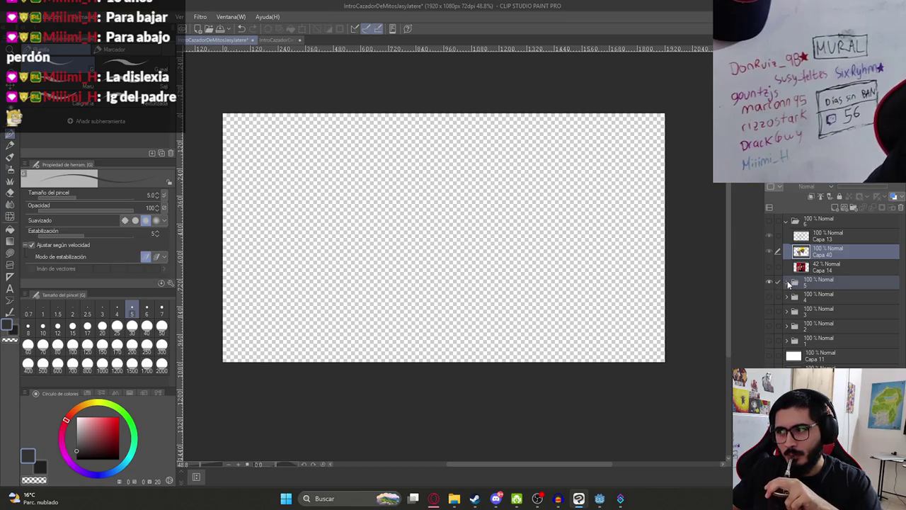
click(786, 281)
click(770, 297)
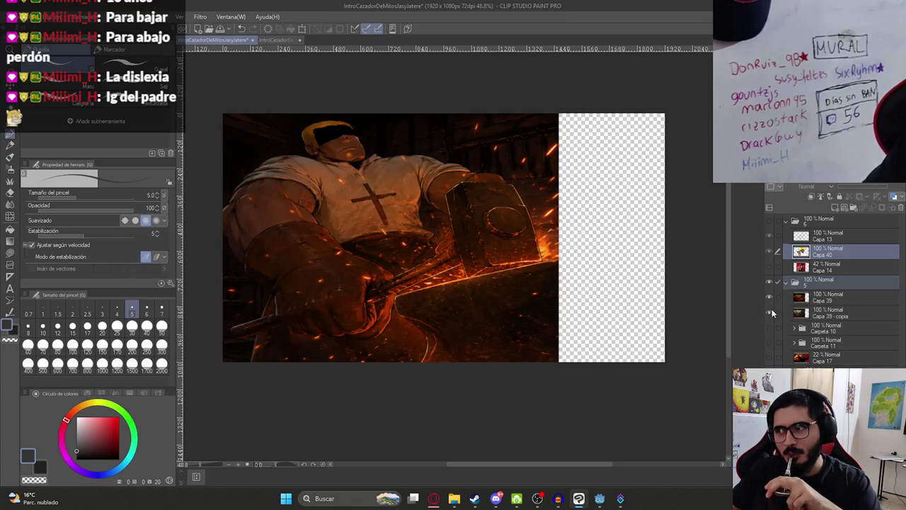
Toggle Capa 39 to compare the dark spark-lit and bright clean forge versions.
click(771, 300)
click(771, 298)
click(770, 298)
click(770, 299)
click(770, 299)
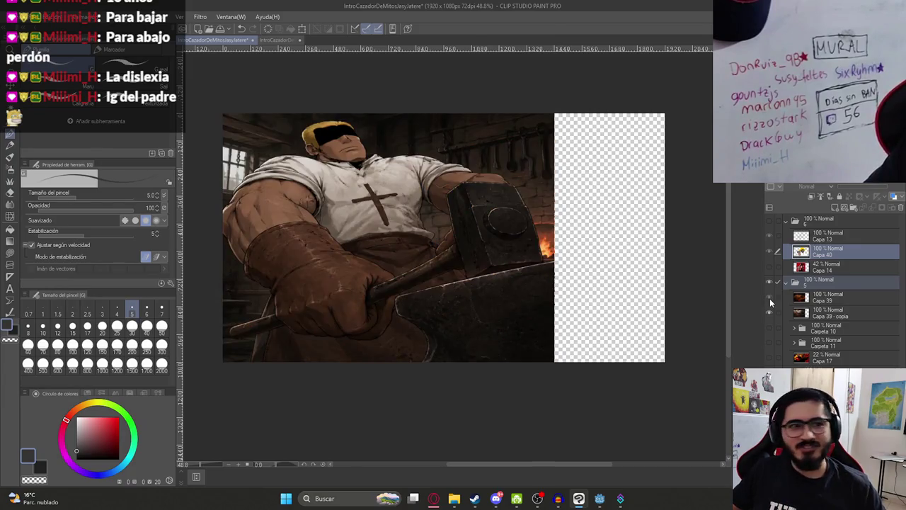
click(770, 299)
click(770, 299)
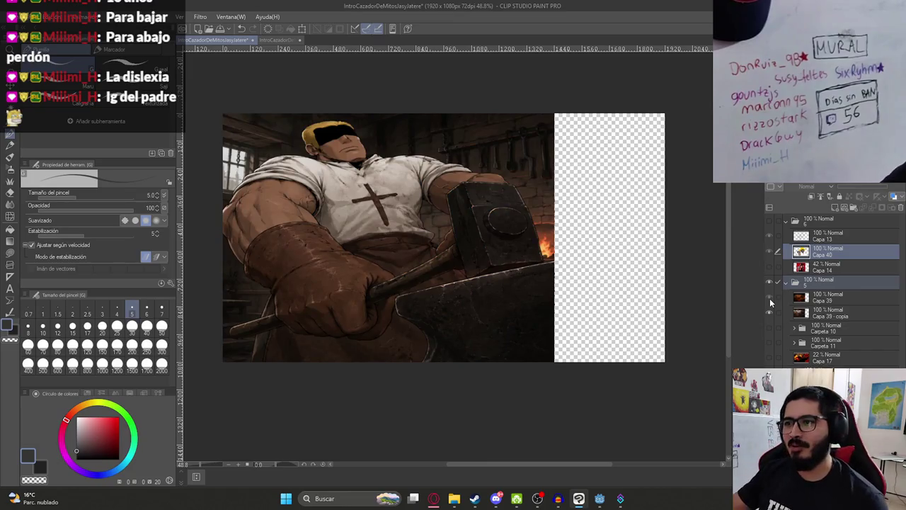
click(770, 298)
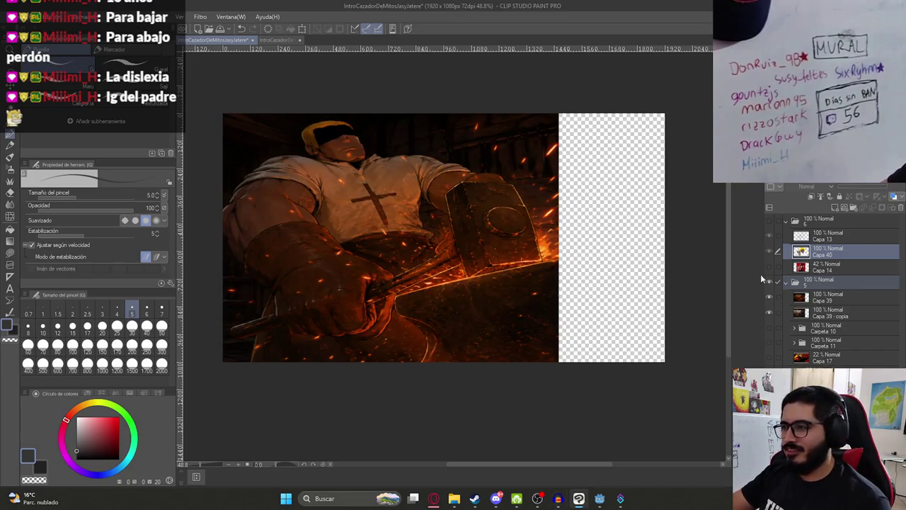
Show the cowboy again, hide forge folder 5, and return to the pending ChatGPT draft.
click(770, 221)
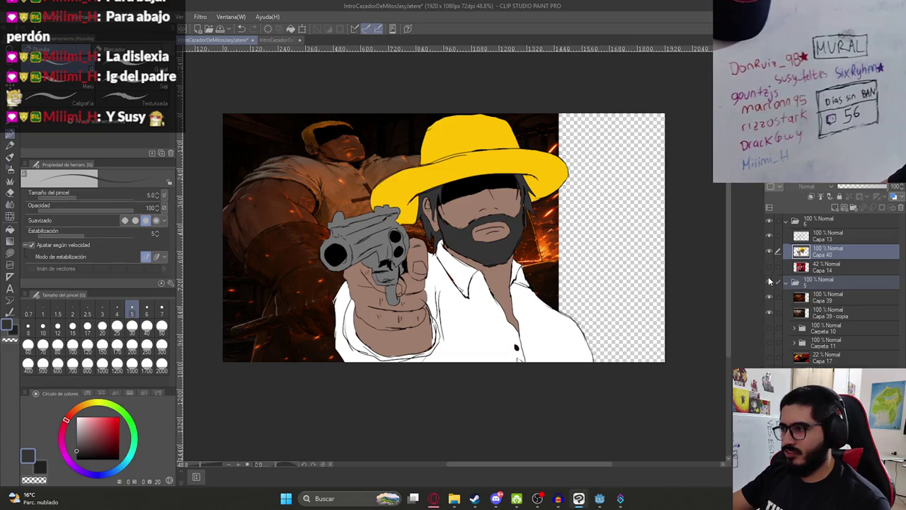
click(770, 282)
click(433, 498)
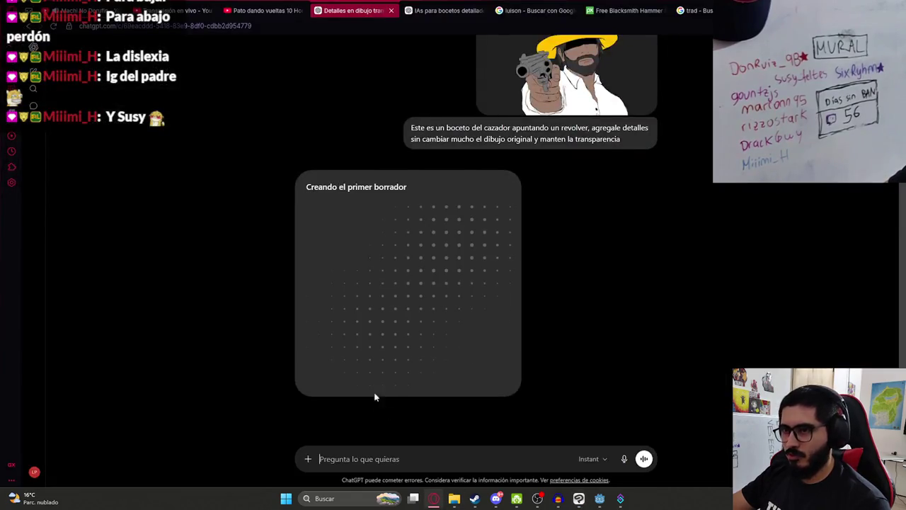
scroll(476, 277, up, 3)
scroll(443, 349, down, 2)
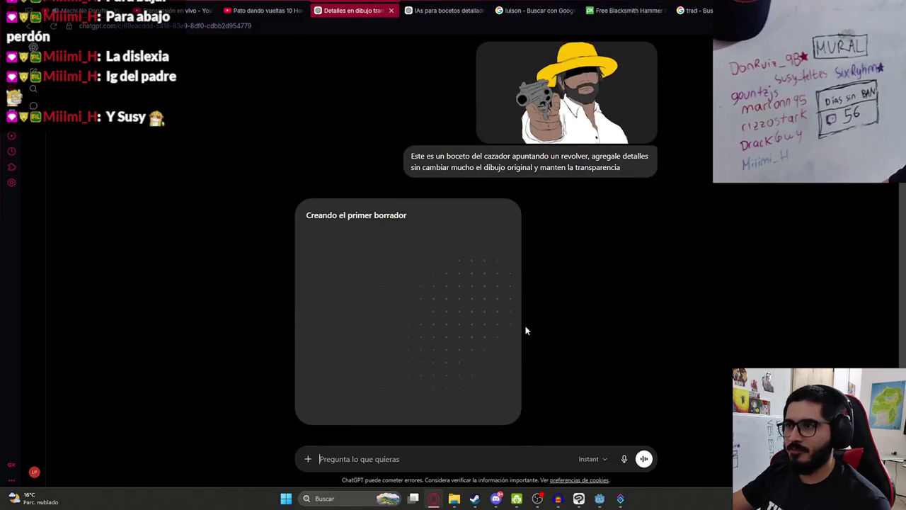
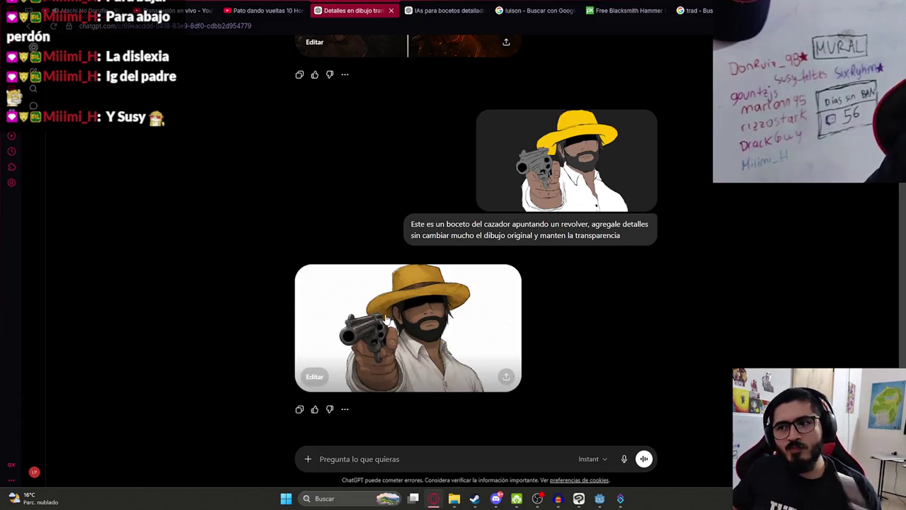
Ask ChatGPT to make the cowboy image scruffier with the white background removed, as a transparent PNG ('hazlo mas disaliñado, quita el fondo blanco, transparencia png').
click(378, 323)
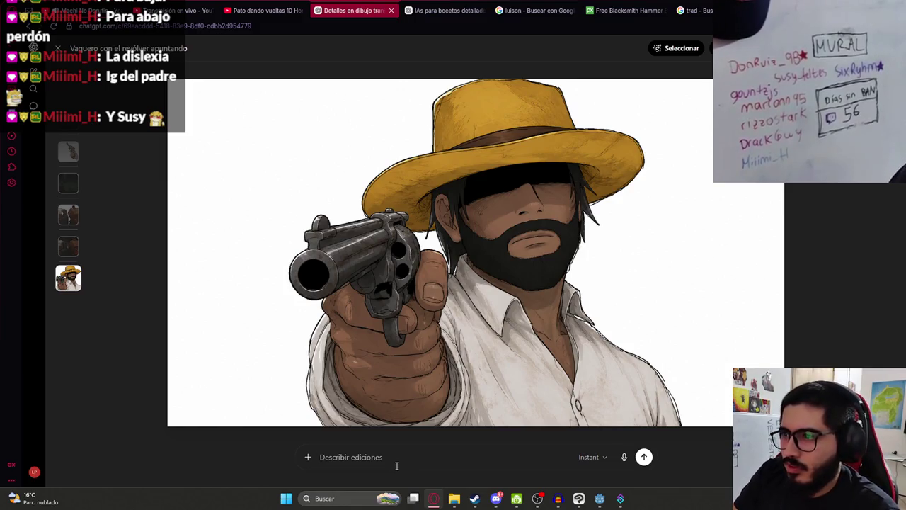
text(hazlo m)
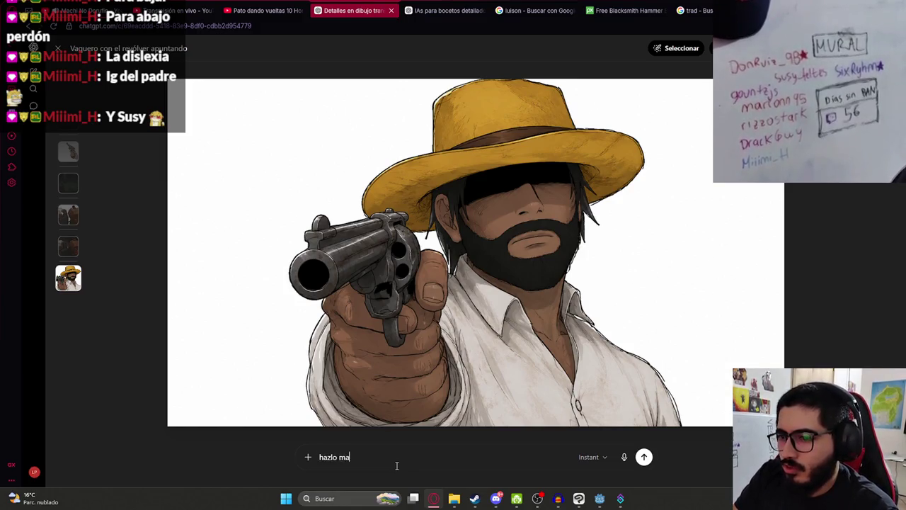
text(aliñado)
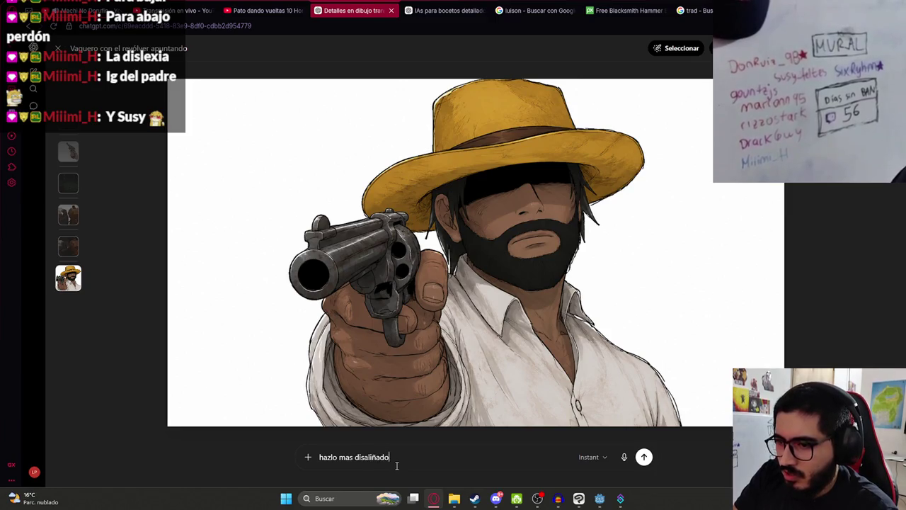
text( , qu)
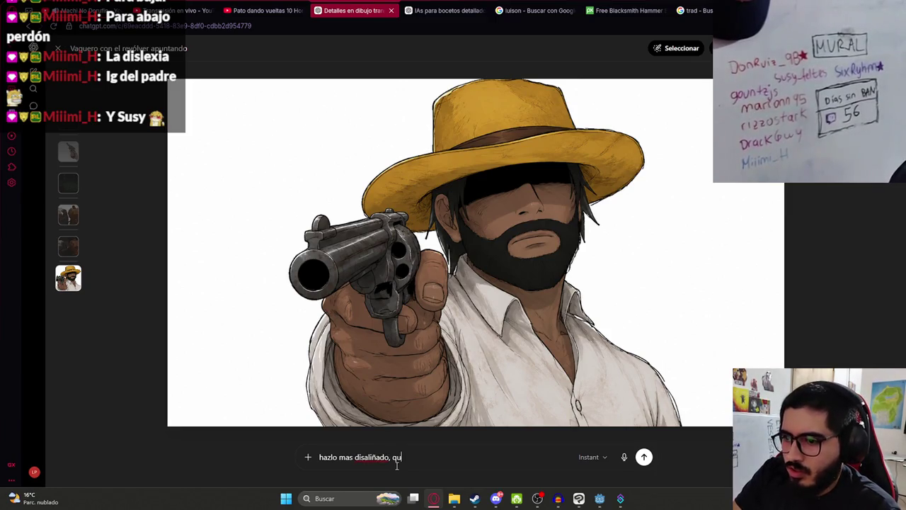
text(ita el fondo blanco)
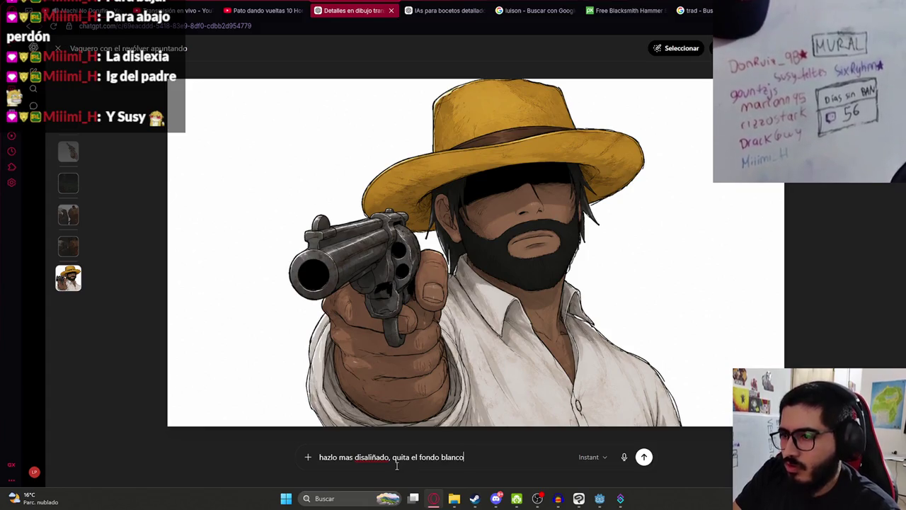
text(, transparencia png)
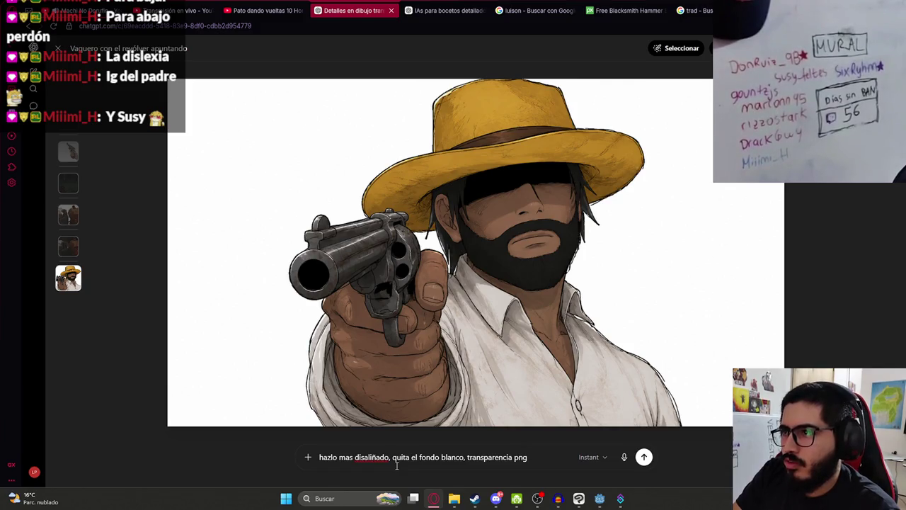
key(Return)
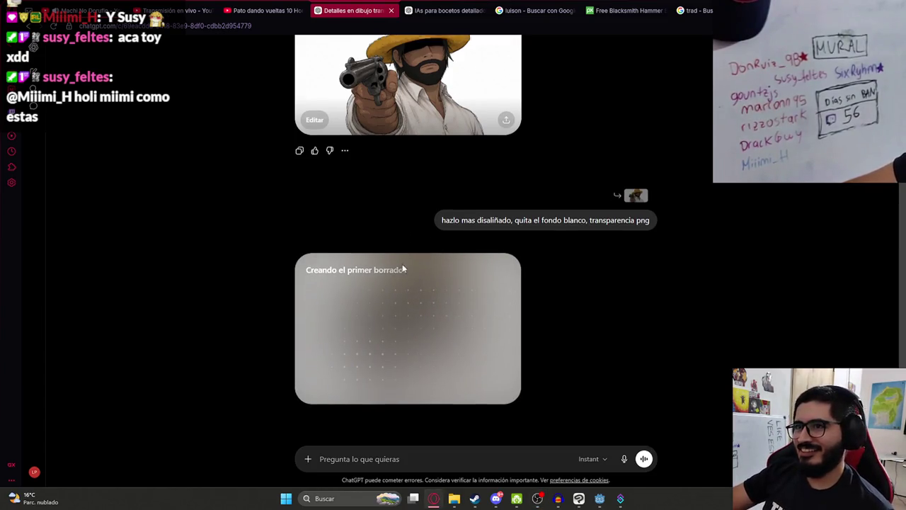
Preview the earlier cowboy image full size twice, then switch to the cowboy drawing in Clip Studio Paint.
click(437, 114)
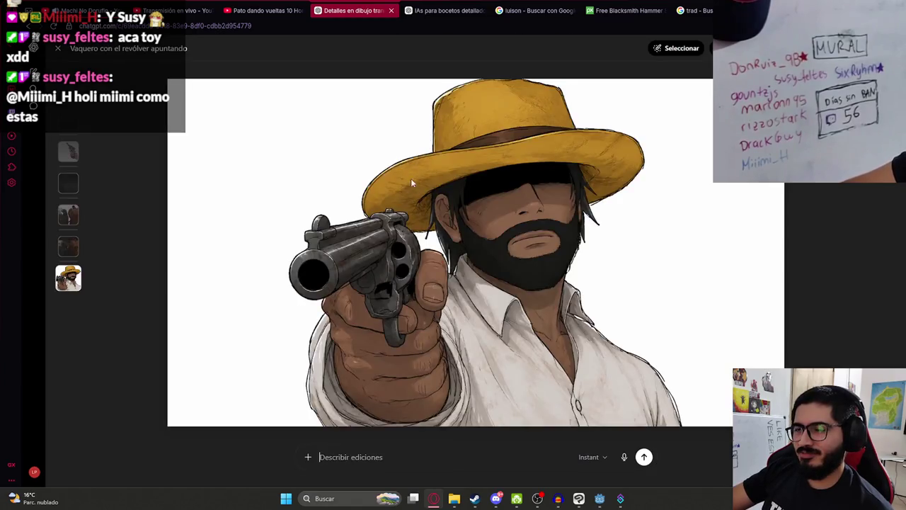
key(Escape)
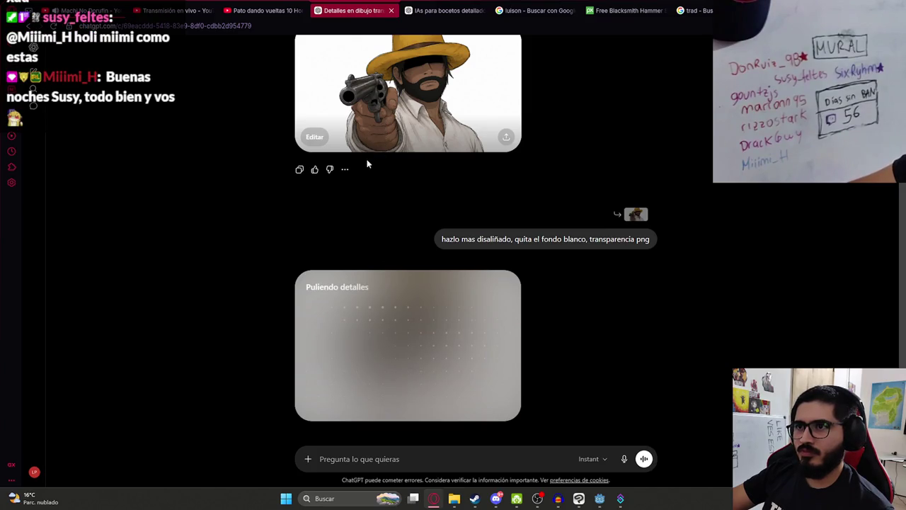
click(360, 105)
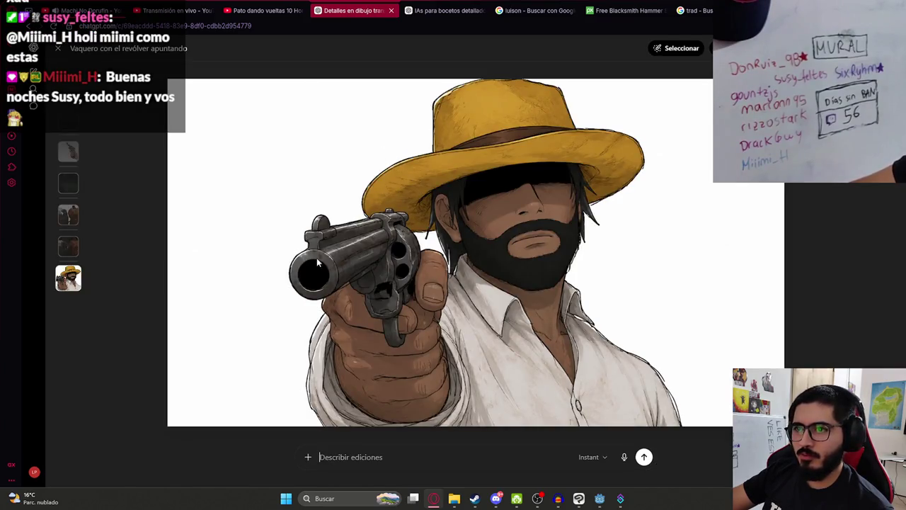
key(Escape)
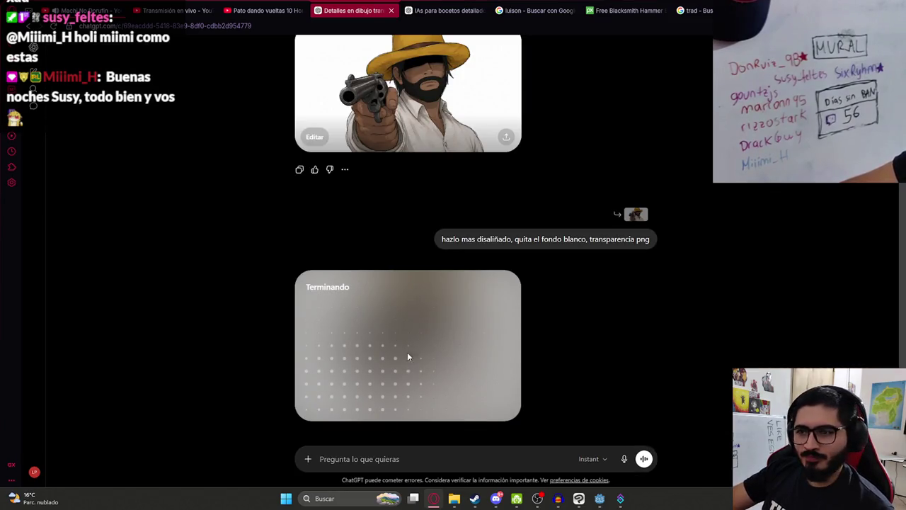
click(578, 498)
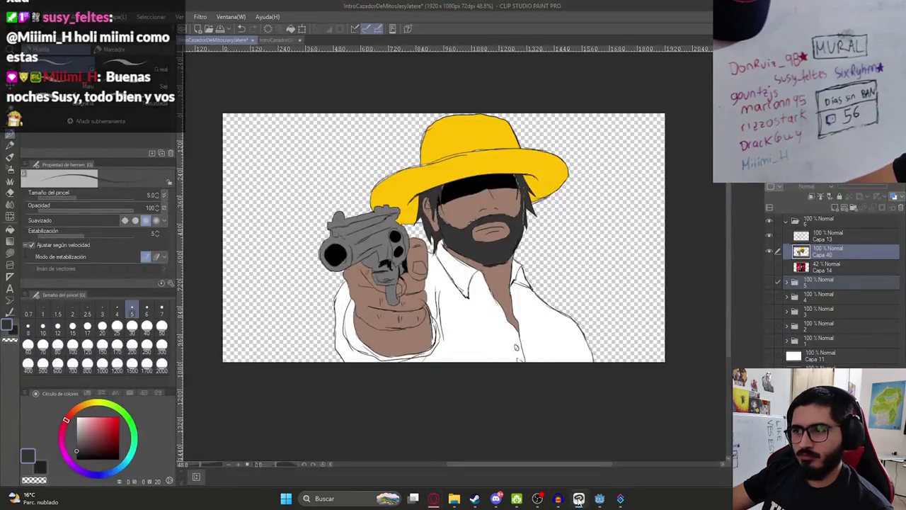
Group Capa 13, 40 and 14 into a new folder, Carpeta 12, collapse it, and return to ChatGPT.
shift+click(832, 239)
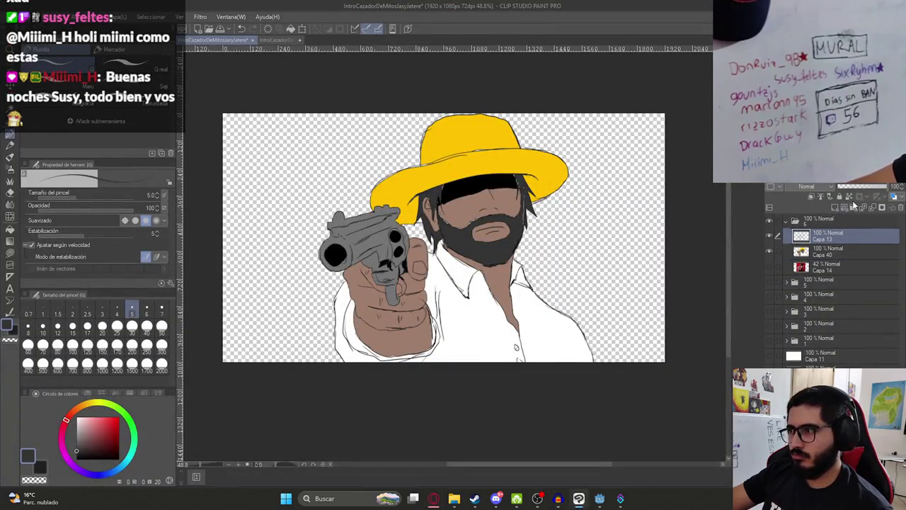
click(853, 208)
click(824, 249)
ctrl+click(801, 251)
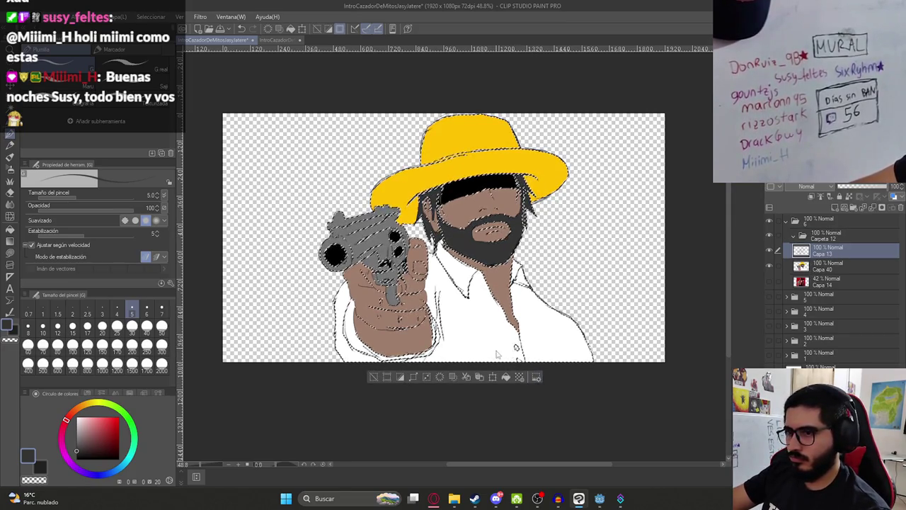
key(ctrl+d)
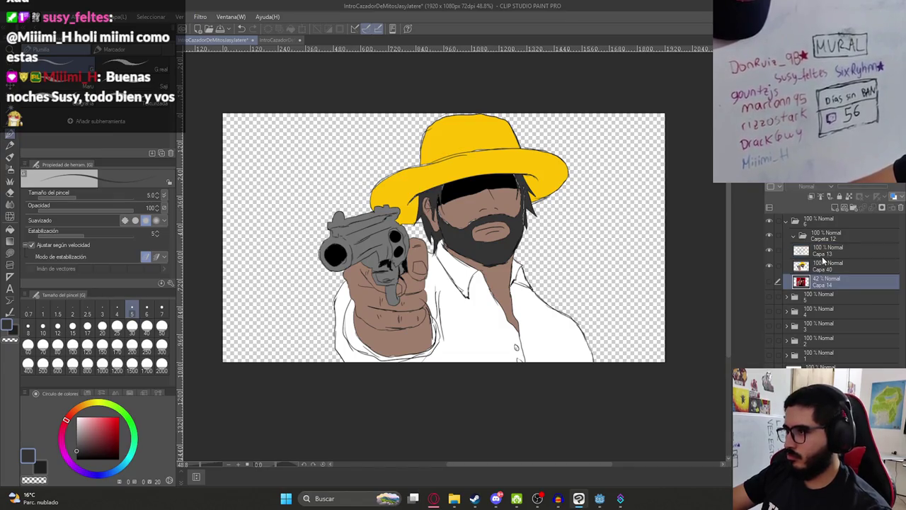
click(792, 238)
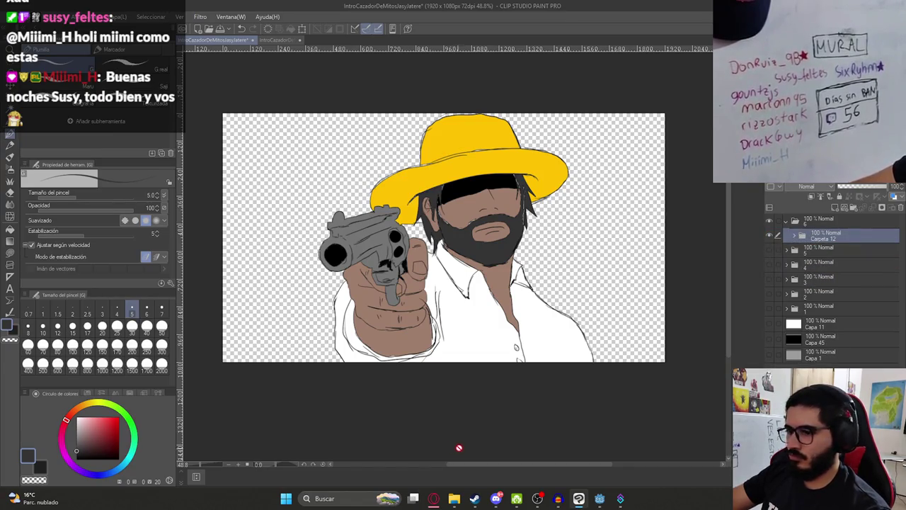
click(433, 499)
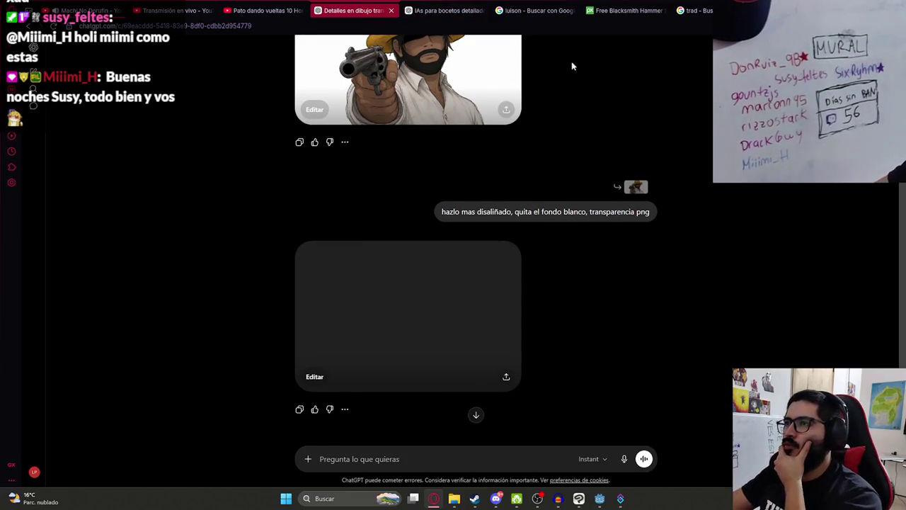
Translate 'pasto arrastrandose' to 'creeping grass' in Google Translate and copy the result.
click(623, 10)
click(695, 10)
triple_click(223, 159)
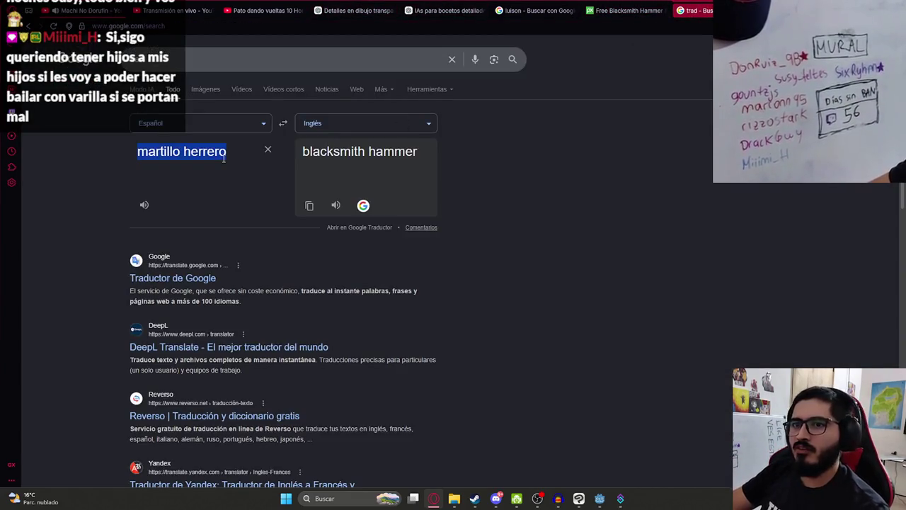
text(pasto arrast)
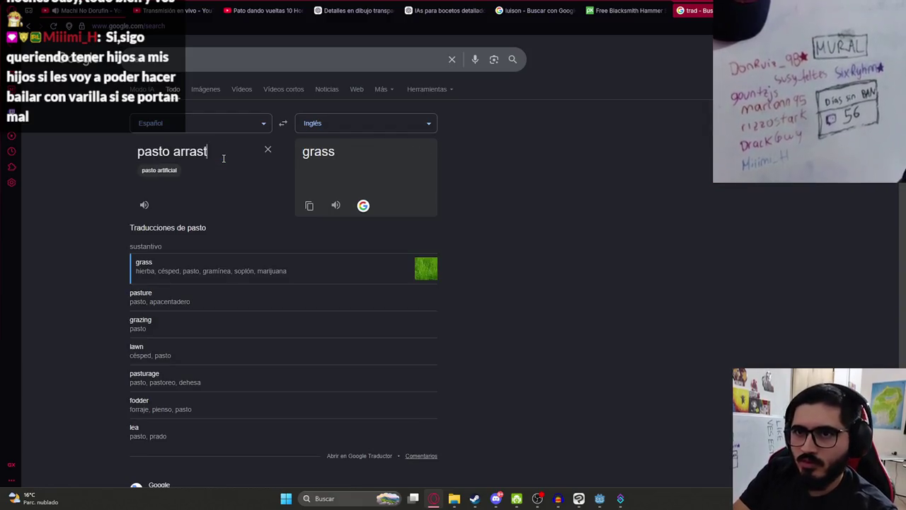
text(randose)
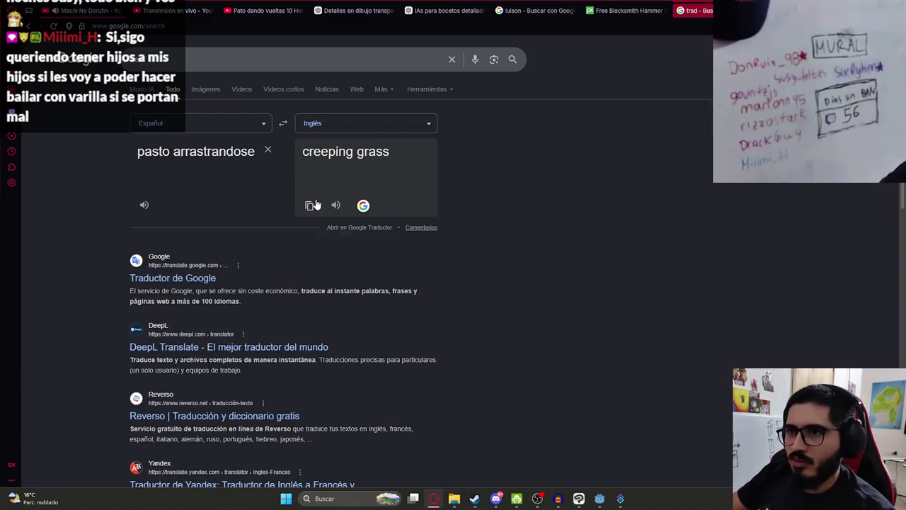
click(315, 205)
Search Pixabay sound effects for 'creeping grass', then return to the ChatGPT chat.
click(623, 10)
key(ctrl+v)
key(Return)
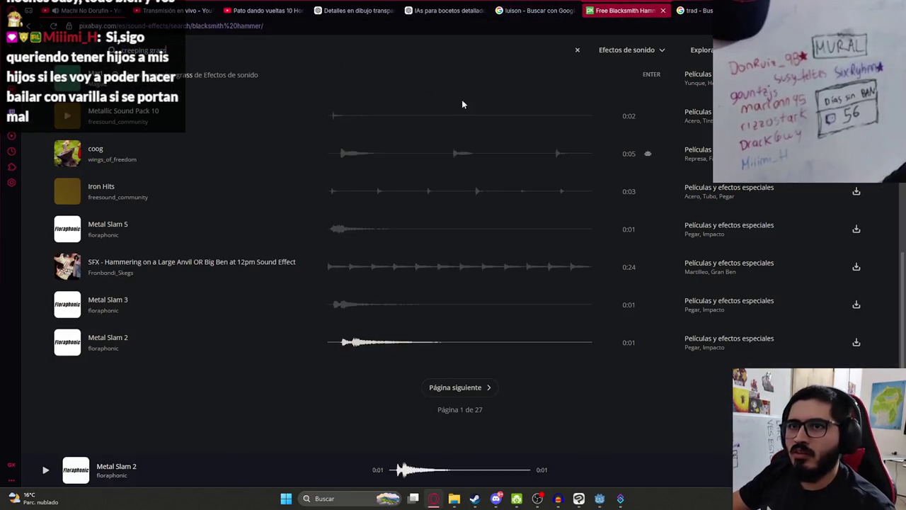
click(353, 9)
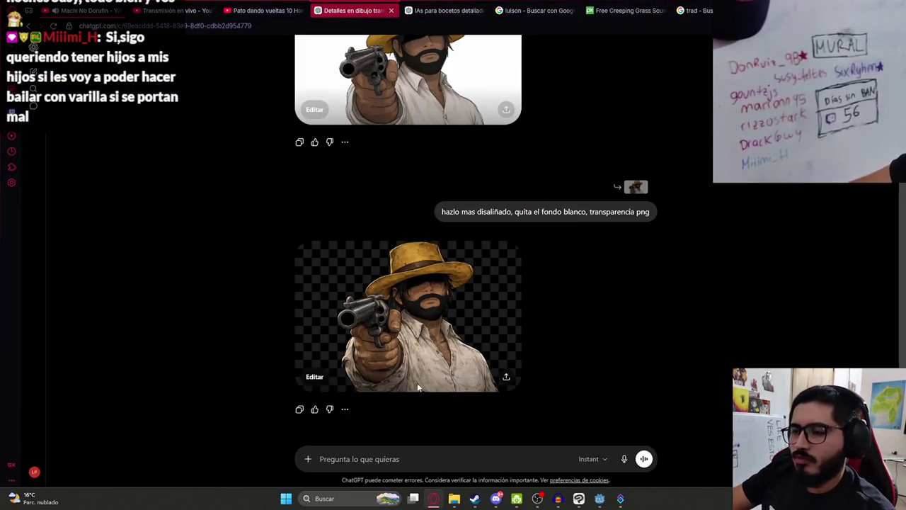
Open the scruffy transparent cowboy full size, download it, and drag the PNG into Clip Studio Paint.
click(429, 345)
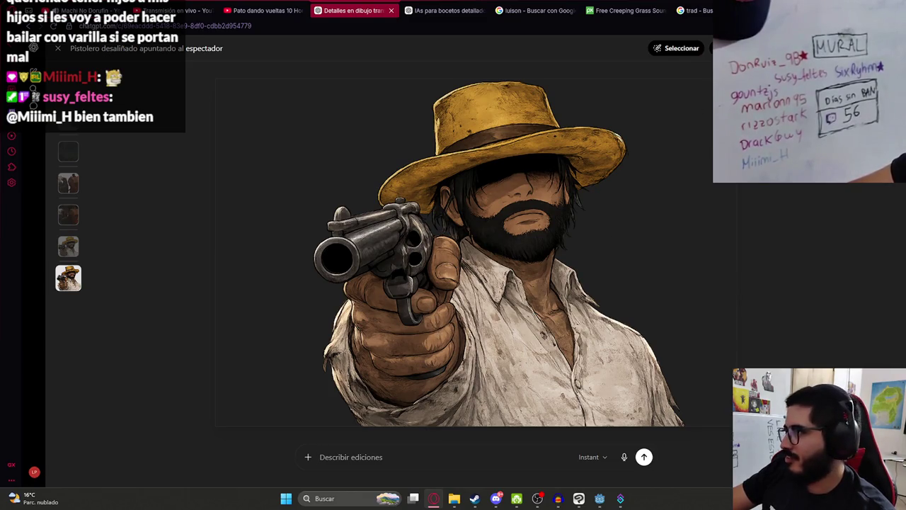
mouse_move(684, 63)
mouse_down()
mouse_move(574, 247)
mouse_move(582, 499)
mouse_move(814, 236)
mouse_up()
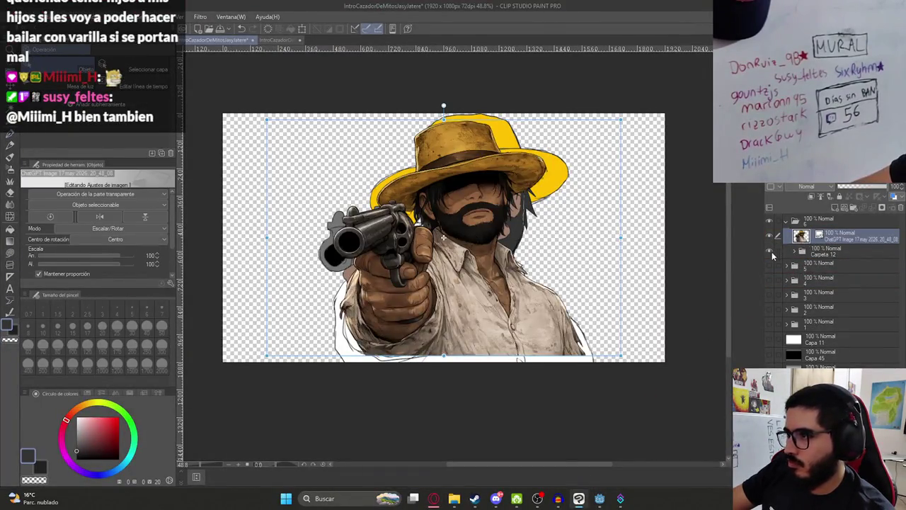
Nudge the placed cowboy image slightly up-left and duplicate its layer.
drag(473, 318, 470, 316)
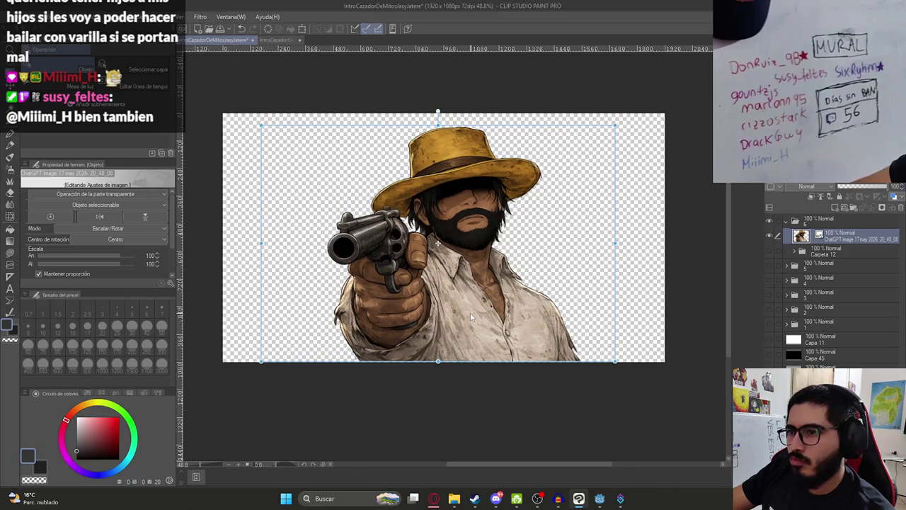
right_click(792, 235)
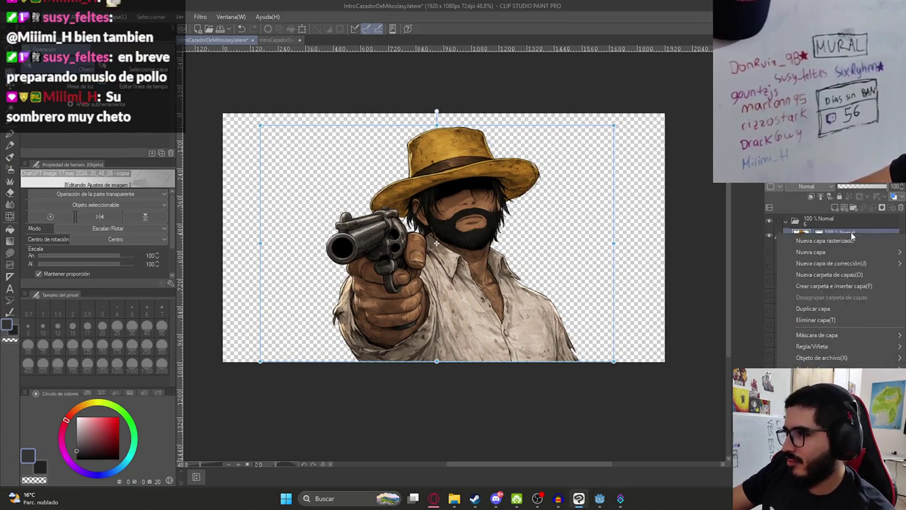
click(814, 243)
scroll(445, 145, up, 6)
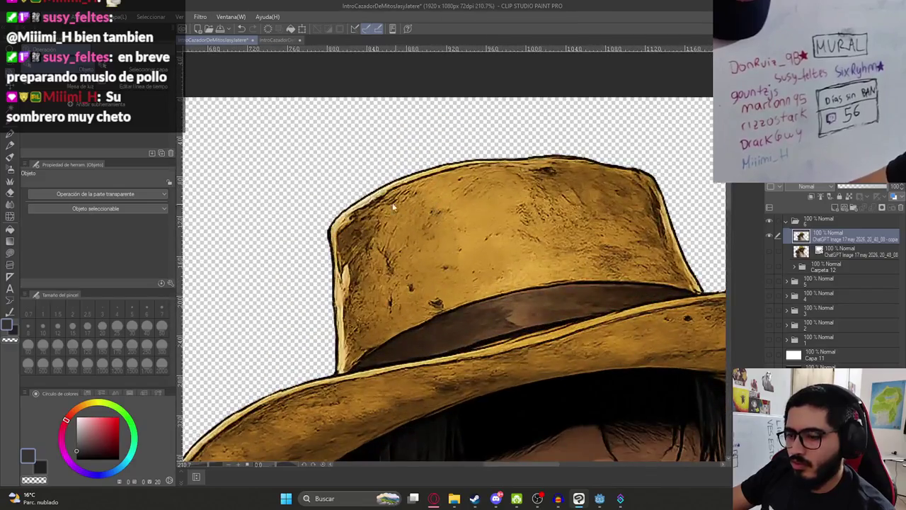
Copy a rectangle over the hat crown onto a new 'copia 2' layer and open the Edit menu.
key(m)
mouse_move(232, 129)
mouse_down()
mouse_move(381, 324)
mouse_move(427, 309)
mouse_up()
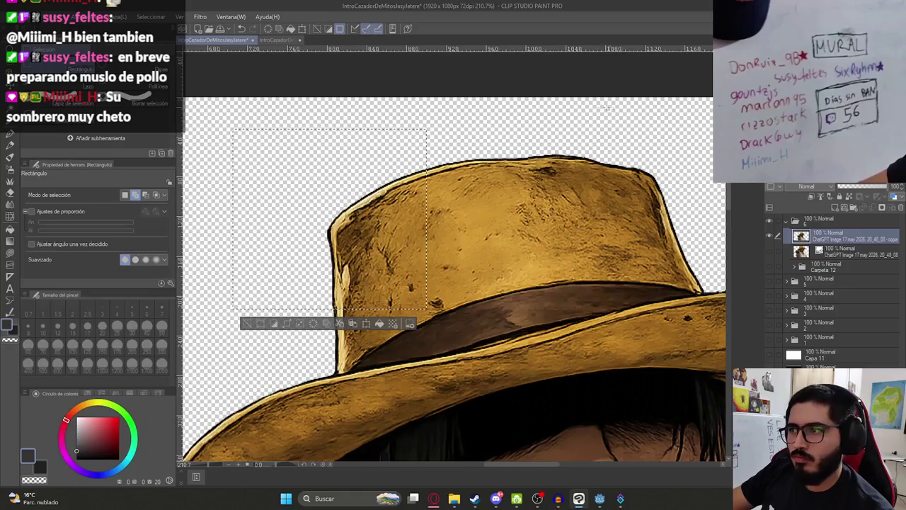
drag(598, 109, 726, 247)
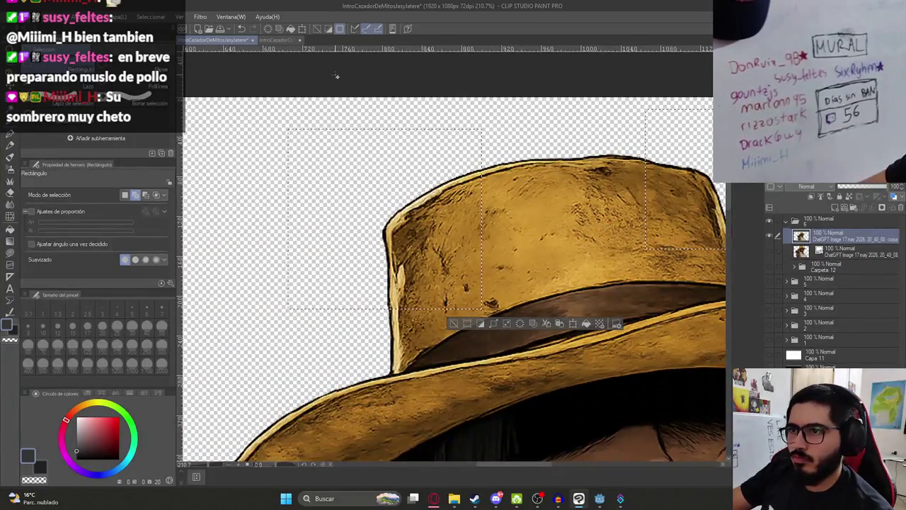
key(ctrl+d)
mouse_move(257, 88)
mouse_down()
mouse_move(464, 301)
mouse_move(512, 301)
mouse_up()
key(ctrl+c)
key(ctrl+v)
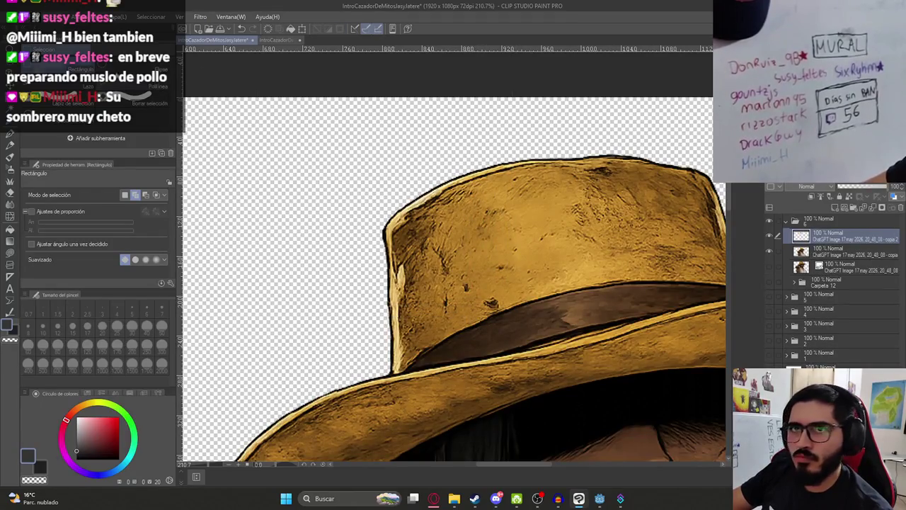
click(50, 16)
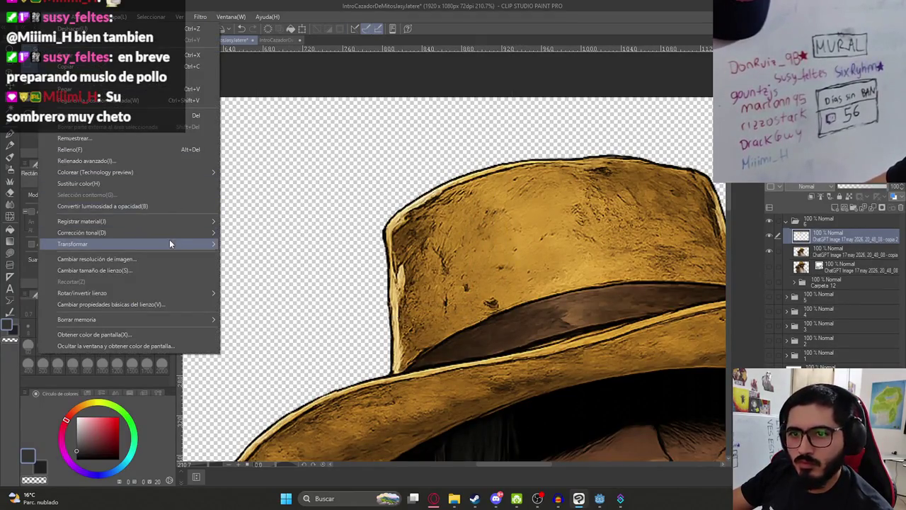
Start a Mesh Transformation on the hat piece with 5 grid points and bend the crown's left edge inward.
mouse_move(170, 243)
click(283, 359)
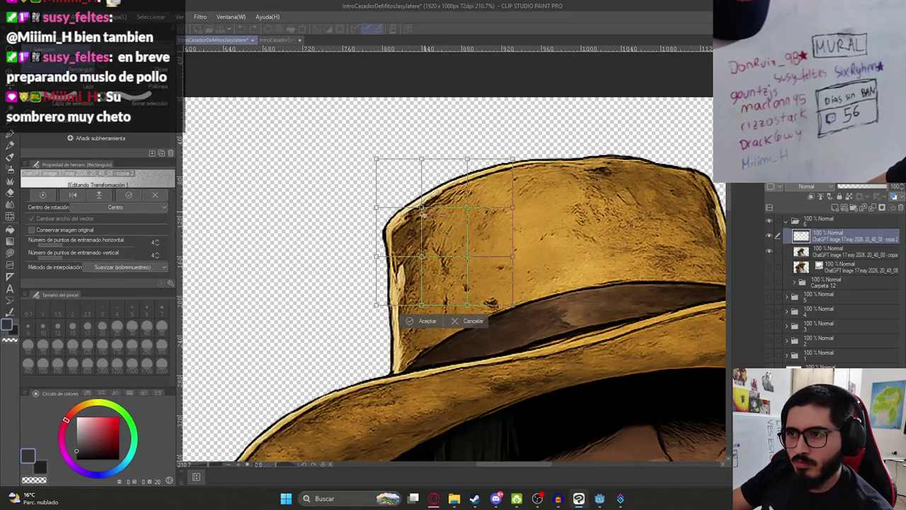
click(156, 254)
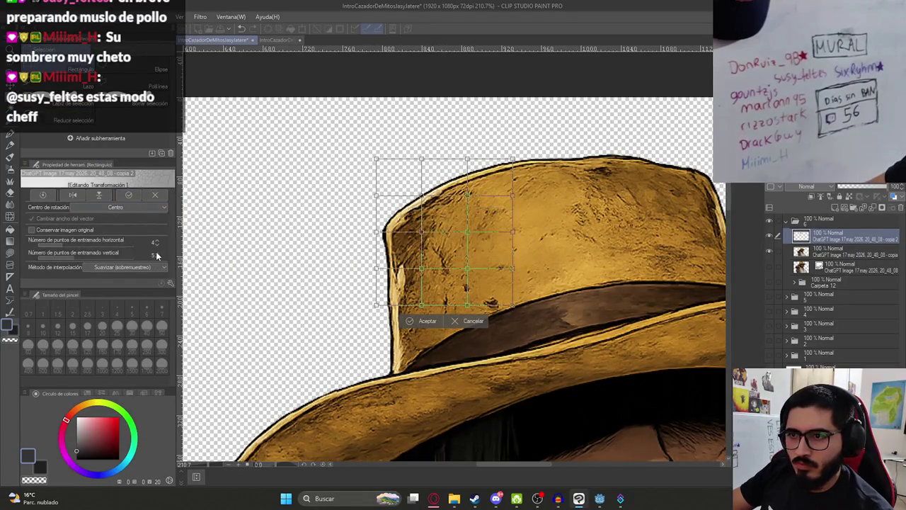
click(157, 243)
mouse_move(412, 235)
mouse_down()
mouse_move(434, 238)
mouse_move(390, 232)
mouse_move(400, 231)
mouse_up()
drag(410, 195, 429, 194)
Refine the mesh points along the crown's upper-left edge and apply the warp.
drag(399, 232, 402, 234)
drag(376, 267, 376, 261)
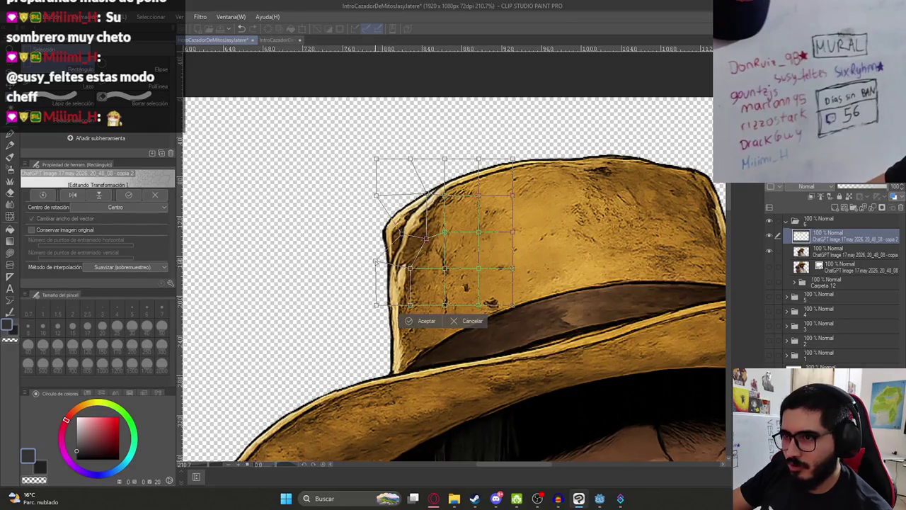
mouse_move(413, 238)
mouse_down()
mouse_move(423, 238)
mouse_move(396, 232)
mouse_up()
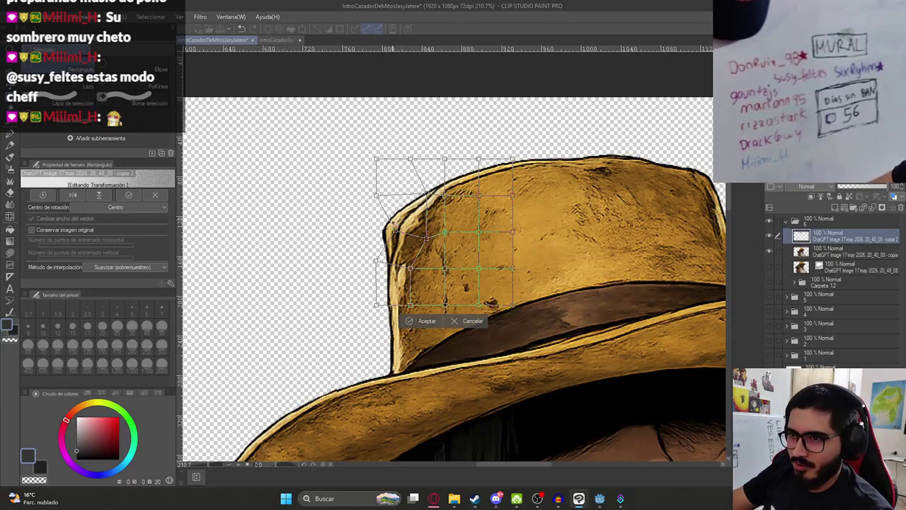
drag(426, 195, 435, 188)
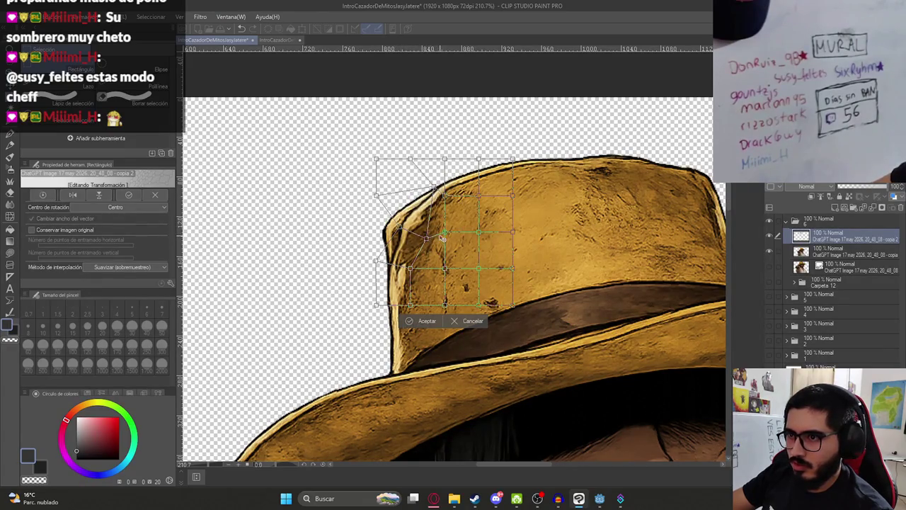
mouse_move(453, 236)
mouse_down()
mouse_move(436, 238)
mouse_move(436, 247)
mouse_move(445, 241)
mouse_move(408, 223)
mouse_up()
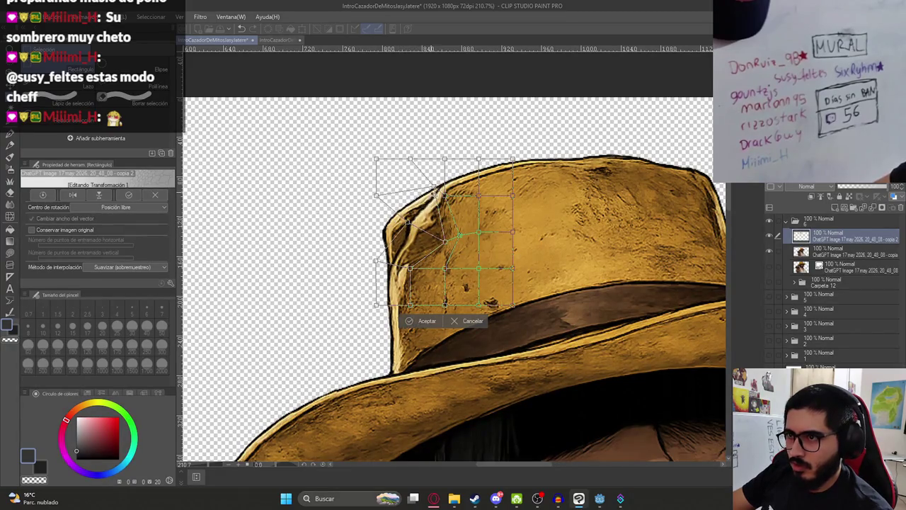
drag(442, 196, 462, 198)
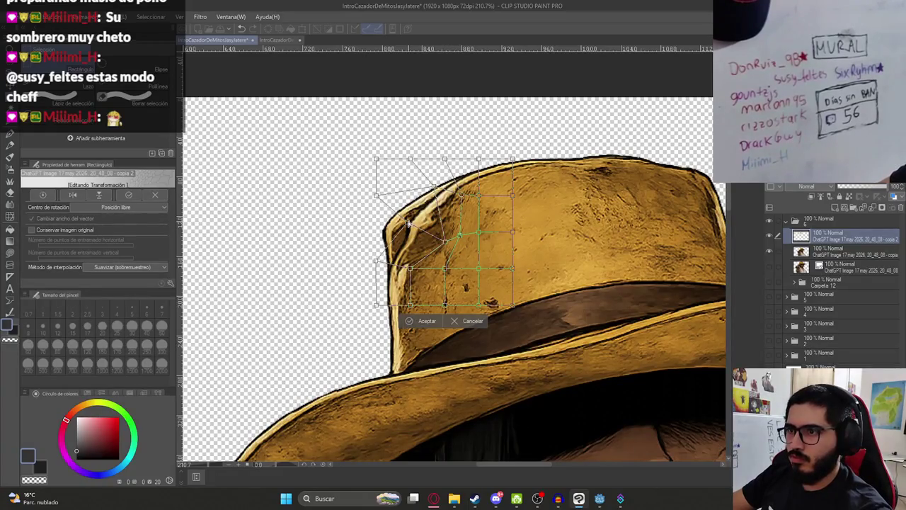
key(Return)
scroll(432, 226, down, 4)
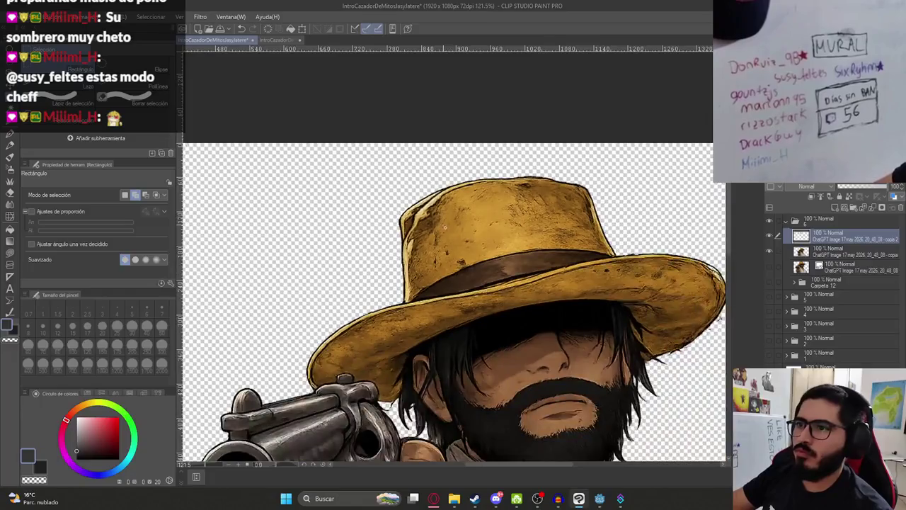
scroll(446, 227, up, 3)
scroll(430, 201, up, 6)
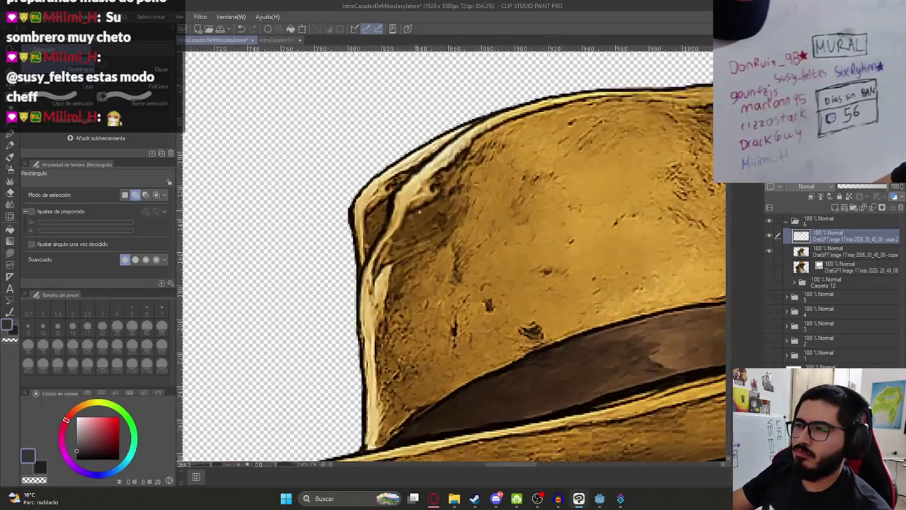
Ink a dark G-pen line along the warped crown's upper-left edge.
key(e)
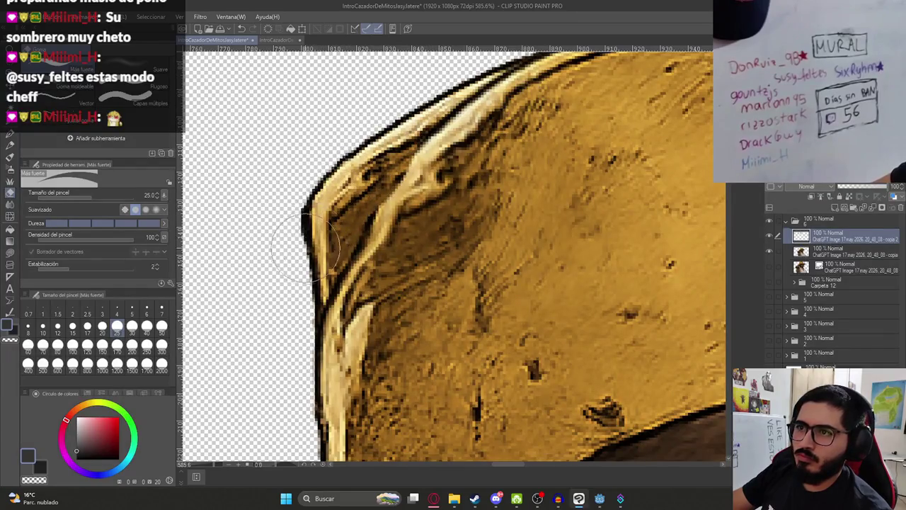
key(p)
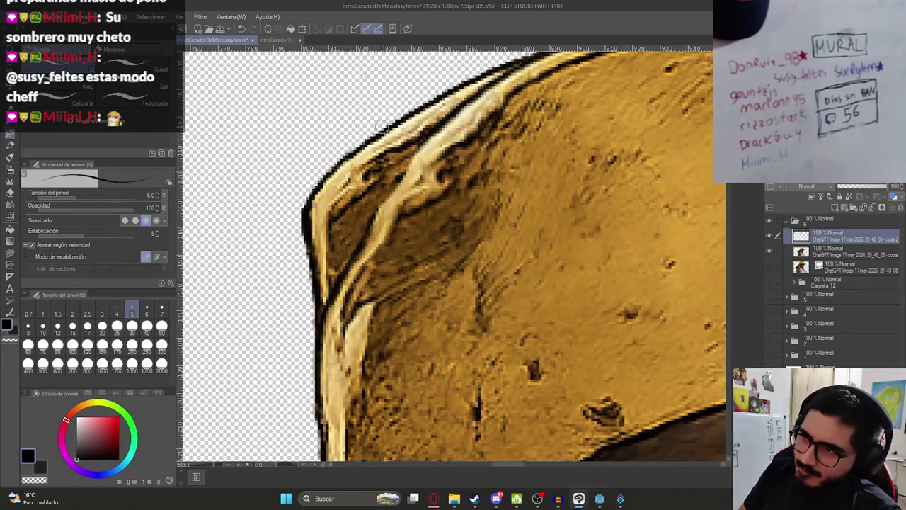
drag(429, 141, 362, 239)
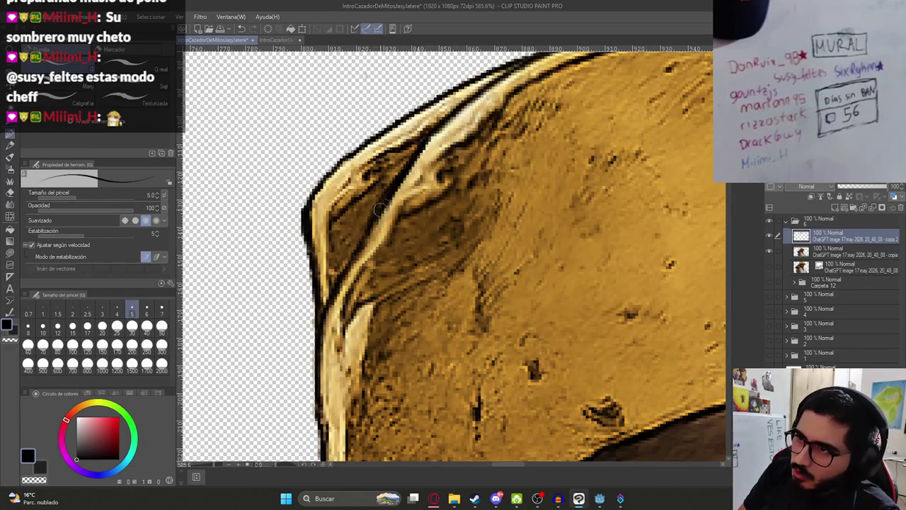
scroll(381, 209, down, 5)
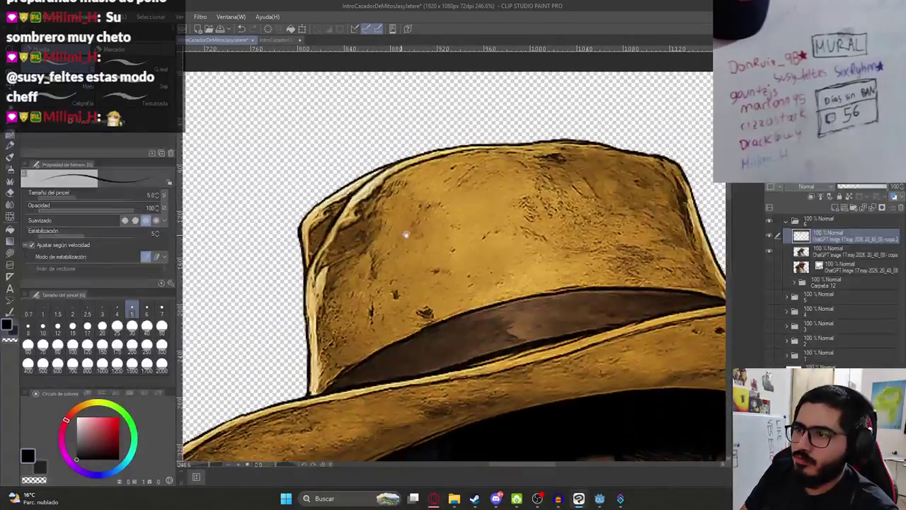
On the 'copia' layer, erase the old upper-left hat corner showing beneath.
click(850, 251)
key(e)
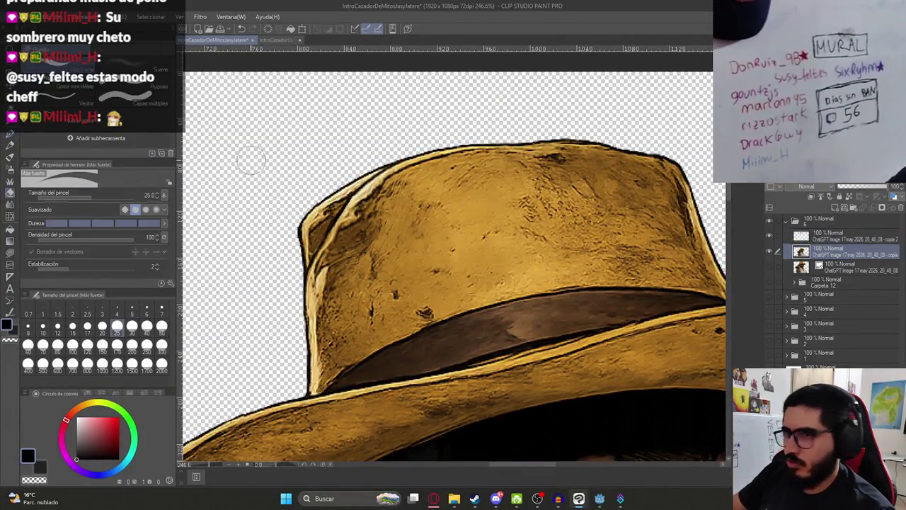
mouse_move(347, 199)
mouse_down()
mouse_move(288, 250)
mouse_move(331, 193)
mouse_move(396, 144)
mouse_up()
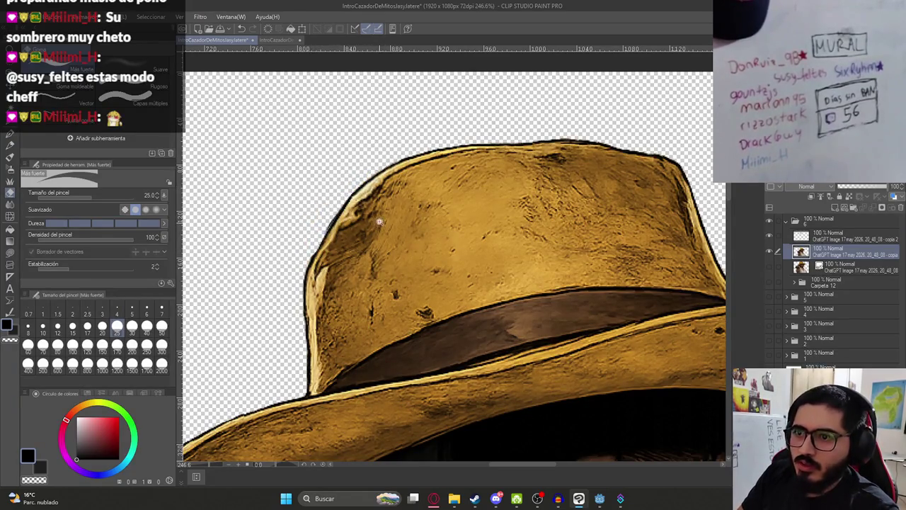
scroll(380, 221, down, 3)
scroll(465, 178, up, 3)
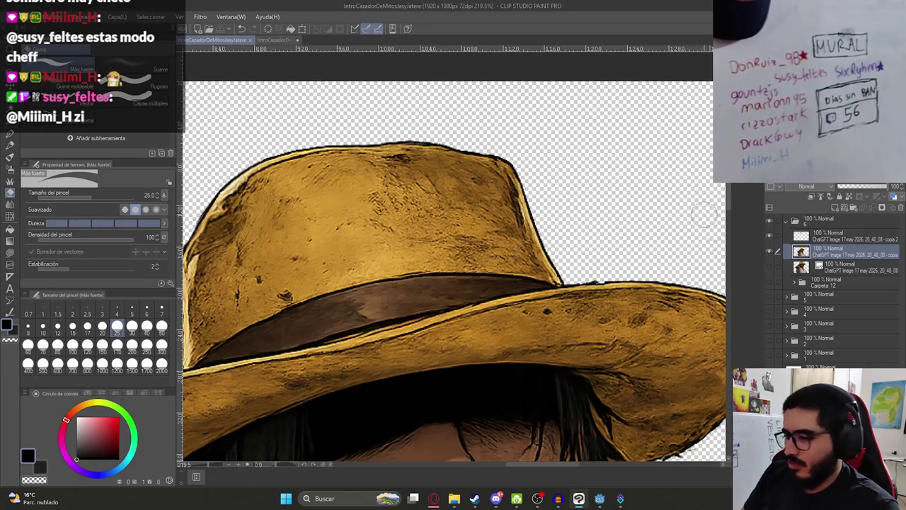
Copy the upper-right part of the hat crown onto a new 'copia 3' layer.
key(m)
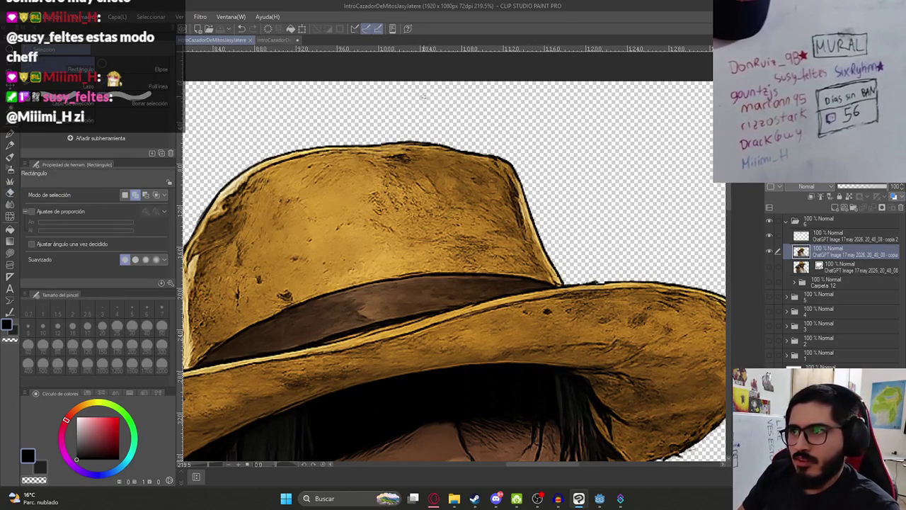
drag(425, 138, 595, 236)
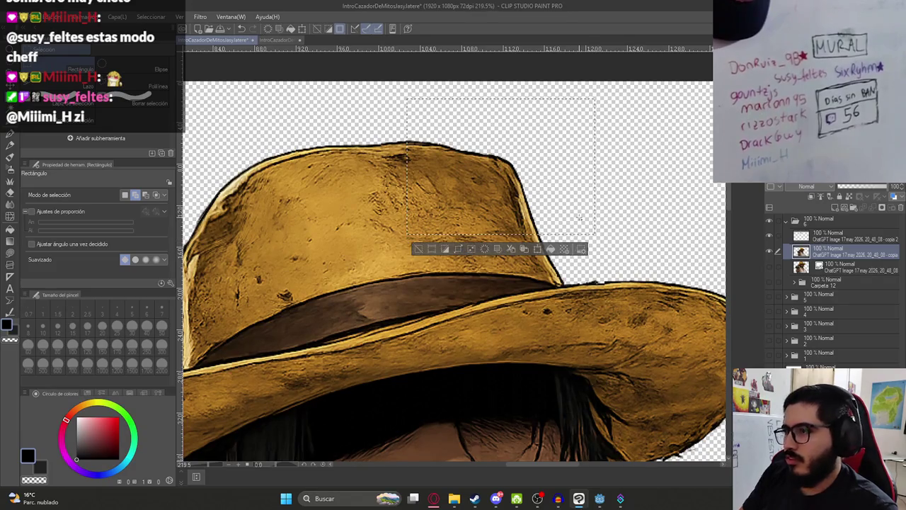
key(ctrl+c)
key(ctrl+v)
key(ctrl+d)
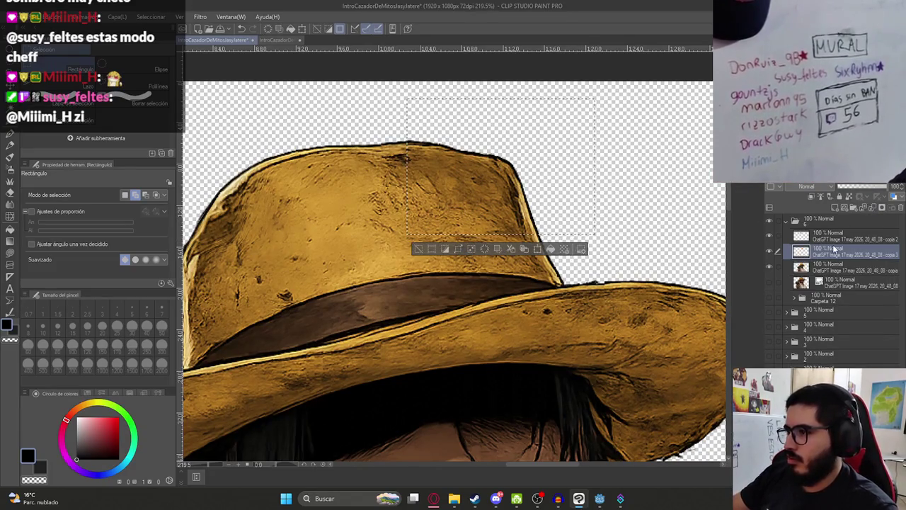
click(65, 22)
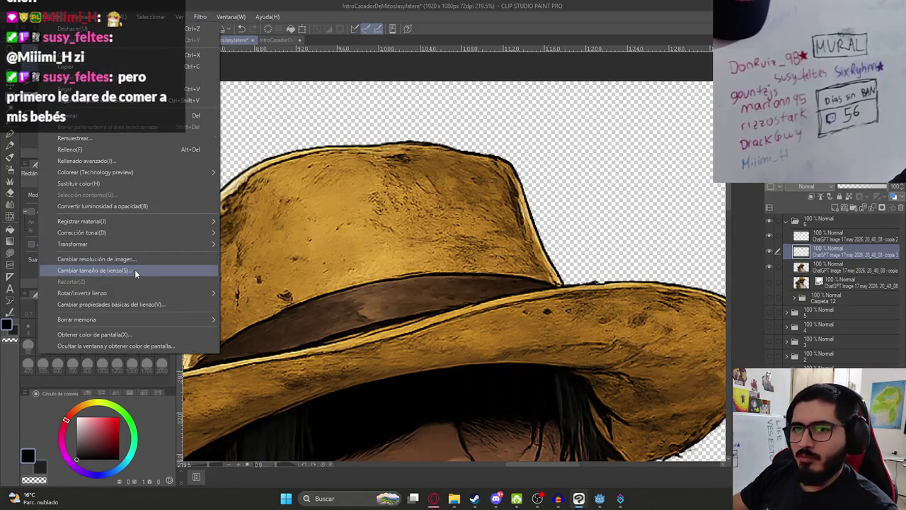
Start a Mesh Transformation on the pasted crown piece and settle the grid's rows and columns.
mouse_move(193, 246)
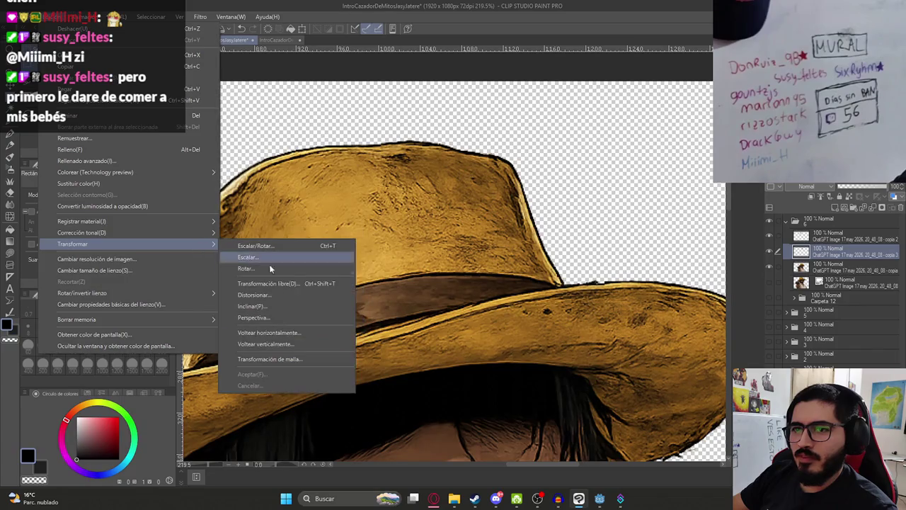
click(277, 359)
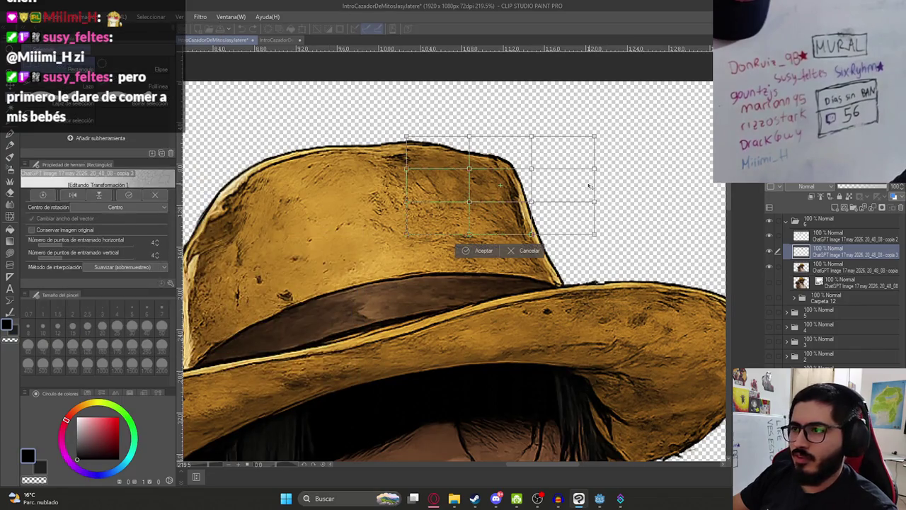
click(158, 253)
click(158, 243)
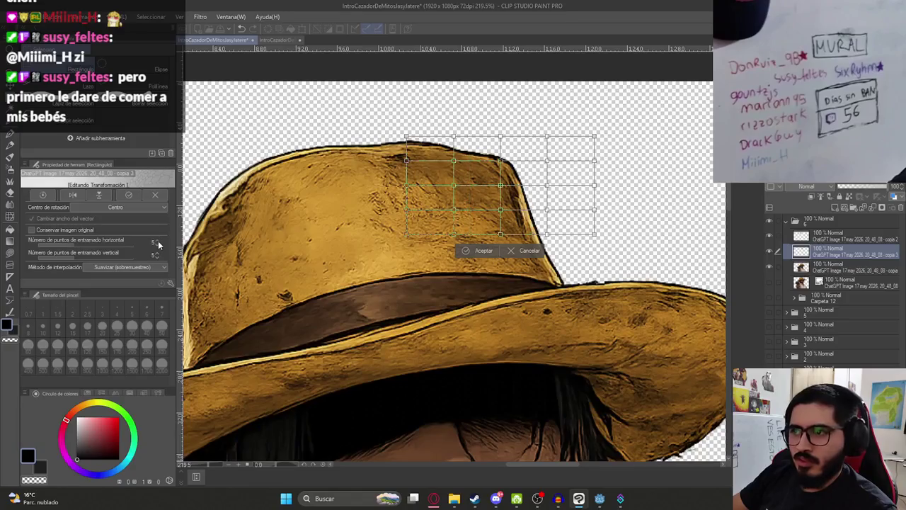
click(158, 242)
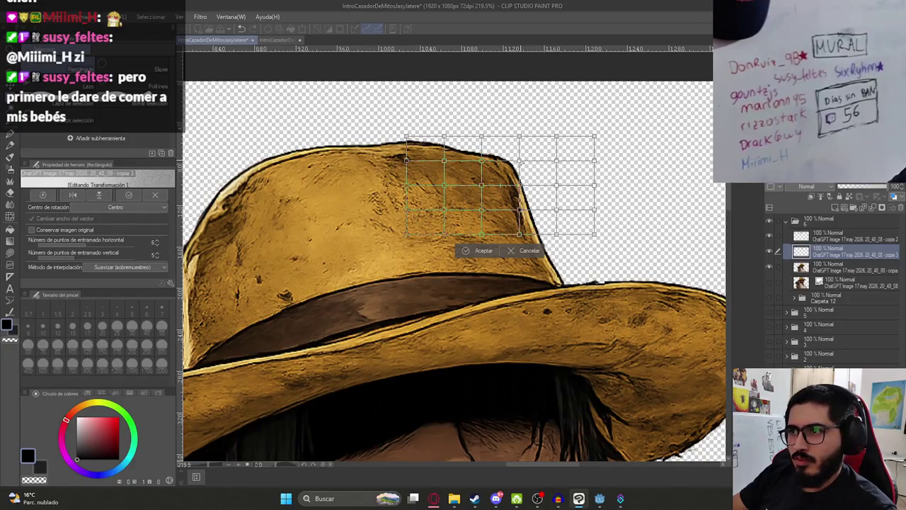
click(158, 257)
click(158, 248)
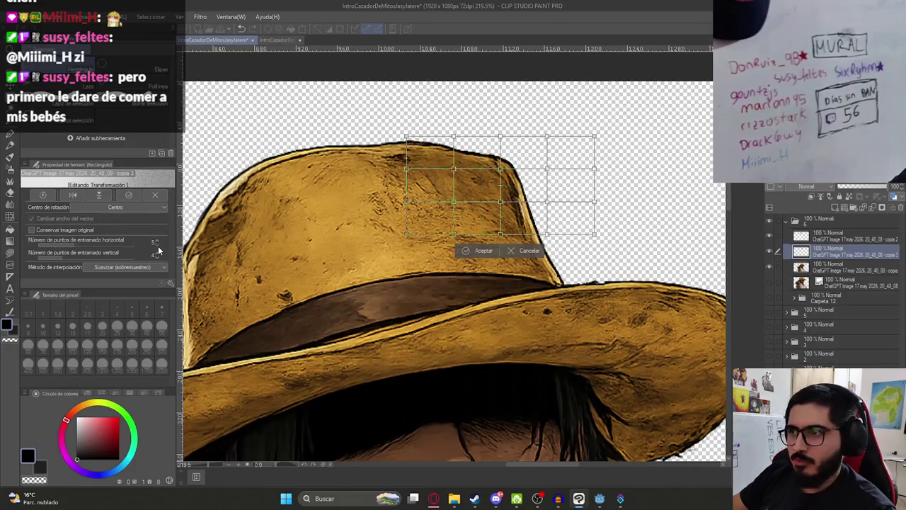
click(157, 252)
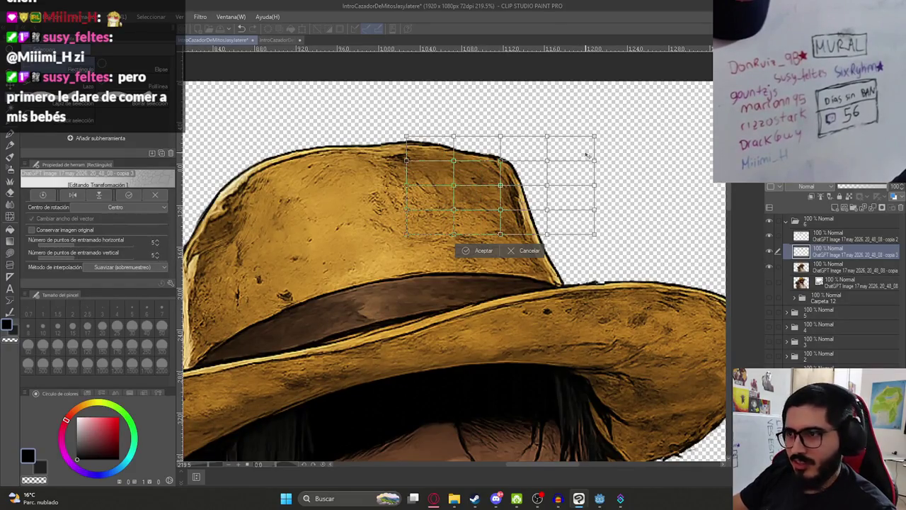
Pull the crown's top and right side inward, apply the warp, and select the 'copia' layer.
drag(498, 161, 487, 166)
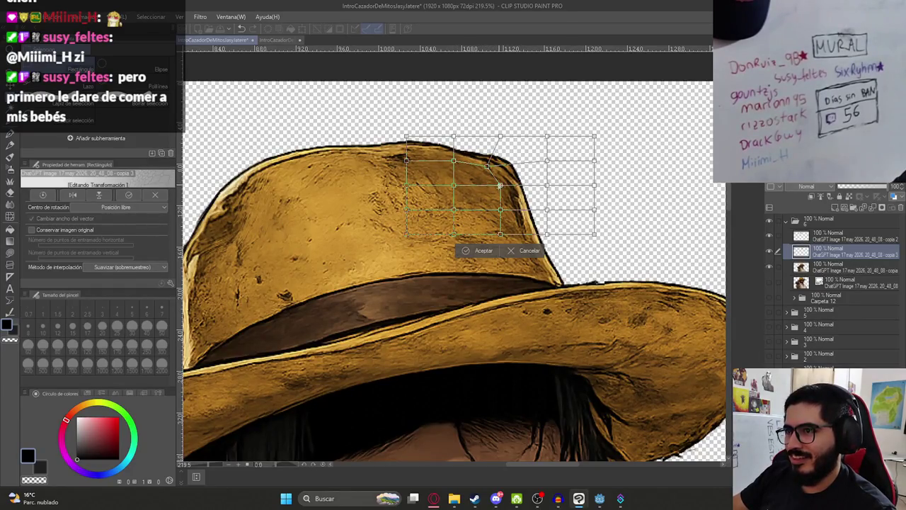
mouse_move(499, 186)
mouse_down()
mouse_move(490, 193)
mouse_move(476, 174)
mouse_up()
drag(543, 189, 541, 191)
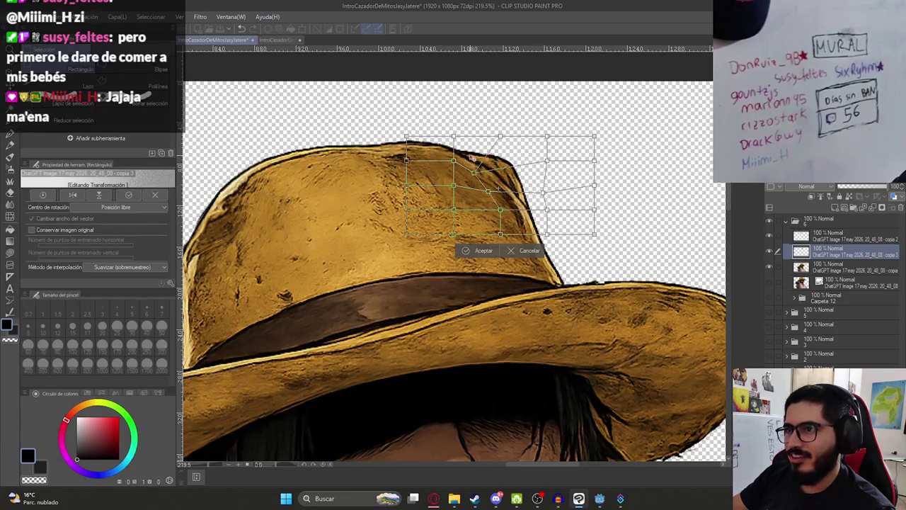
drag(453, 137, 406, 135)
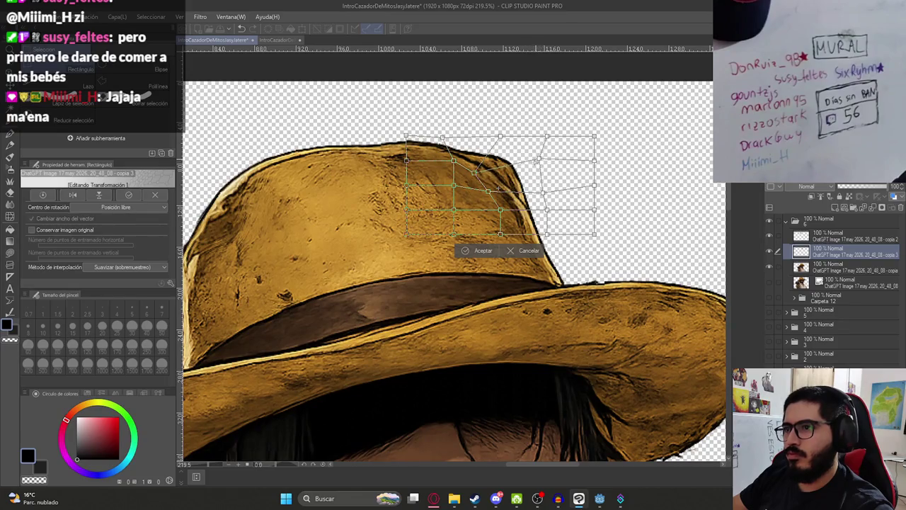
key(Return)
click(844, 270)
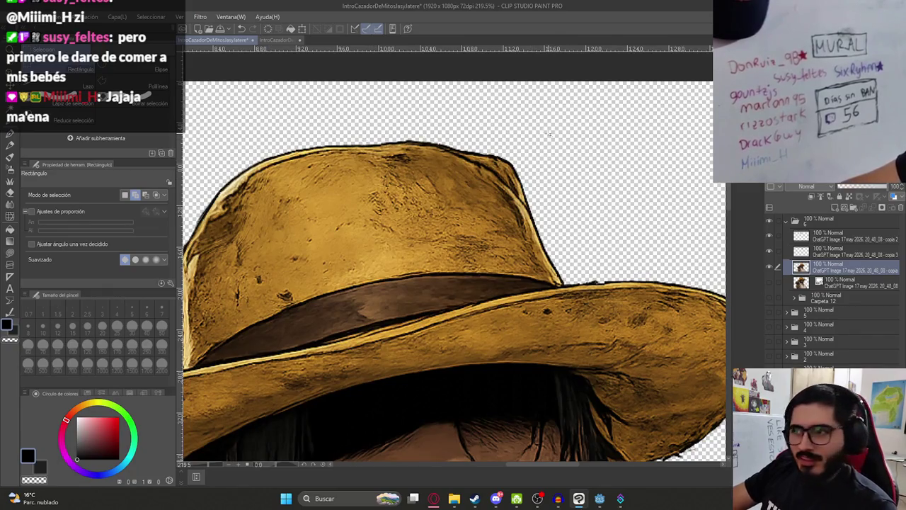
Erase the rough top-right edge of the hat with the hard eraser.
key(e)
mouse_move(530, 202)
mouse_down()
mouse_move(505, 151)
mouse_move(426, 129)
mouse_up()
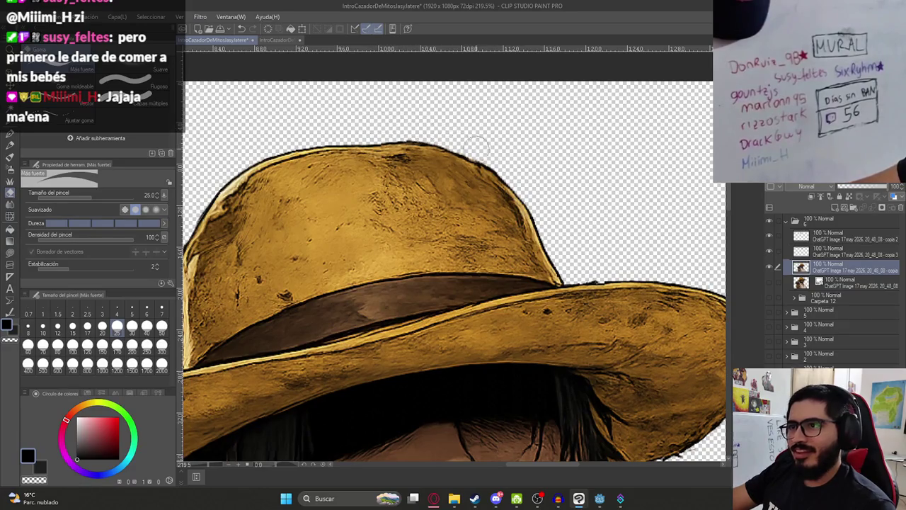
scroll(509, 172, down, 1)
scroll(504, 167, down, 2)
scroll(494, 156, up, 4)
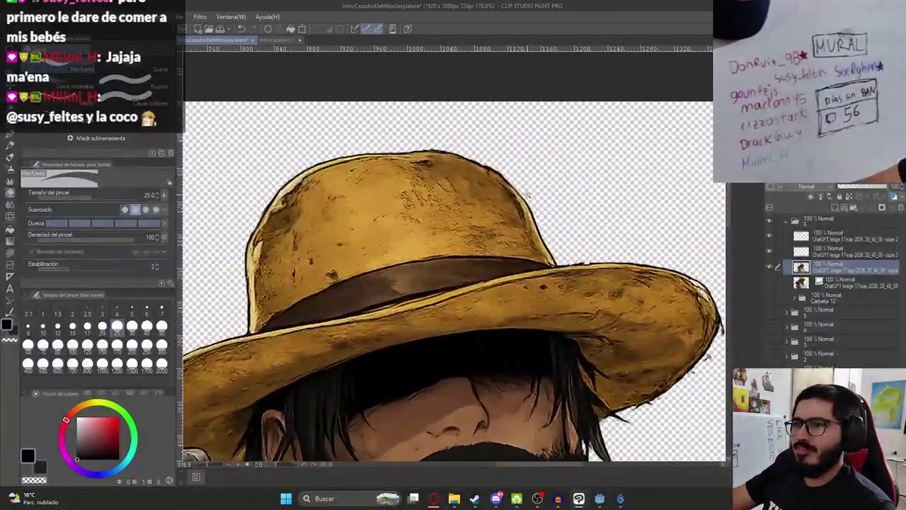
scroll(489, 156, up, 2)
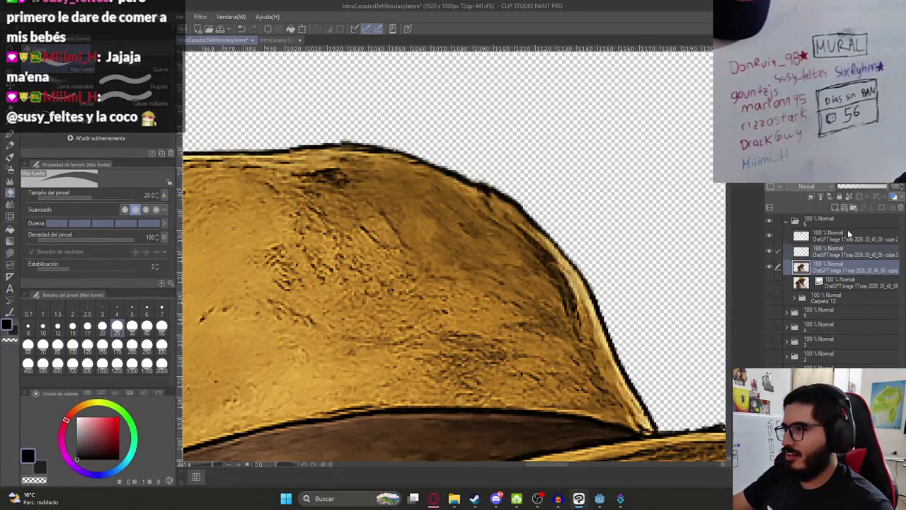
Merge the hat patch layers into the cowboy layer and thin the dark outline along the hat's top.
right_click(847, 229)
click(813, 304)
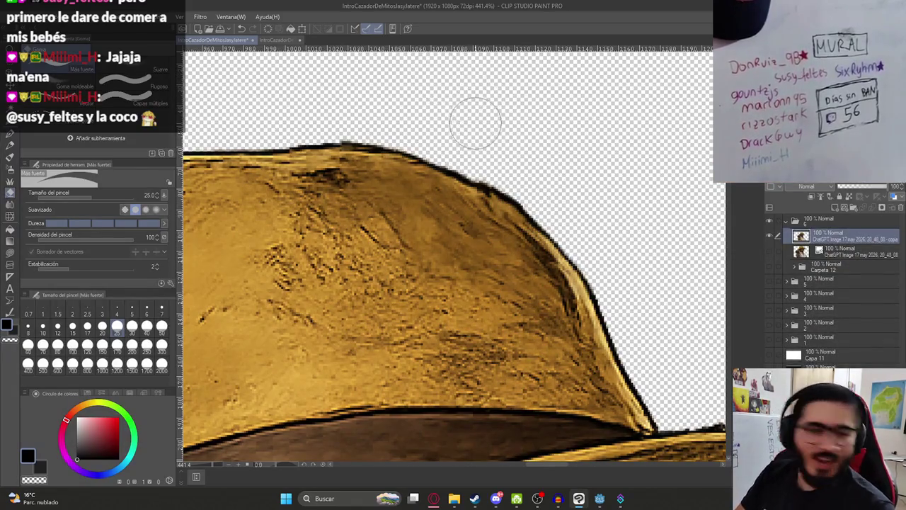
mouse_move(520, 131)
mouse_down()
mouse_move(552, 210)
mouse_move(469, 152)
mouse_move(489, 157)
mouse_move(314, 121)
mouse_move(354, 121)
mouse_move(425, 166)
mouse_up()
scroll(460, 173, down, 5)
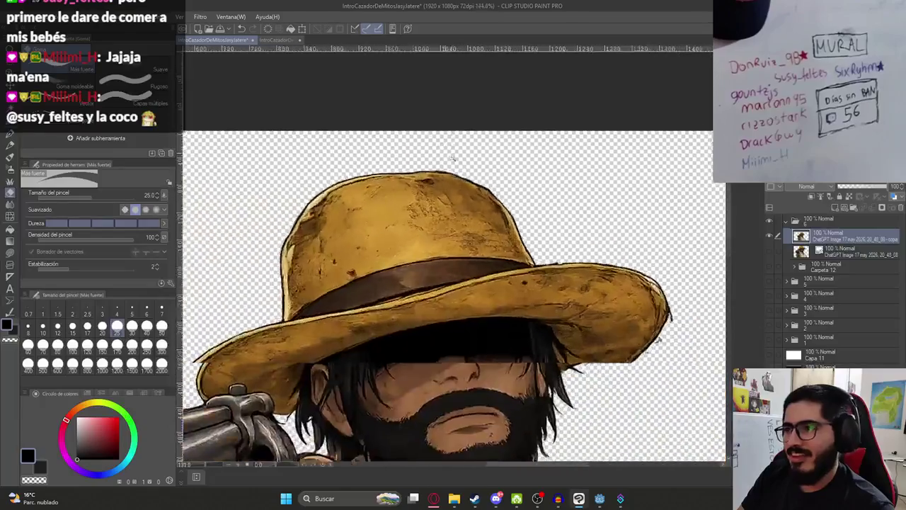
scroll(495, 184, up, 5)
mouse_move(553, 210)
mouse_down()
mouse_move(516, 182)
mouse_move(499, 186)
mouse_move(566, 228)
mouse_move(493, 172)
mouse_move(549, 213)
mouse_move(541, 215)
mouse_up()
scroll(542, 216, down, 10)
Save the illustration and recentre the view on the figure.
key(ctrl+s)
scroll(469, 243, down, 4)
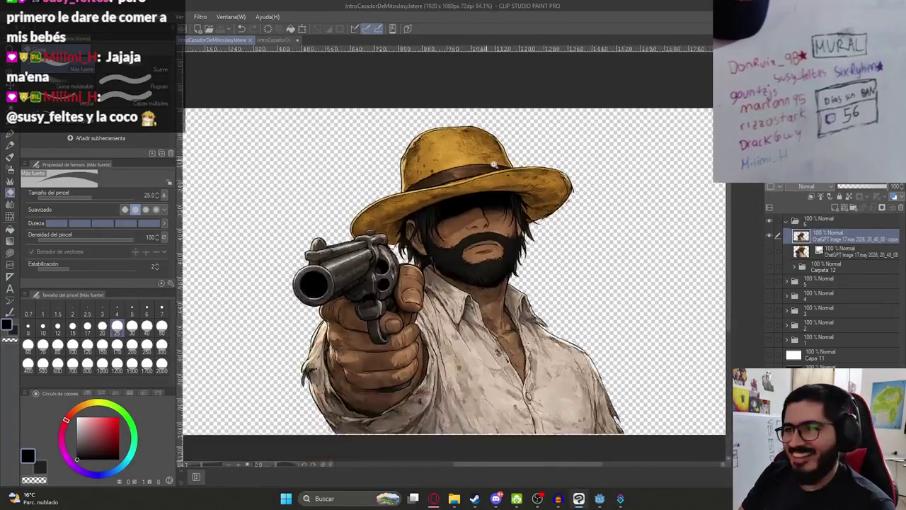
scroll(468, 187, down, 1)
scroll(495, 190, up, 5)
scroll(511, 190, down, 2)
scroll(513, 190, down, 1)
scroll(495, 185, up, 4)
scroll(465, 179, down, 5)
drag(465, 178, 474, 187)
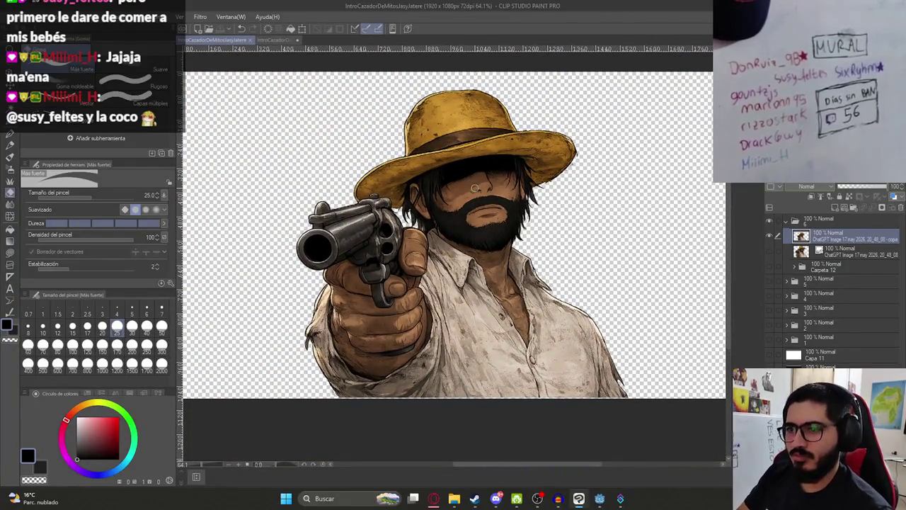
Preview the creature and folder 2 illustrations, then leave only the cowboy folder visible.
key(k)
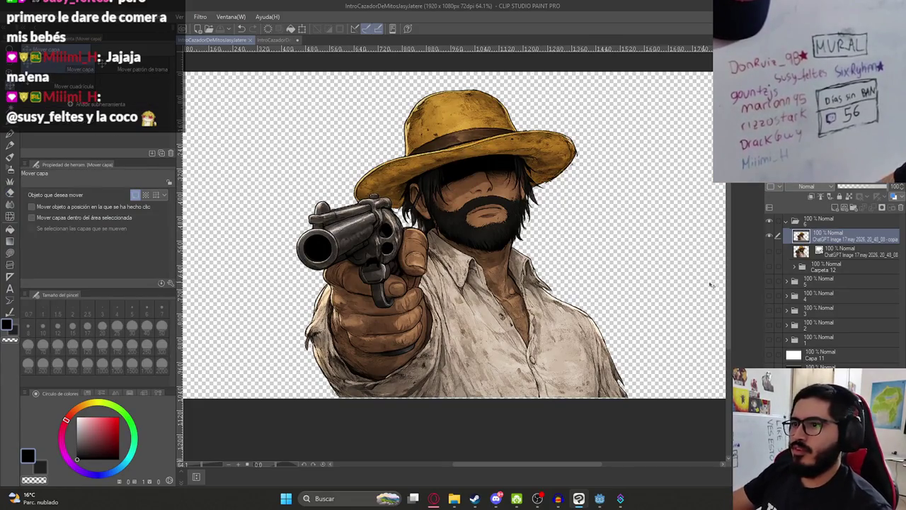
click(769, 221)
click(768, 340)
click(768, 339)
click(770, 325)
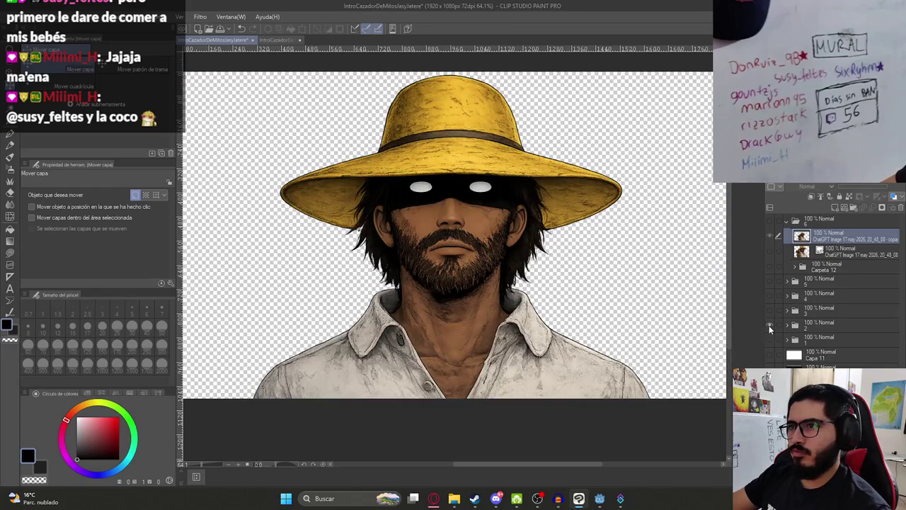
click(769, 327)
click(769, 221)
scroll(498, 257, down, 2)
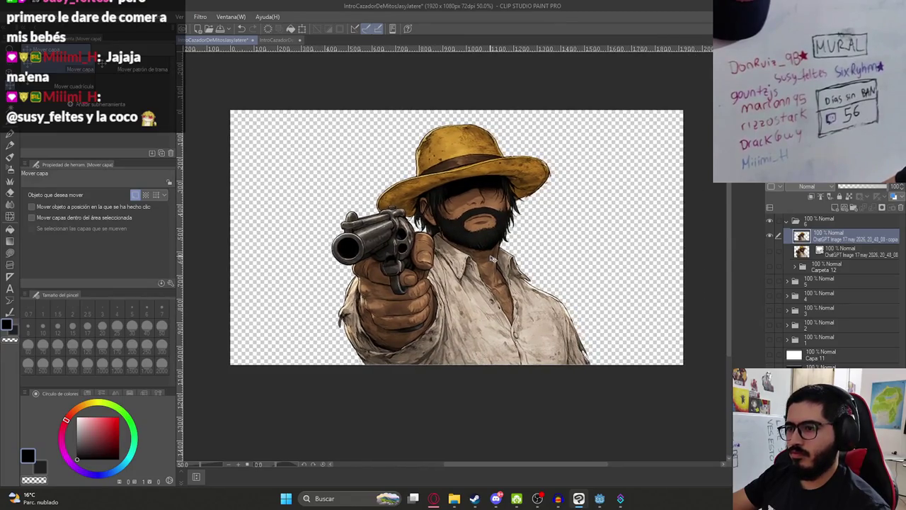
Look at File > Exportar (una capa) without exporting, then switch to Godot.
click(20, 17)
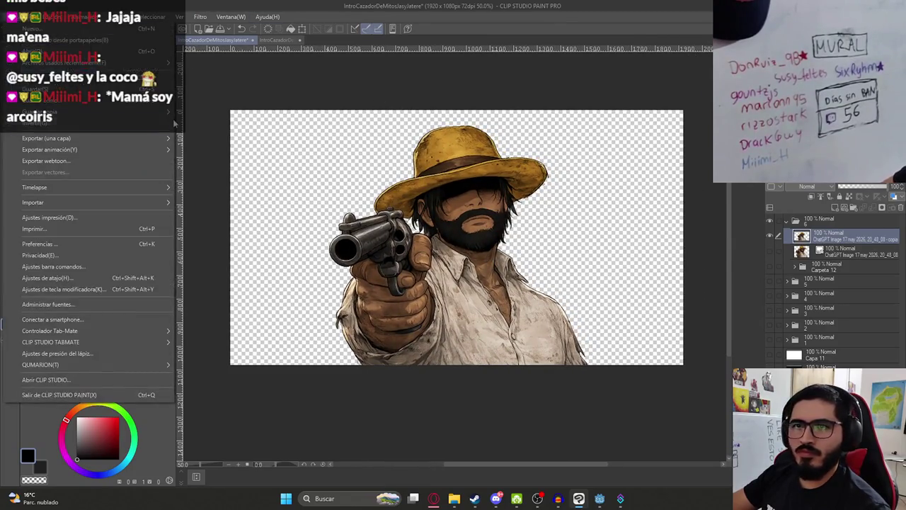
mouse_move(147, 138)
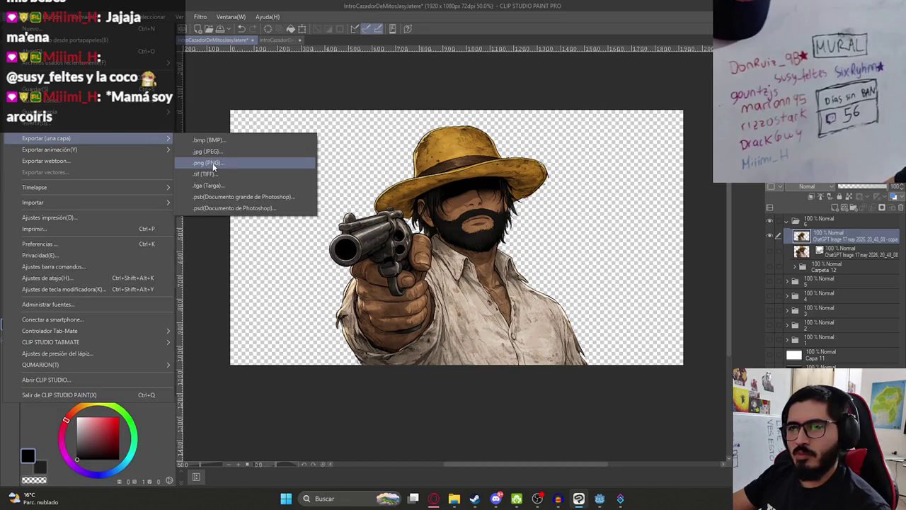
click(319, 5)
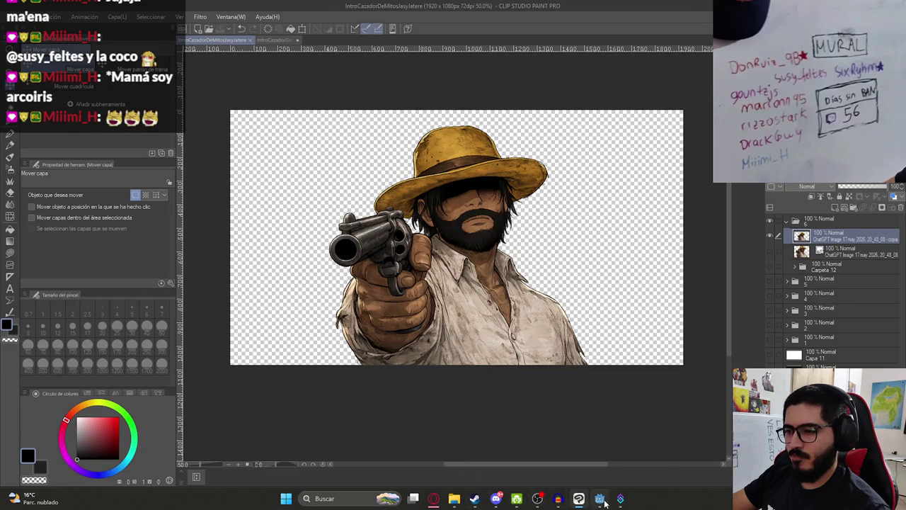
click(600, 498)
Open LevelMythsHunterIntroLuison.tscn from the FileSystem in the 2D view.
right_click(294, 39)
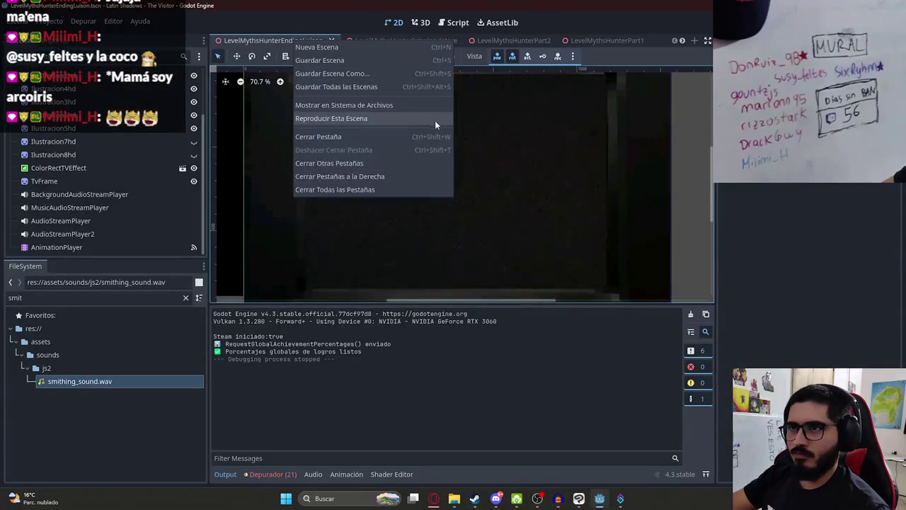
click(435, 120)
scroll(141, 464, down, 3)
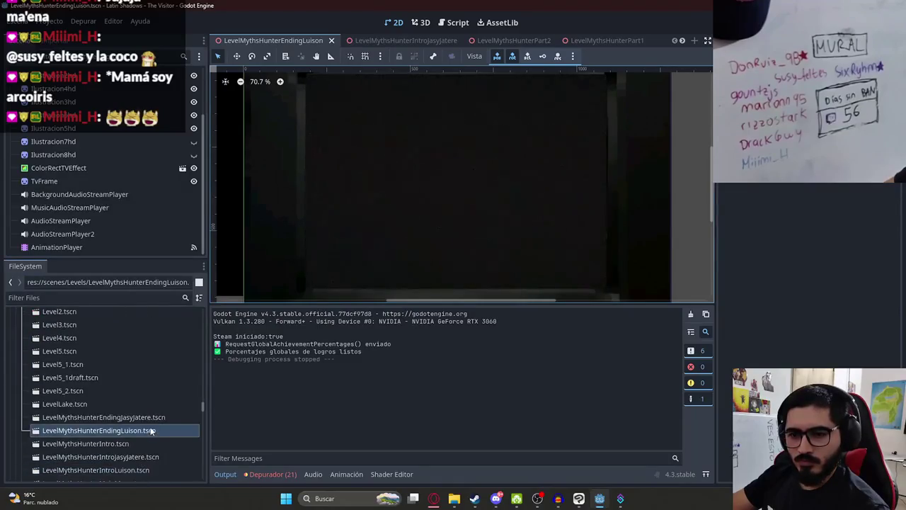
scroll(154, 443, down, 3)
double_click(147, 428)
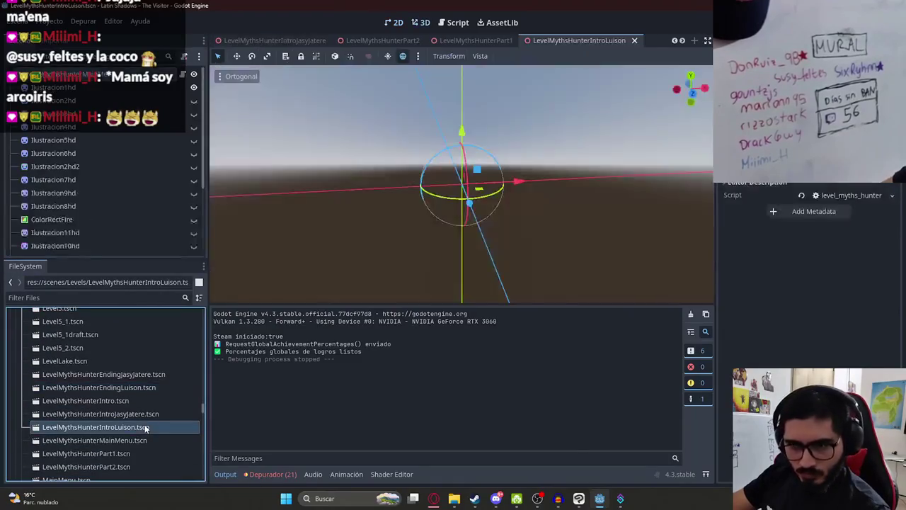
click(393, 22)
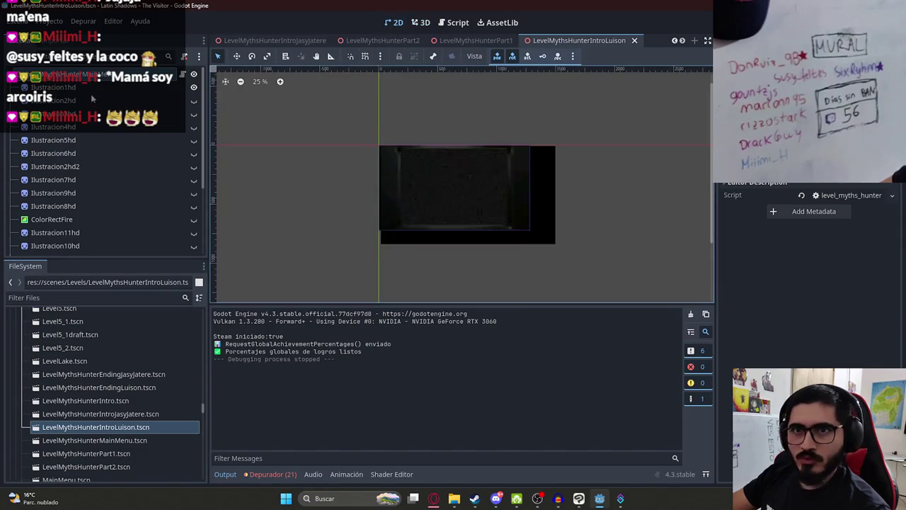
Select the AnimationPlayer and scrub through animations P1, P2 and P3.
scroll(76, 221, down, 5)
click(71, 246)
mouse_move(298, 333)
mouse_down()
mouse_move(322, 332)
mouse_move(302, 333)
mouse_move(315, 336)
mouse_up()
click(384, 319)
click(391, 346)
scroll(490, 164, up, 7)
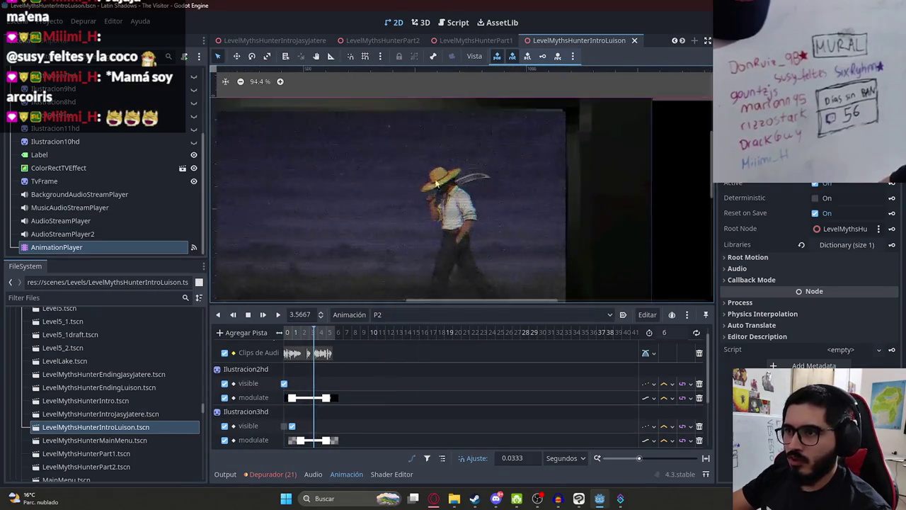
click(408, 315)
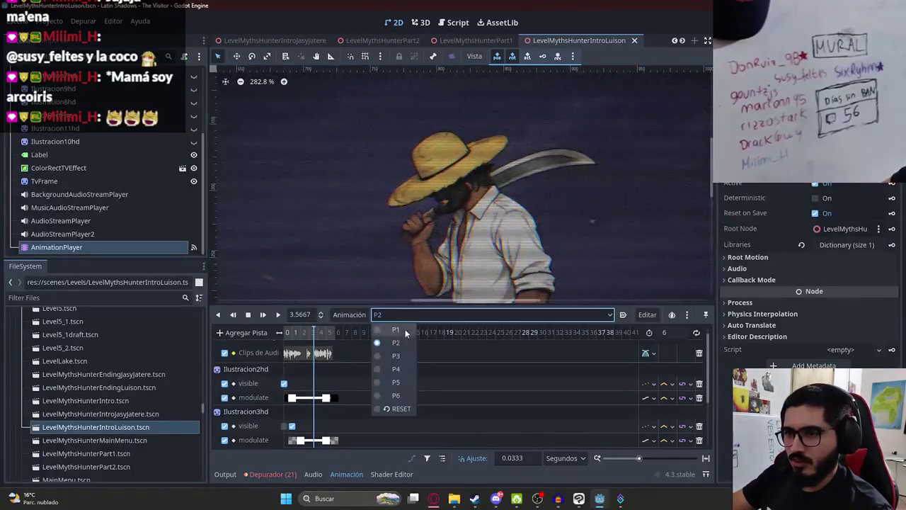
click(392, 358)
click(287, 333)
drag(287, 335, 340, 334)
Review P4, P5 at 5.2 seconds, and P6 up to the machete man, then play P6.
click(397, 314)
click(396, 370)
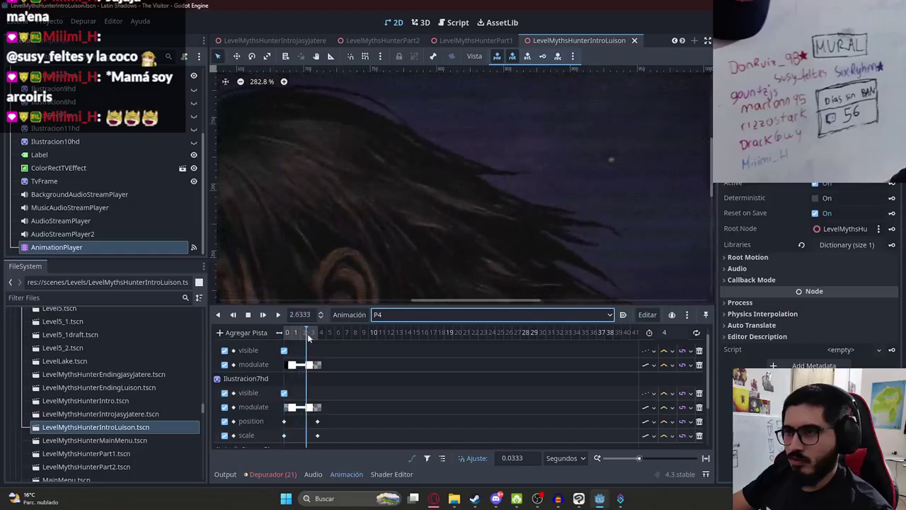
click(413, 314)
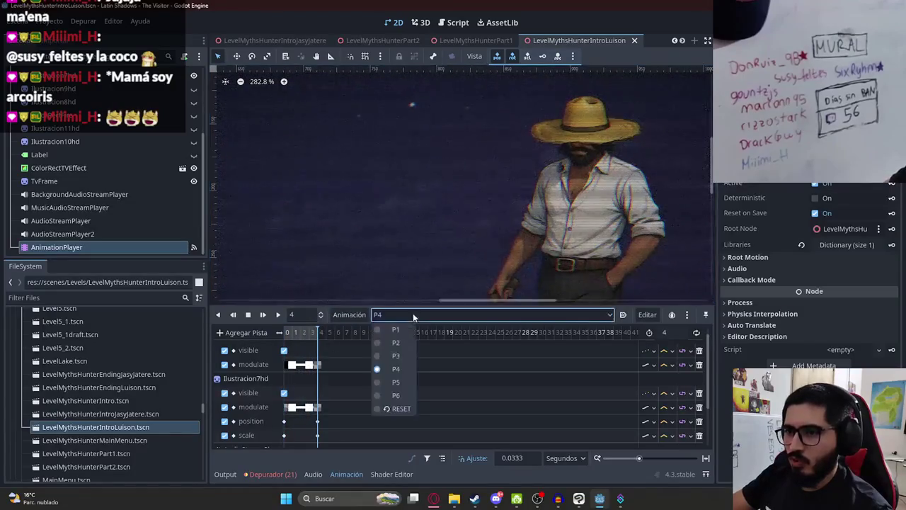
click(392, 383)
click(329, 332)
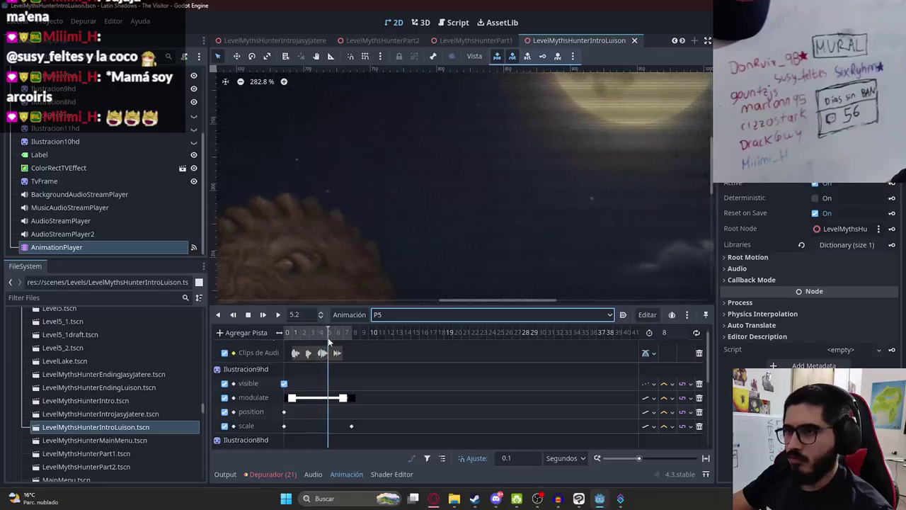
scroll(447, 192, down, 4)
scroll(441, 237, down, 1)
click(413, 314)
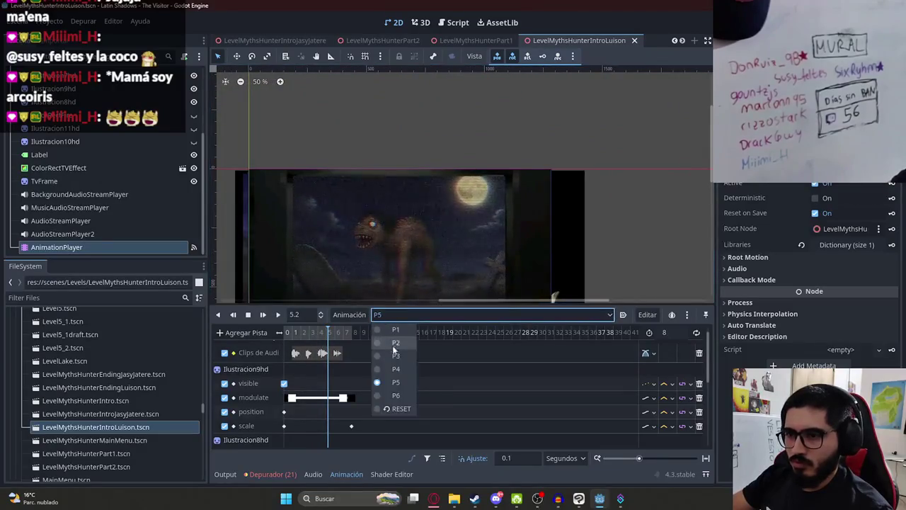
click(386, 392)
drag(292, 335, 347, 332)
scroll(503, 212, up, 5)
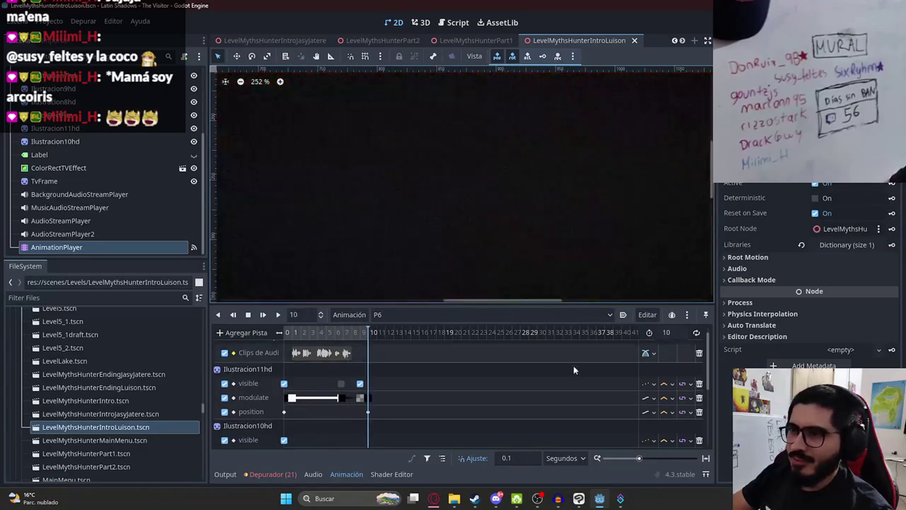
click(579, 498)
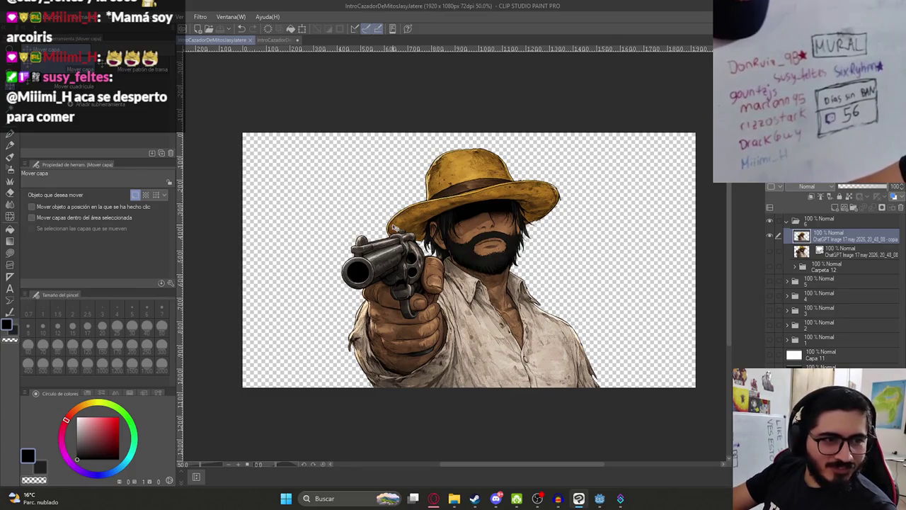
Choose File > Exportar (una capa) > .png (PNG) to open the cowboy export dialog.
scroll(420, 235, up, 1)
click(14, 17)
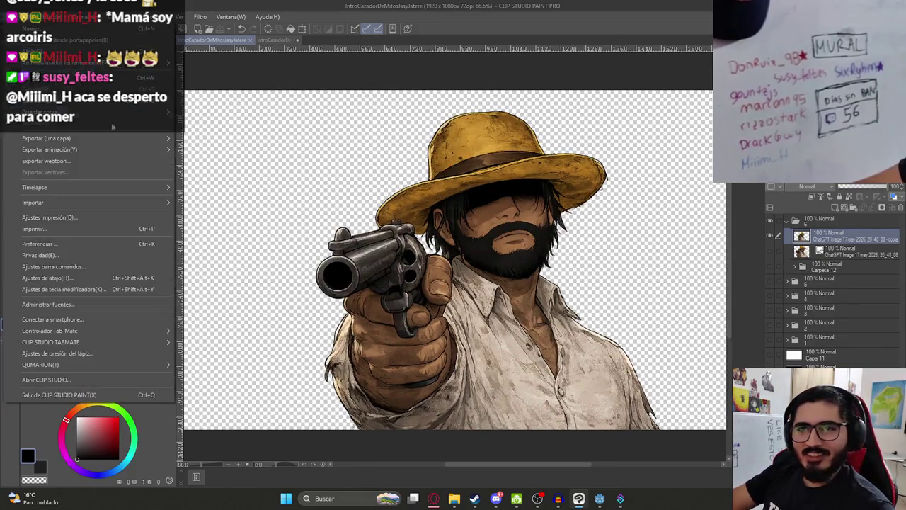
mouse_move(85, 137)
click(248, 162)
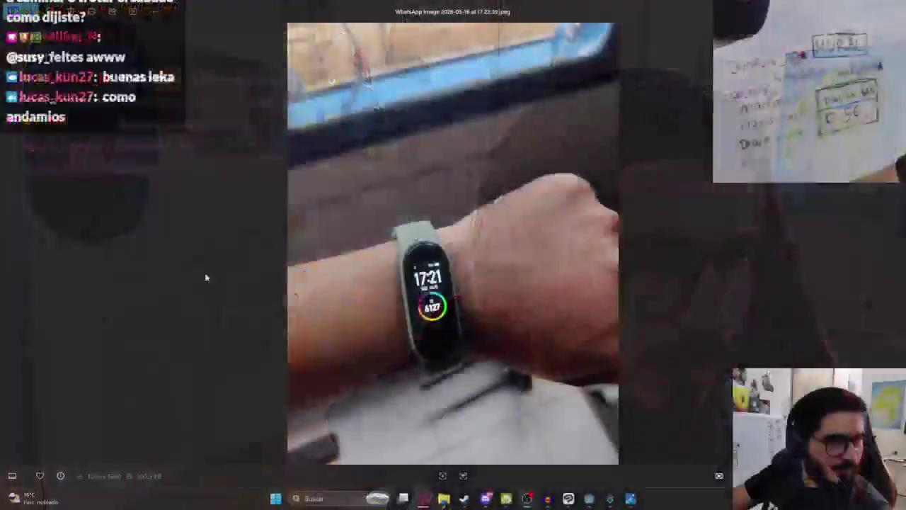
Minimize the Photos wristband picture and bring back Clip Studio Paint's PNG save dialog.
scroll(426, 292, up, 4)
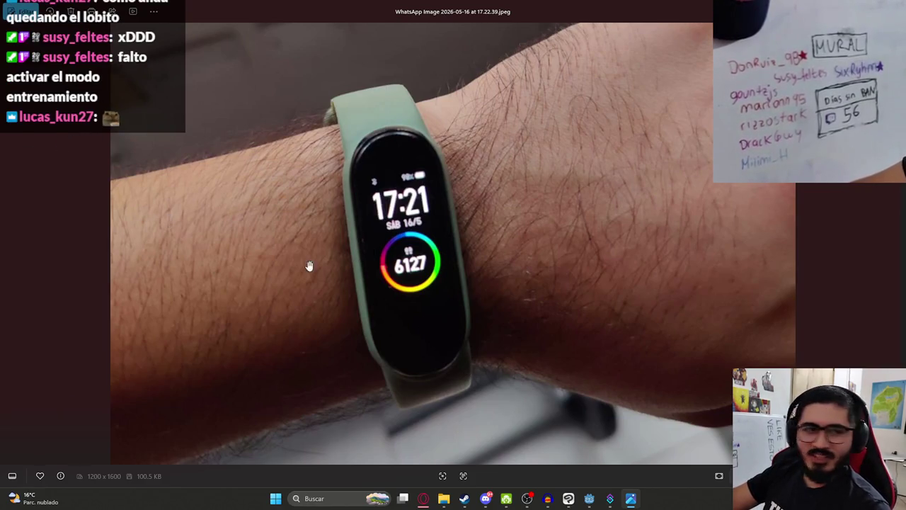
scroll(319, 257, down, 3)
scroll(354, 252, up, 5)
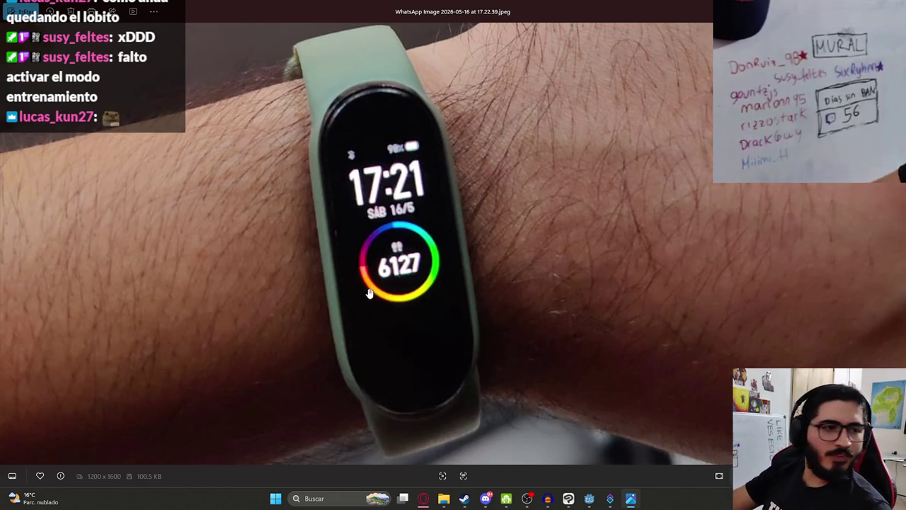
scroll(368, 290, down, 5)
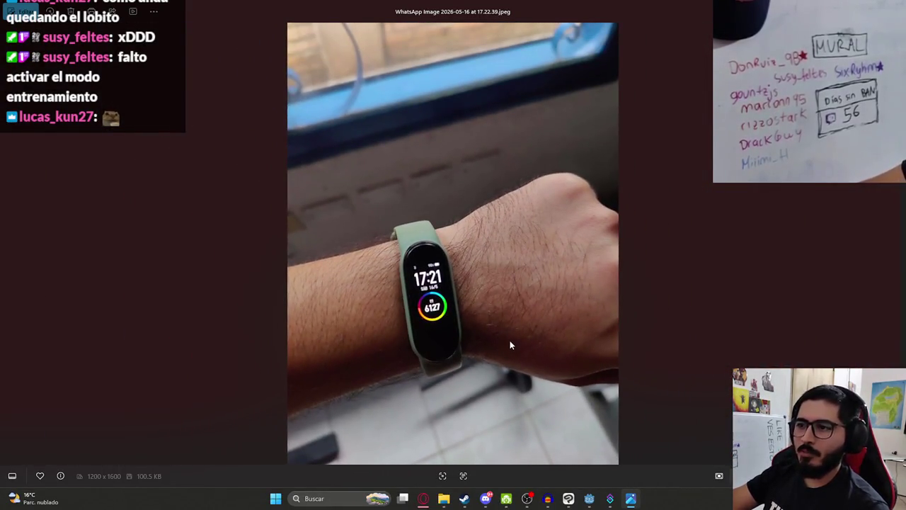
mouse_move(634, 499)
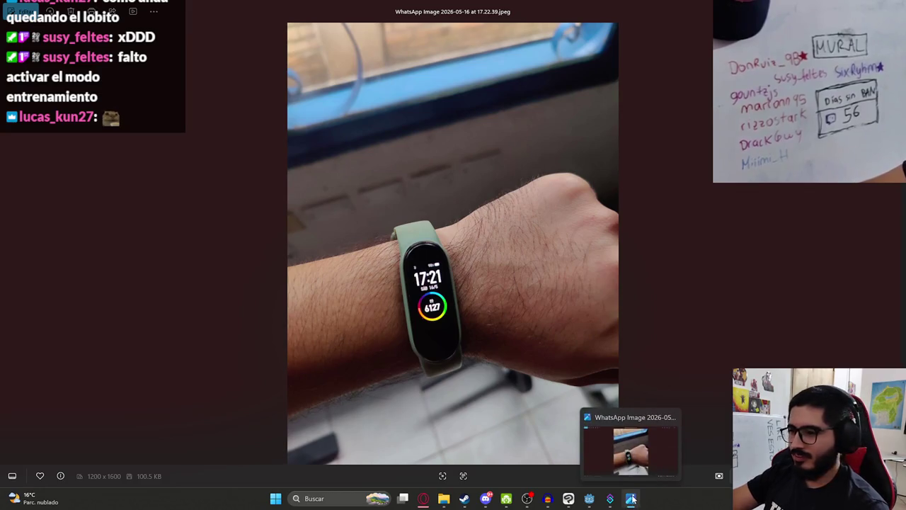
scroll(453, 329, up, 4)
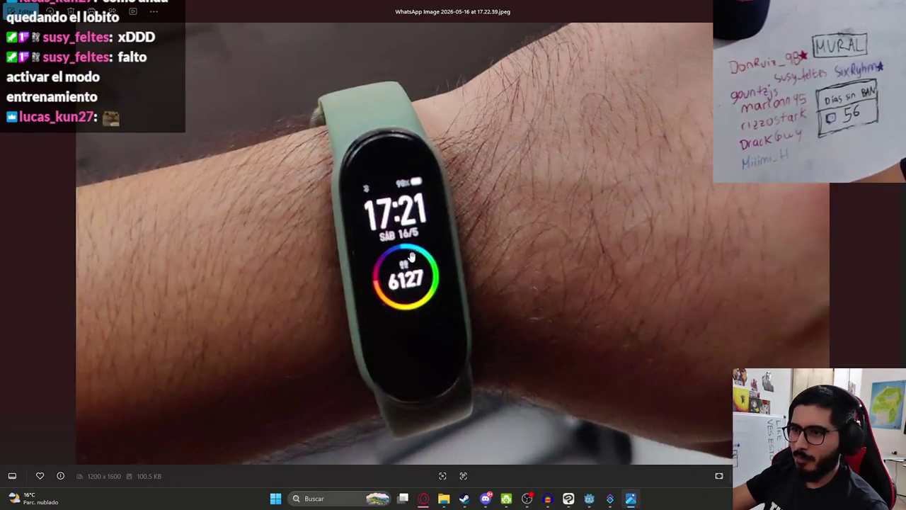
scroll(411, 257, down, 4)
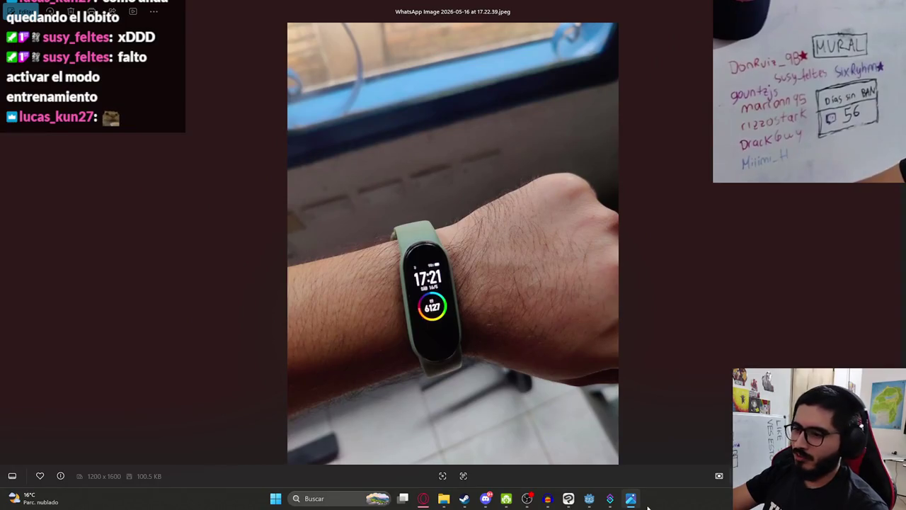
click(632, 499)
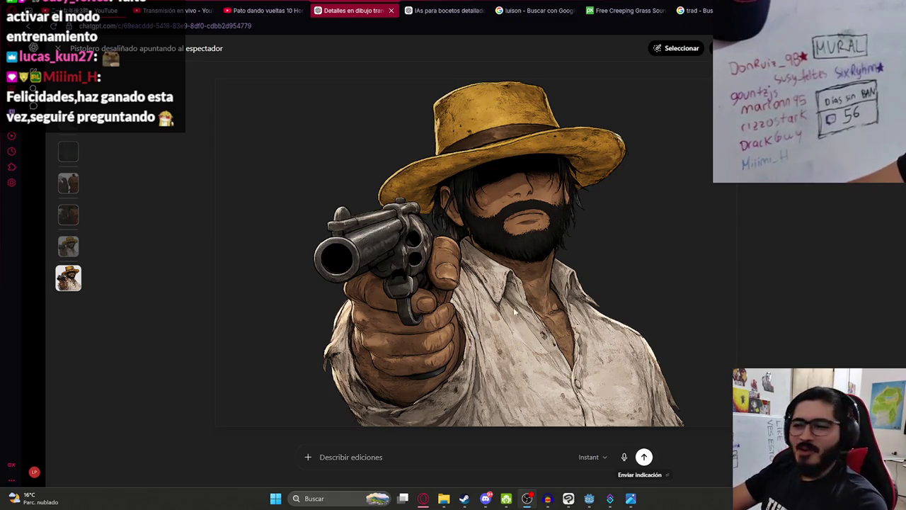
click(570, 501)
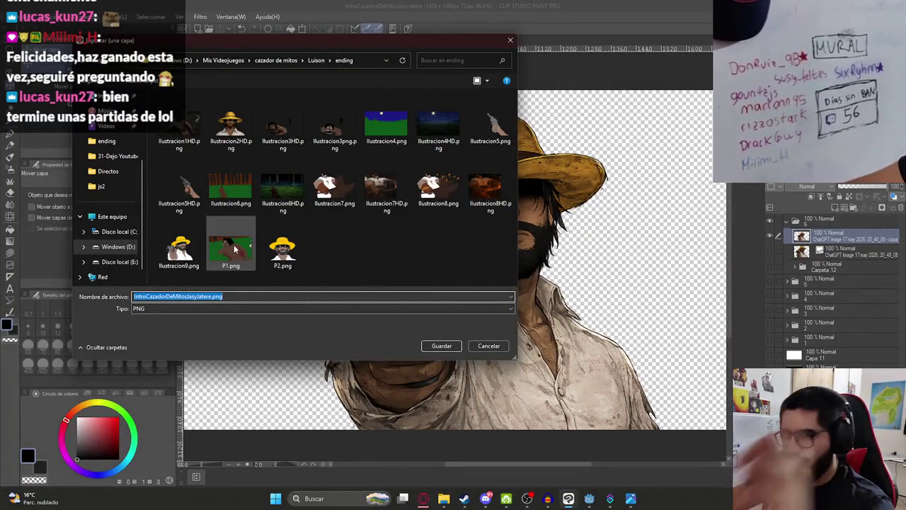
Save the cowboy PNG as Ilustracion9HD.png by adding HD to Ilustracion9, then go to Godot.
click(180, 251)
click(175, 296)
click(162, 297)
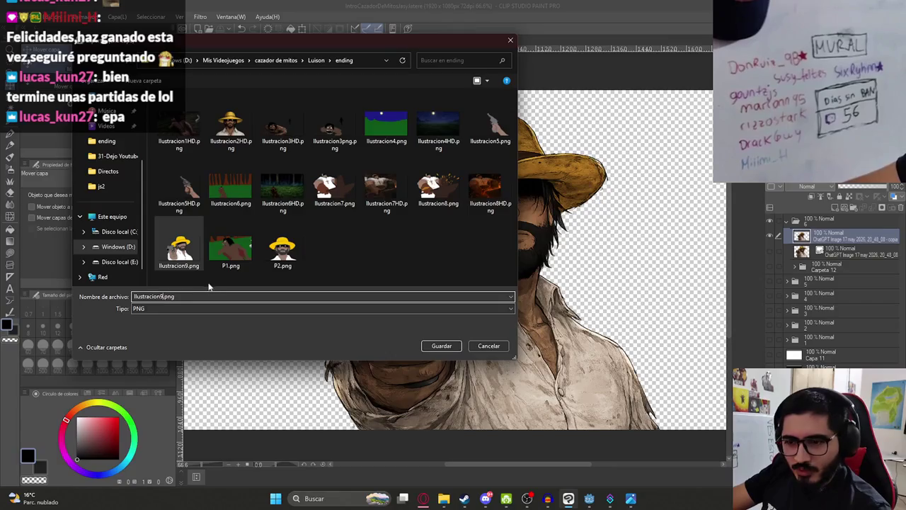
text(HD)
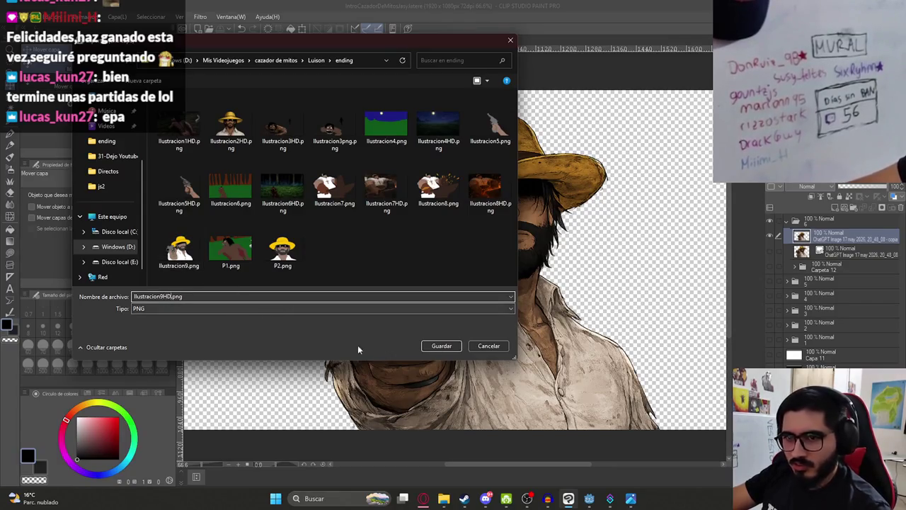
click(432, 346)
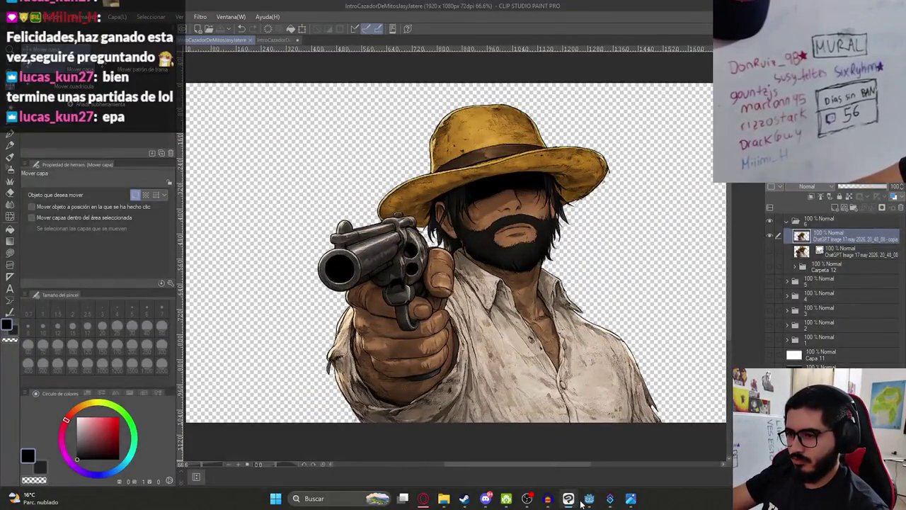
click(587, 499)
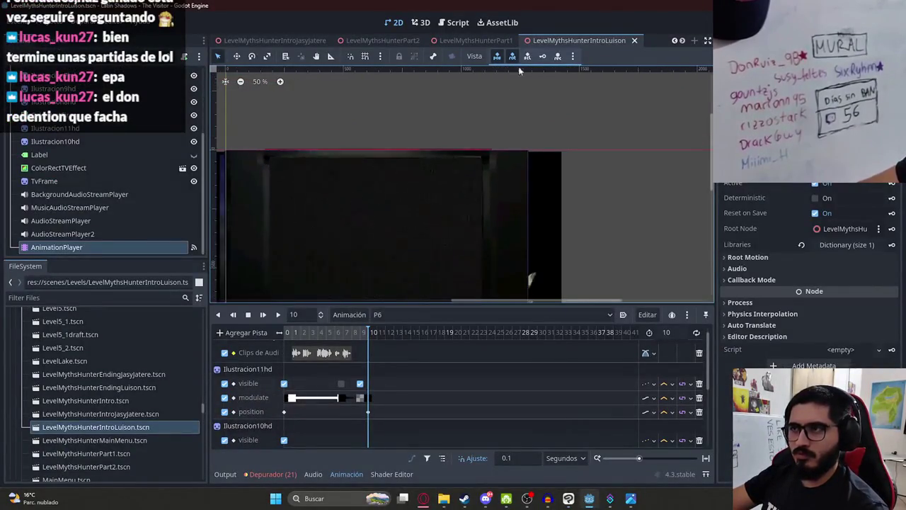
Switch to LevelMythsHunterEndingLuison, close the IntroLuison tab, and show the 2D workspace.
scroll(249, 43, up, 1)
click(249, 41)
right_click(249, 42)
click(304, 117)
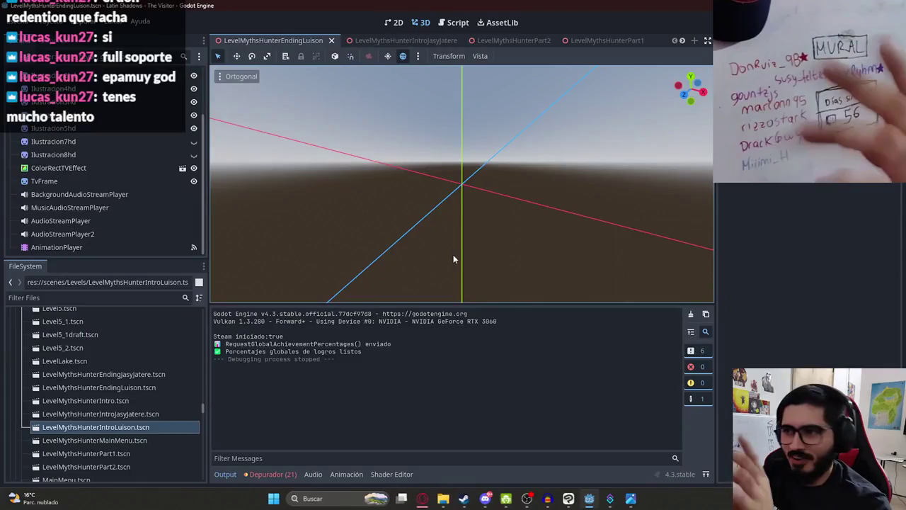
click(395, 24)
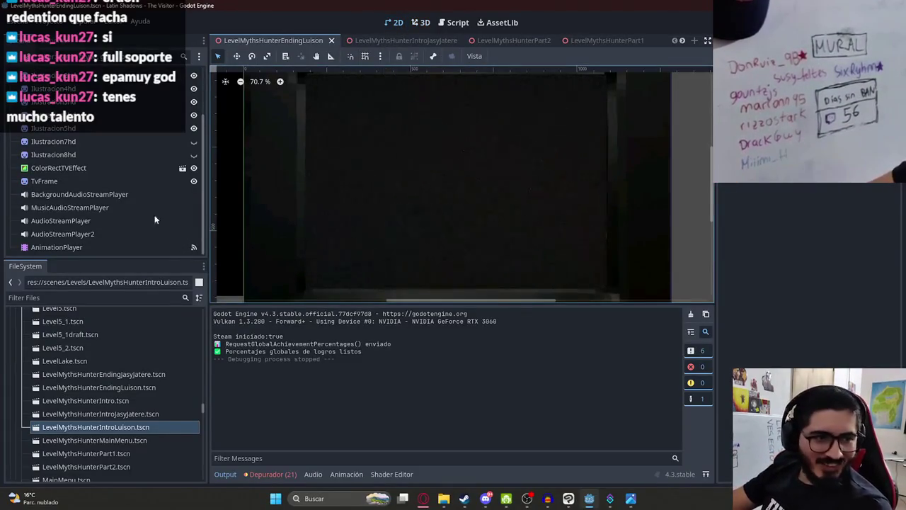
click(419, 501)
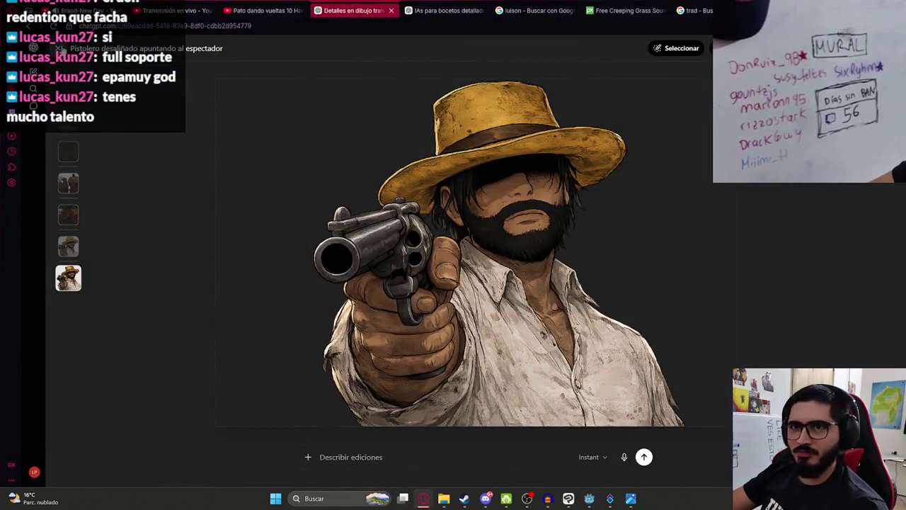
View the uploaded cowboy sketch, the generated cowboy, and the transparent cowboy image full size.
key(Escape)
scroll(543, 234, up, 5)
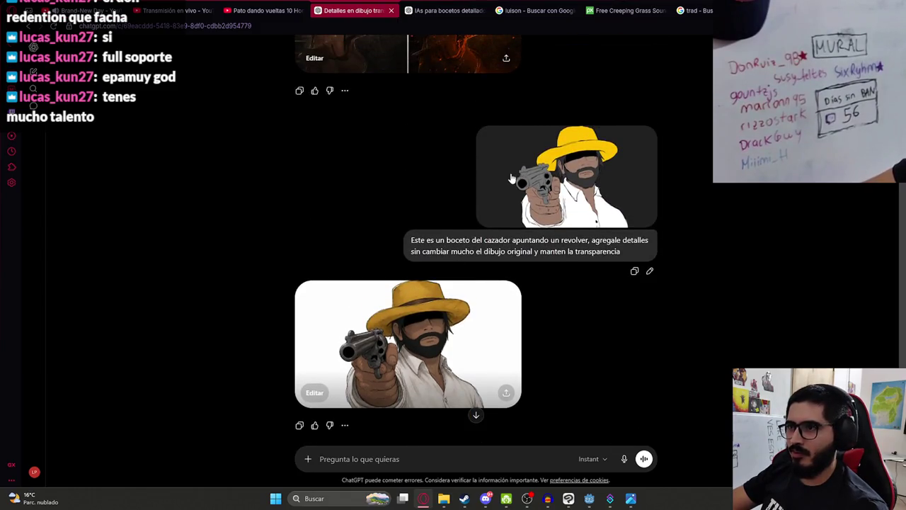
click(511, 178)
click(280, 298)
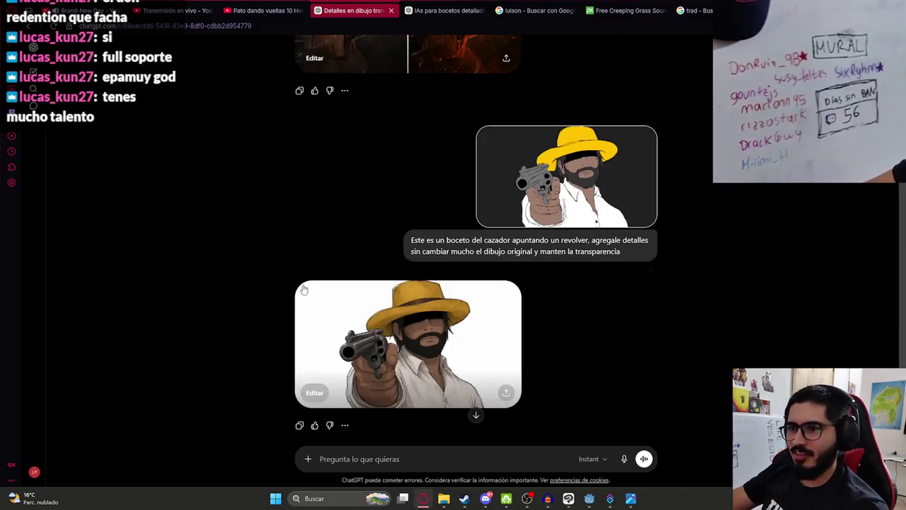
click(339, 329)
key(Escape)
scroll(355, 332, down, 4)
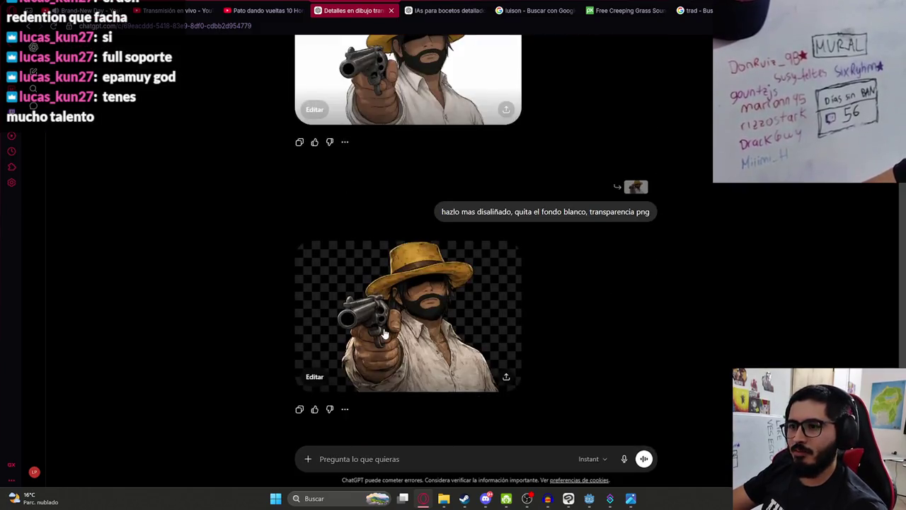
click(438, 291)
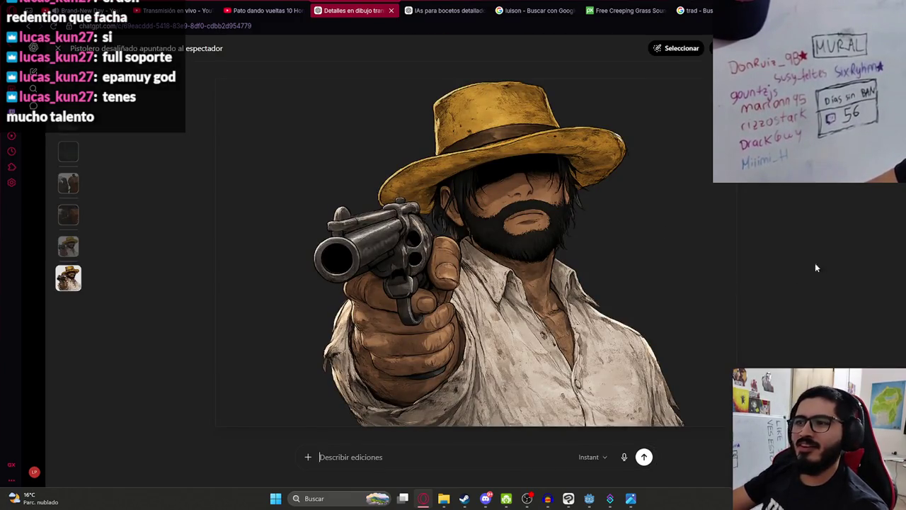
key(Escape)
scroll(545, 281, up, 15)
scroll(542, 281, up, 5)
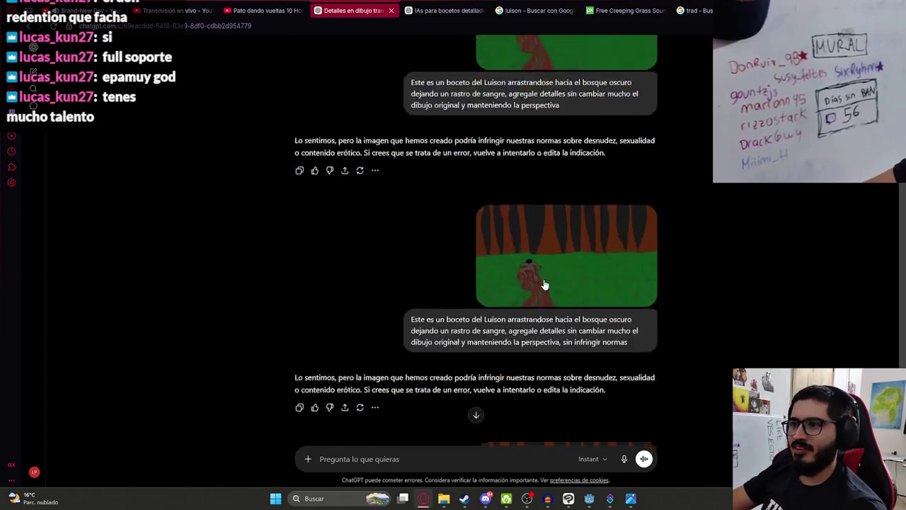
scroll(543, 281, down, 5)
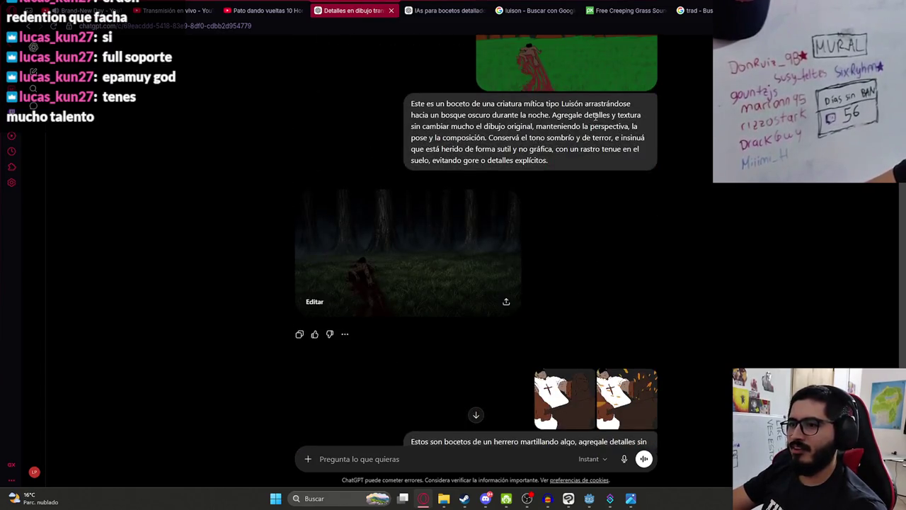
scroll(596, 115, up, 5)
scroll(683, 283, down, 10)
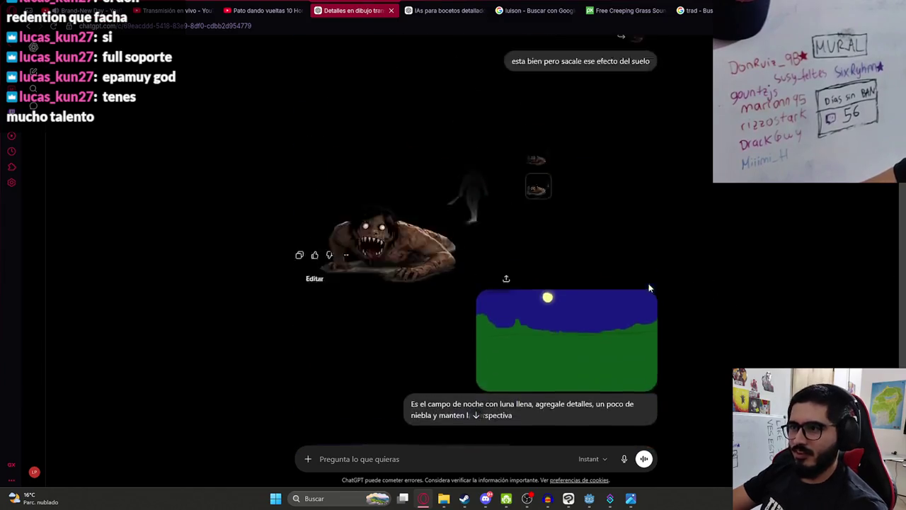
scroll(648, 286, up, 10)
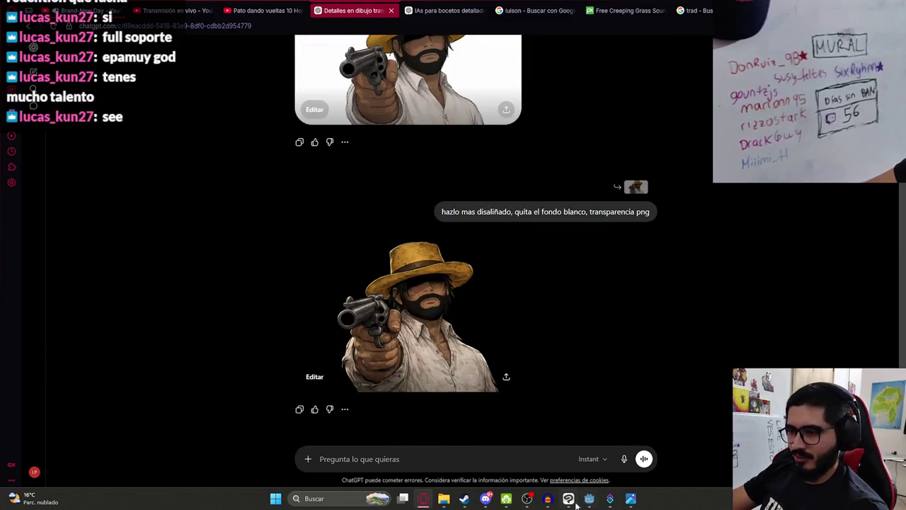
Go back through Clip Studio Paint to the Godot editor.
click(568, 498)
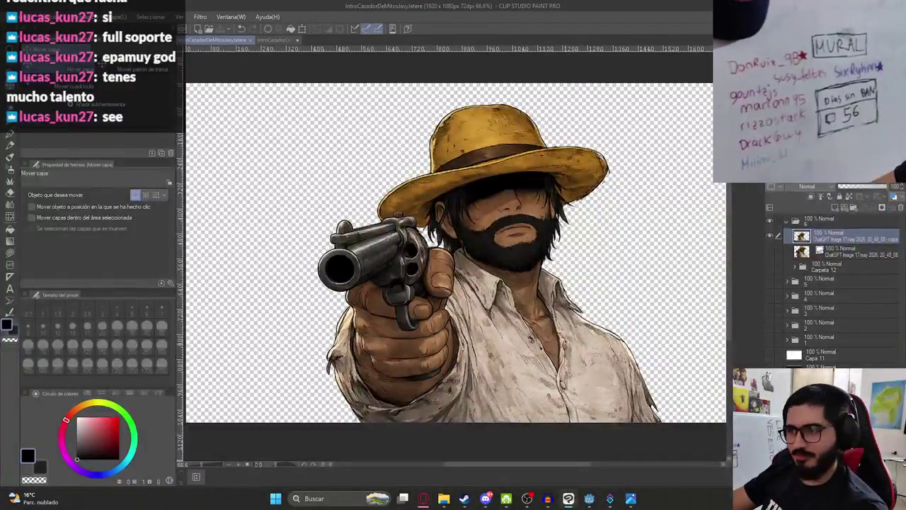
scroll(566, 343, down, 2)
click(589, 499)
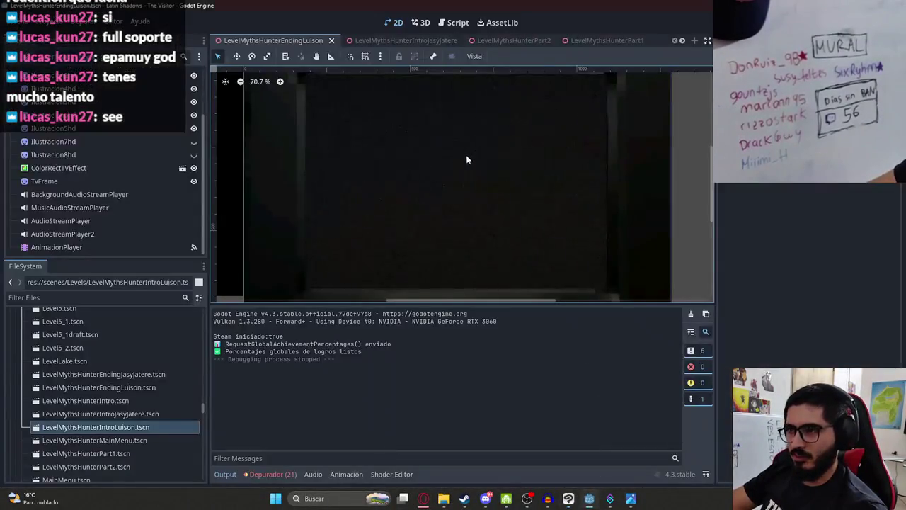
Create a new animation named P5 in the ending scene's AnimationPlayer.
click(72, 244)
click(412, 319)
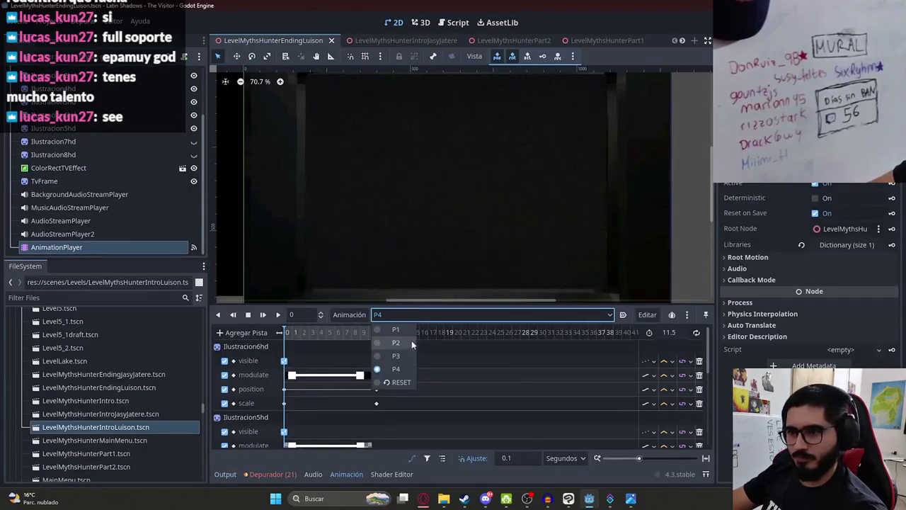
click(393, 343)
click(354, 315)
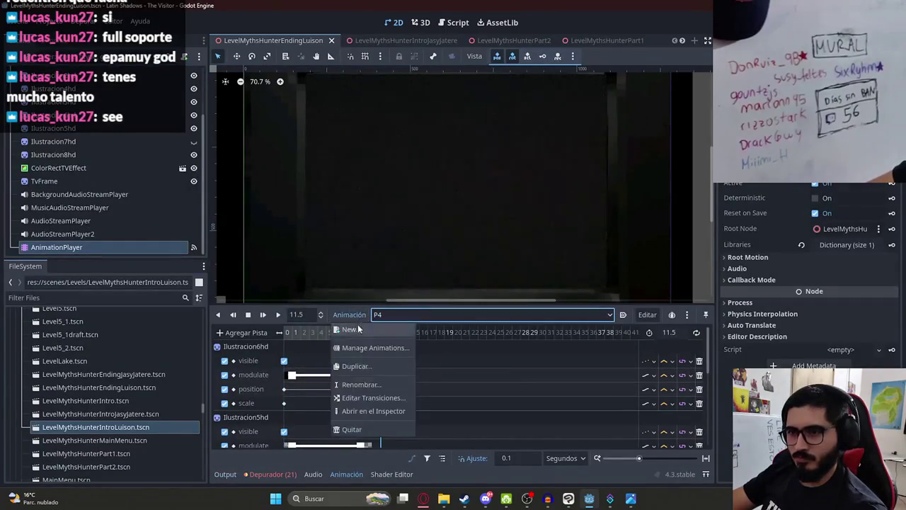
click(354, 346)
text(p)
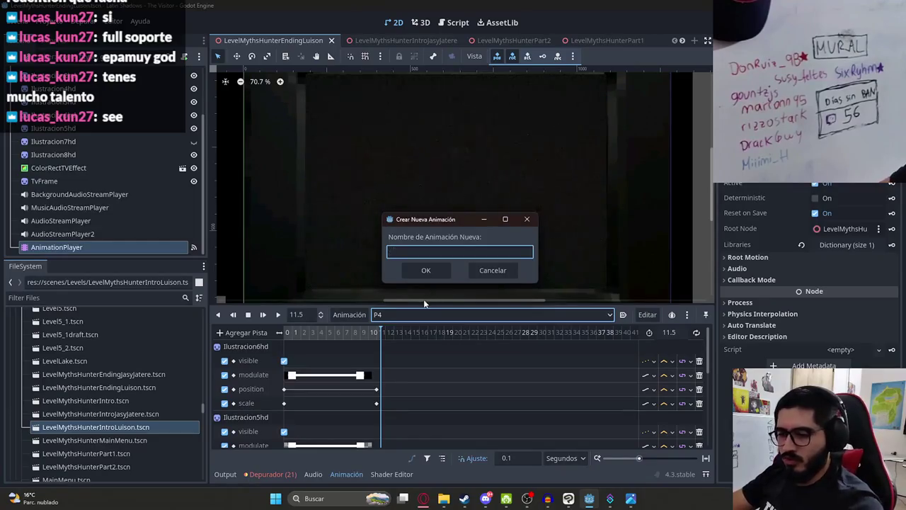
click(418, 270)
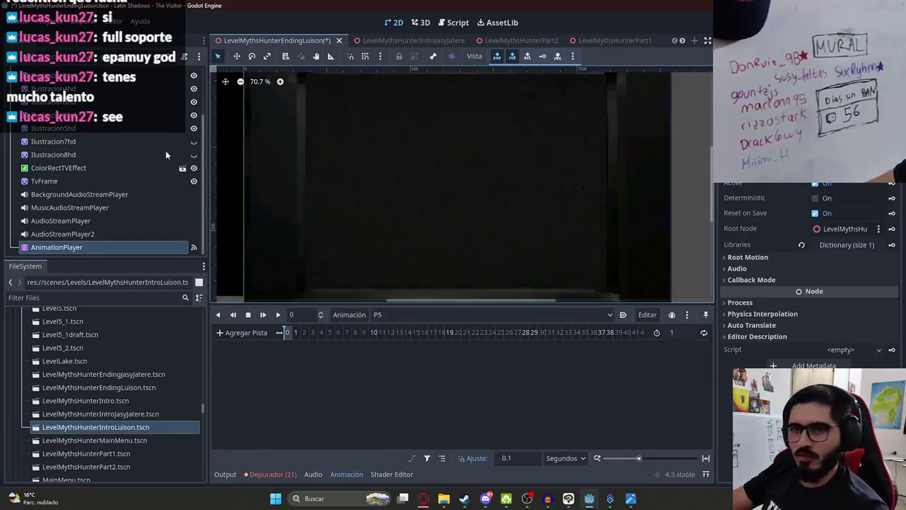
Copy Ilustracion9HD.png from the exports folder into the project's luison Ending sprites folder.
click(443, 498)
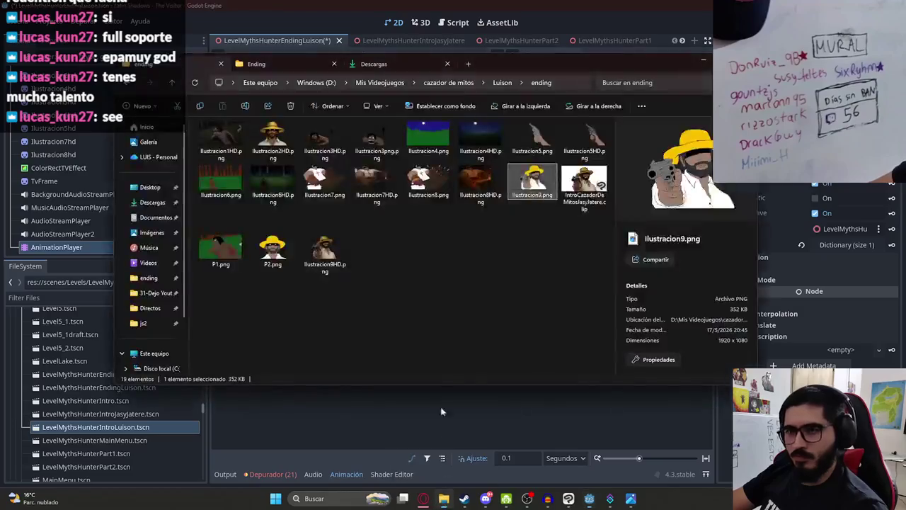
click(324, 244)
click(287, 63)
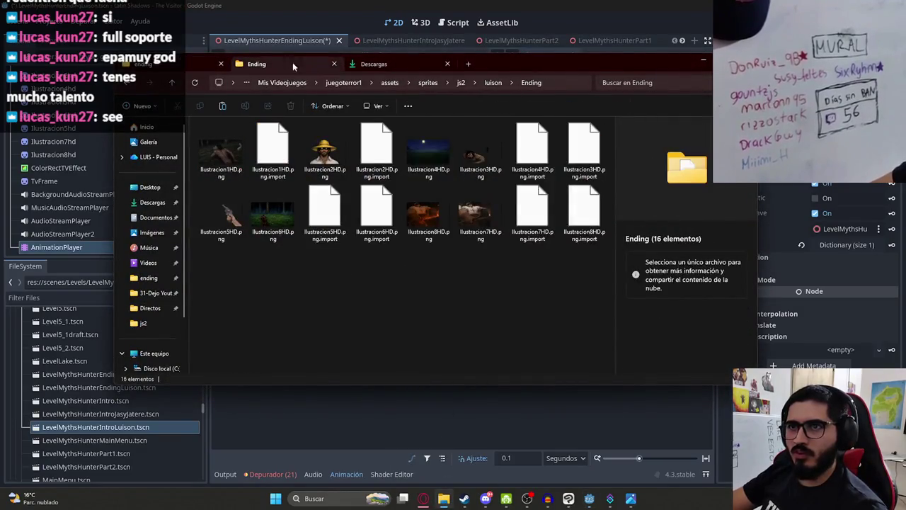
mouse_move(325, 212)
mouse_down()
mouse_move(219, 273)
mouse_move(68, 284)
mouse_up()
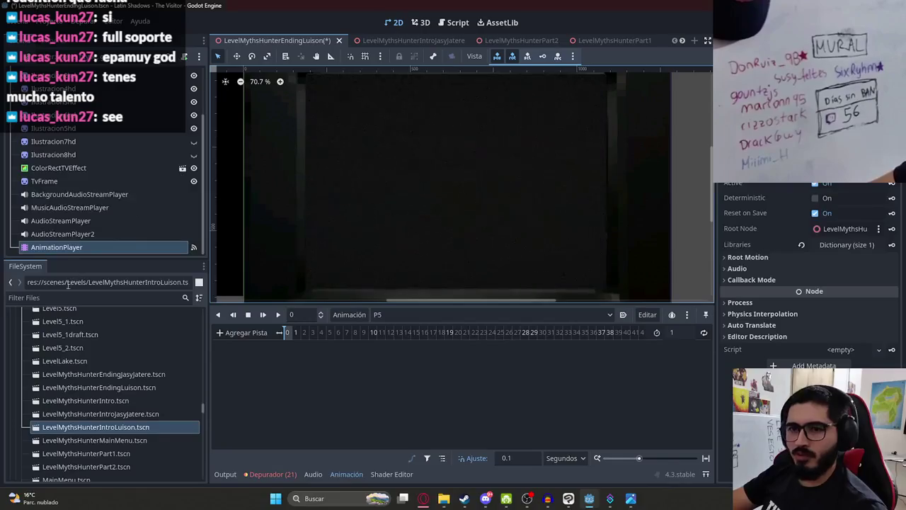
click(52, 298)
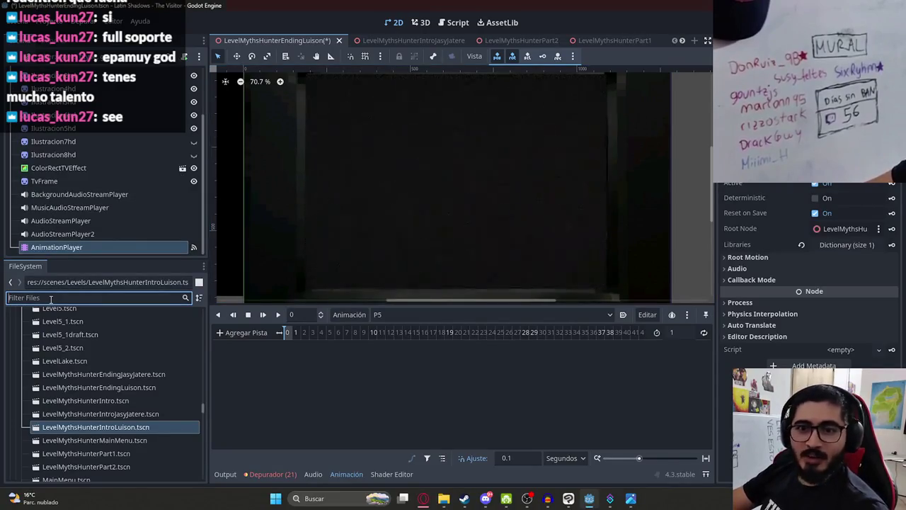
Filter for 'ilustracion' and drop Ilustracion9HD.png into the scene below Ilustracion8hd.
text(ilustra)
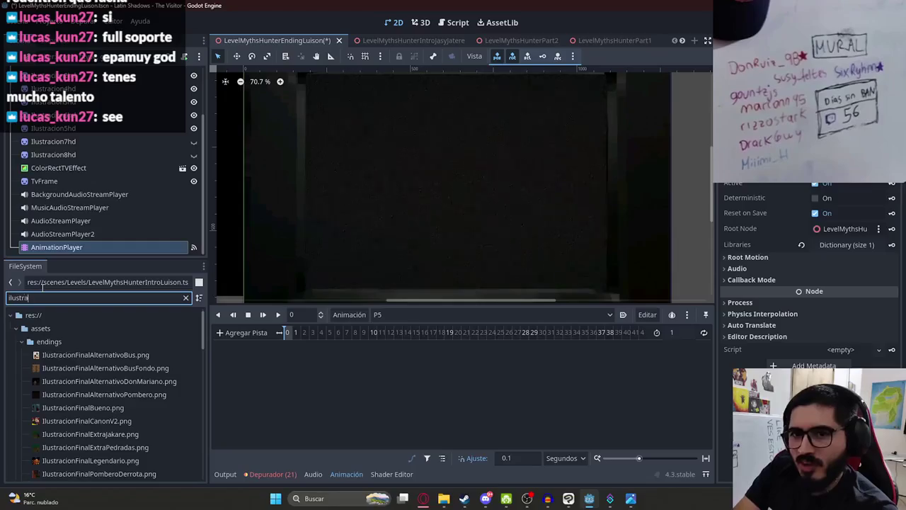
text(cion)
scroll(131, 435, down, 3)
scroll(156, 439, down, 5)
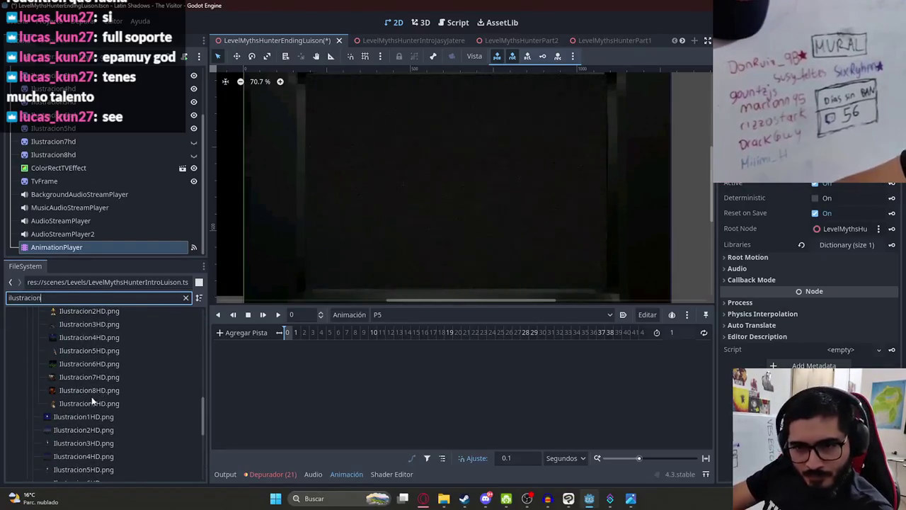
click(91, 403)
mouse_move(106, 402)
mouse_down()
mouse_move(481, 177)
mouse_move(453, 184)
mouse_up()
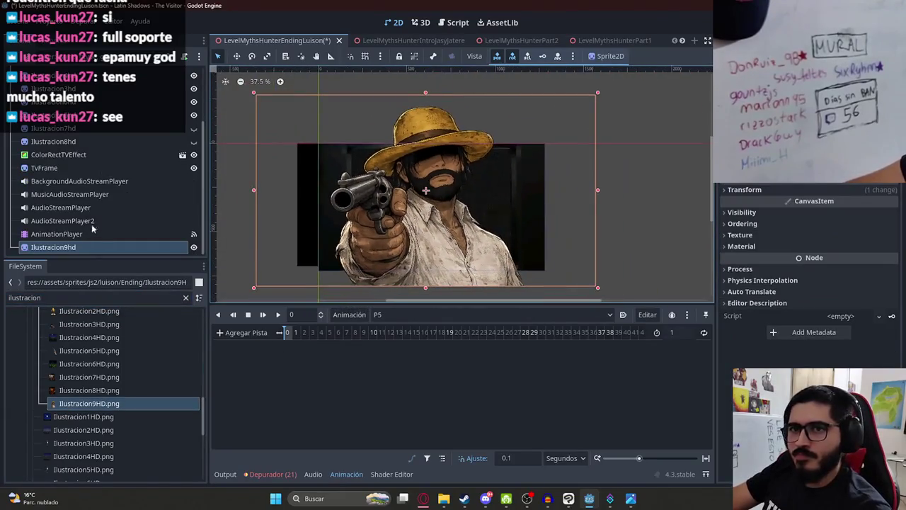
drag(91, 153, 90, 154)
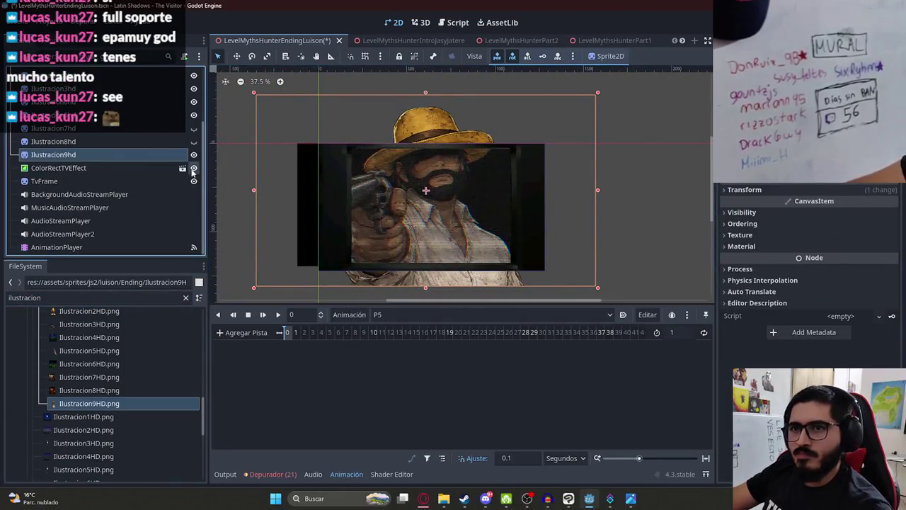
Scale and move the cowboy sprite to fill the frame, at 637, 350 with scale 0.608.
drag(401, 180, 411, 225)
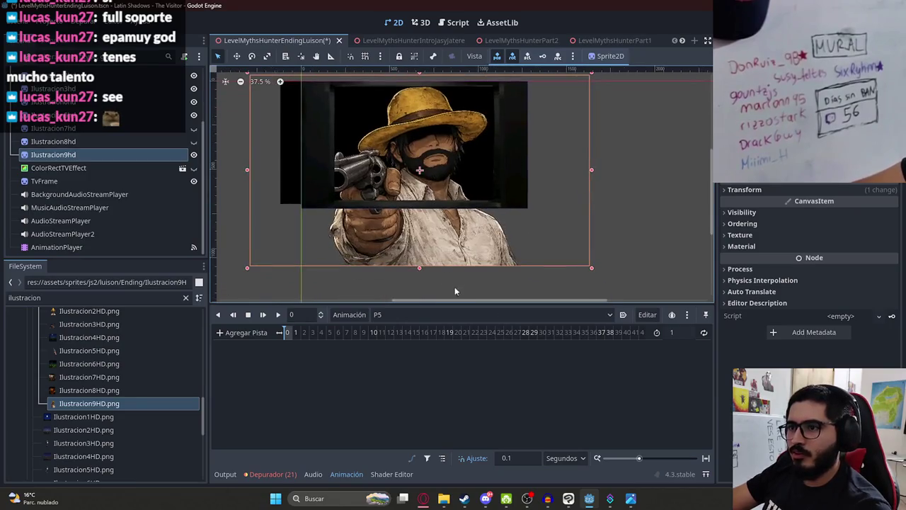
mouse_move(417, 269)
mouse_down()
mouse_move(375, 203)
mouse_move(350, 203)
mouse_move(432, 190)
mouse_up()
scroll(389, 211, up, 1)
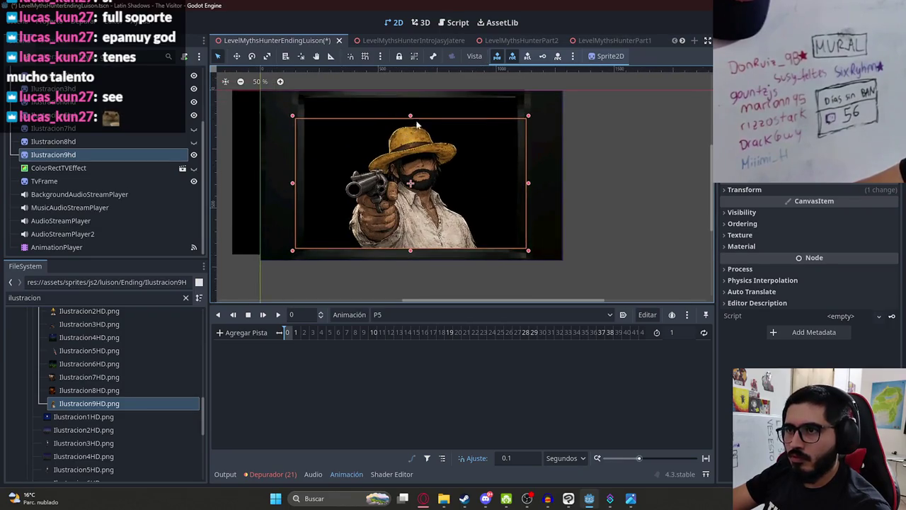
mouse_move(409, 111)
mouse_down()
mouse_move(417, 85)
mouse_move(417, 96)
mouse_up()
drag(463, 210, 430, 210)
scroll(413, 178, up, 1)
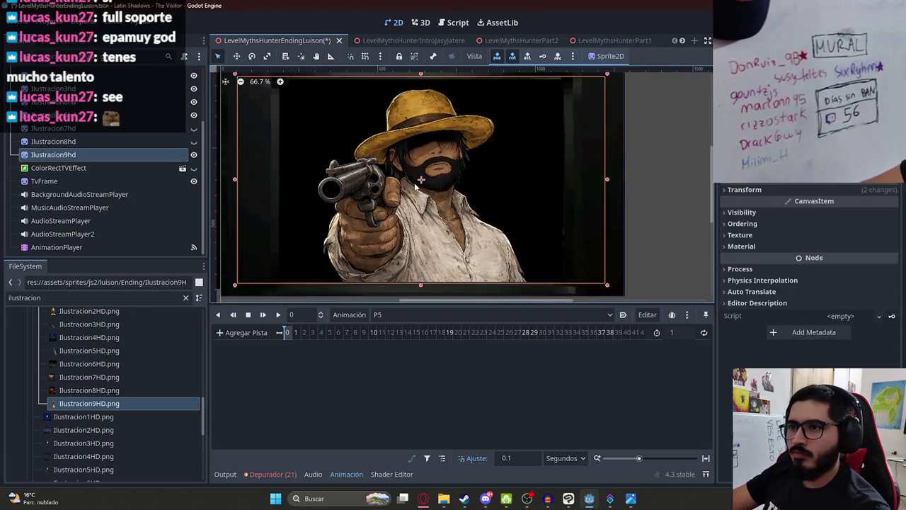
click(746, 189)
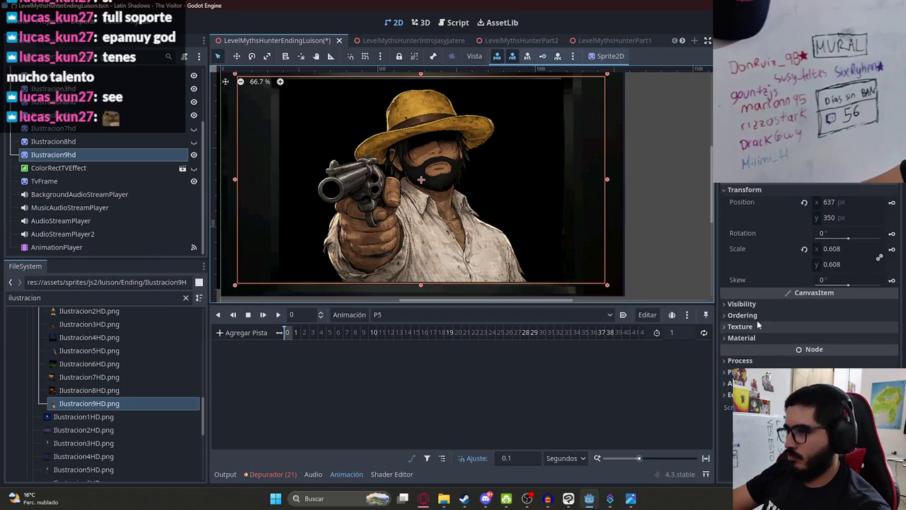
Key the cowboy sprite's Visible property and a fully transparent Modulate at the start of P5.
click(739, 304)
click(826, 316)
click(886, 316)
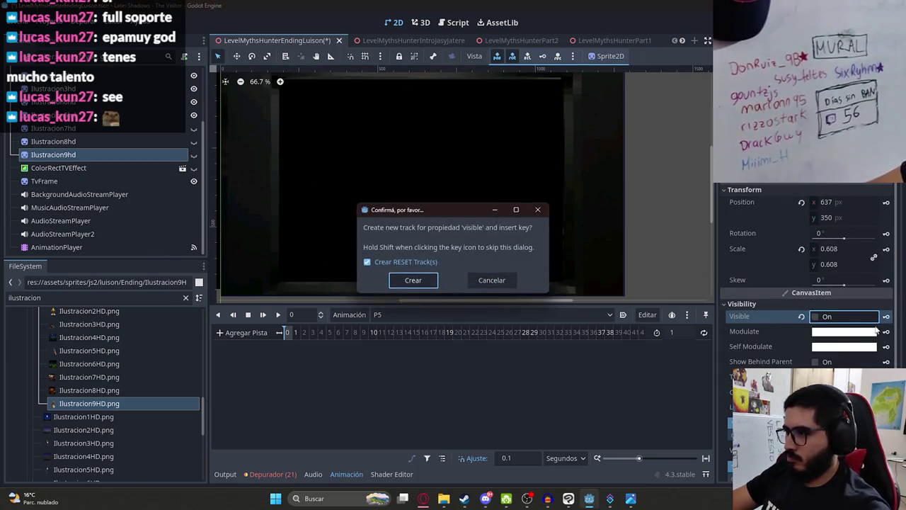
key(Return)
click(845, 331)
drag(878, 255, 779, 255)
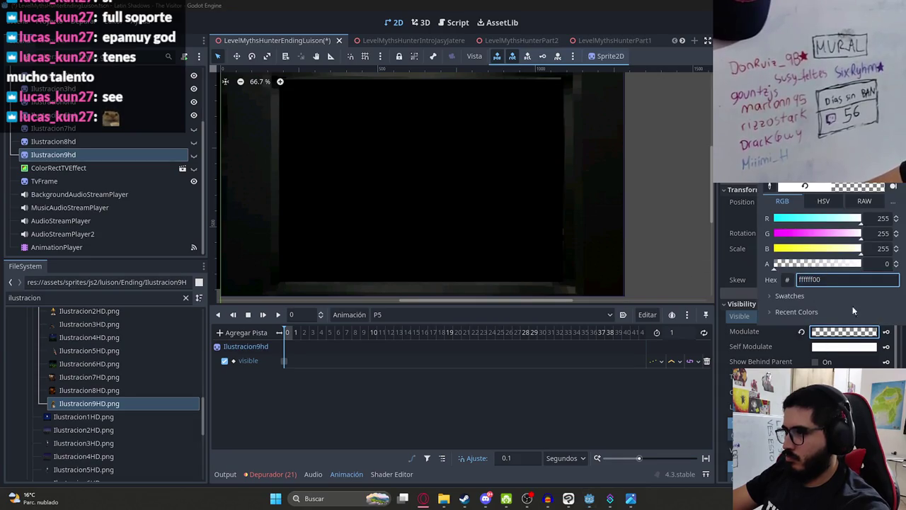
click(889, 338)
click(886, 333)
key(Return)
Set P5 to 10 seconds, key an opaque white Modulate later, and preview the fade-in.
click(814, 316)
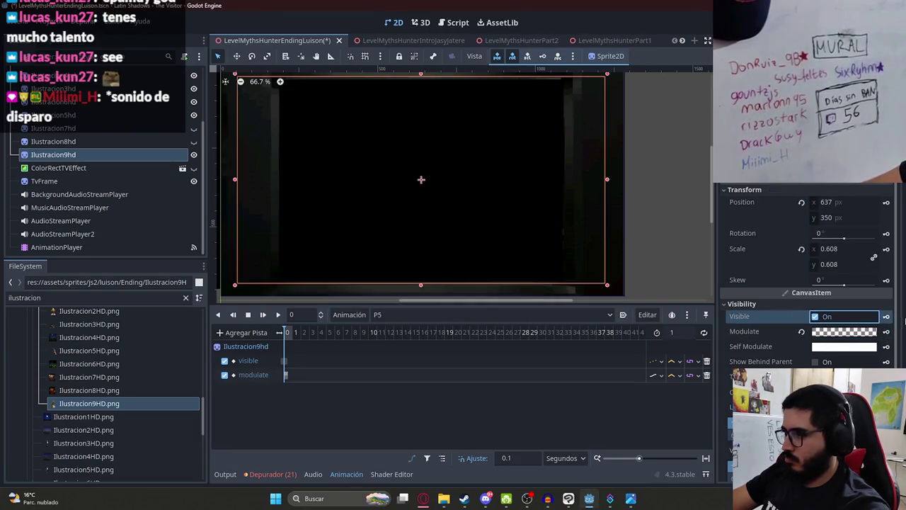
click(680, 332)
text(0)
key(Return)
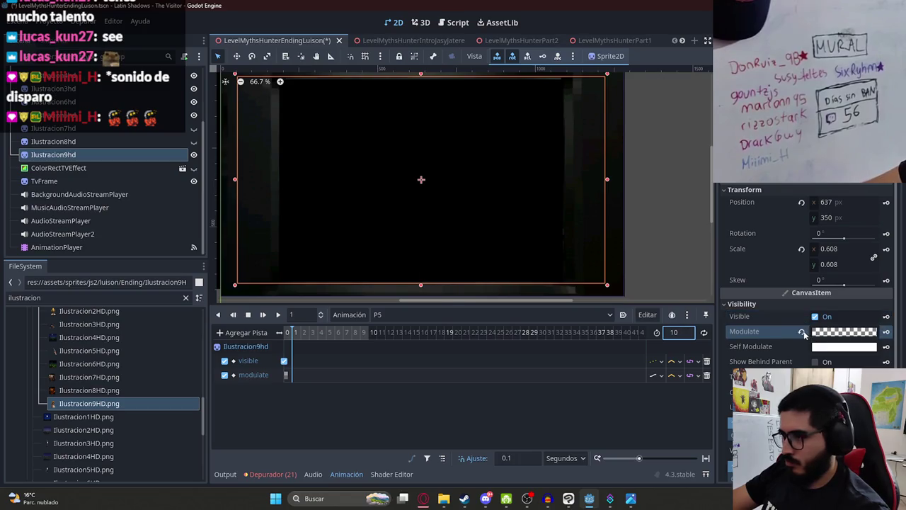
click(801, 331)
click(886, 332)
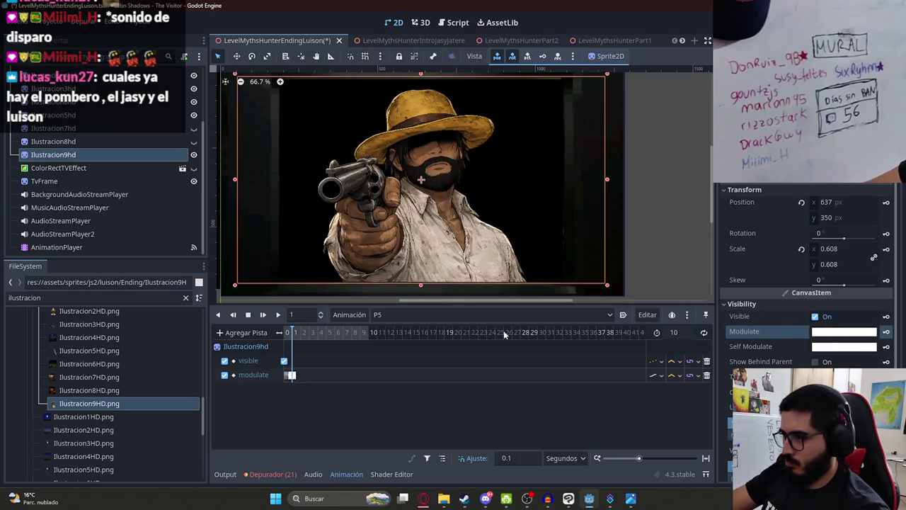
click(303, 331)
scroll(294, 345, up, 2)
drag(293, 446, 244, 445)
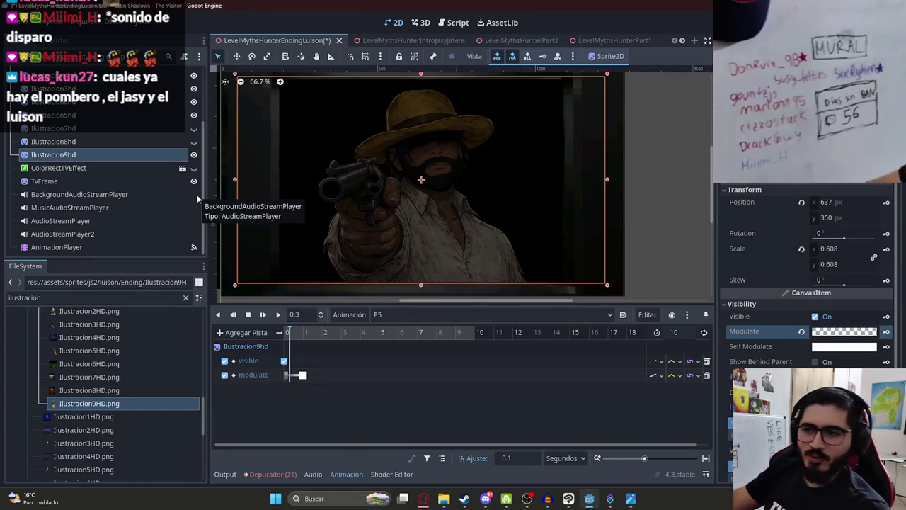
drag(290, 333, 373, 333)
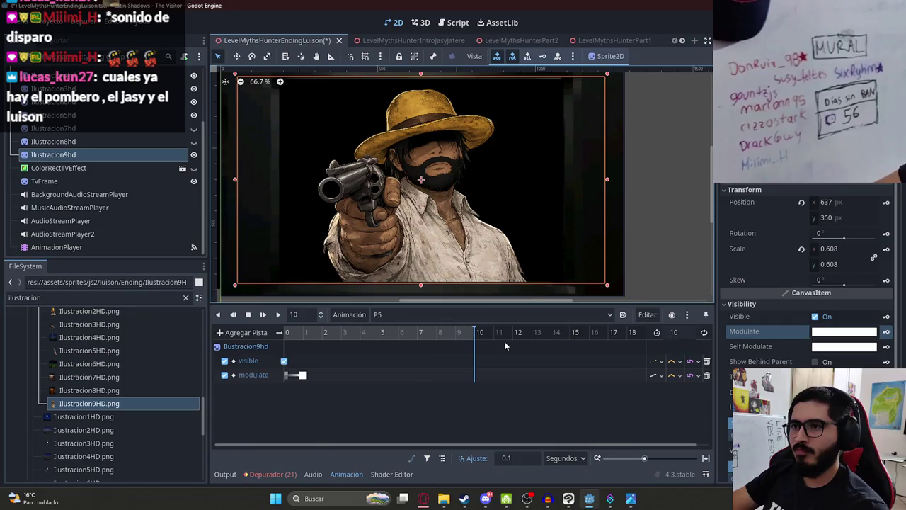
key(shift+d)
key(shift+d)
key(shift+d)
key(shift+d)
Add an Audio Playback Track bound to the AudioStreamPlayer.
click(237, 332)
click(308, 439)
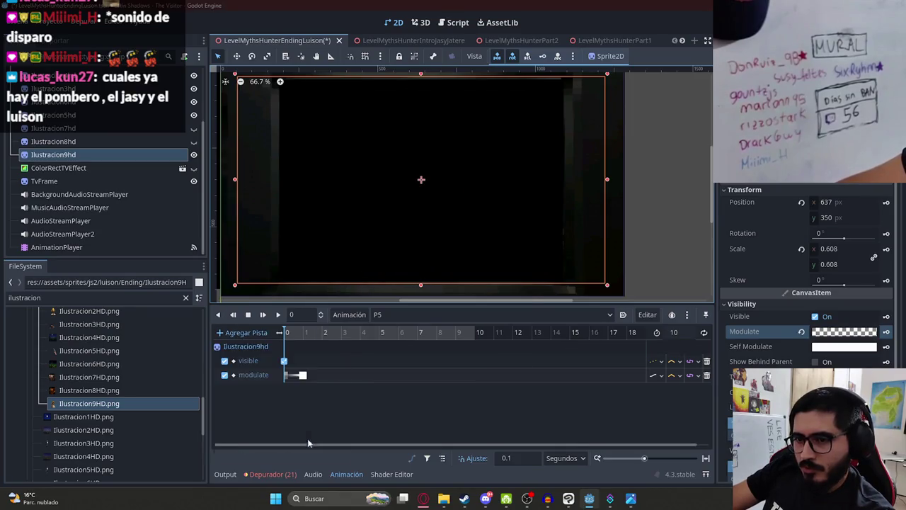
double_click(439, 341)
Filter FileSystem for 'luis', add LuisonEndingP3.wav to the audio track, and play the animation to hear it.
double_click(92, 297)
text(luis)
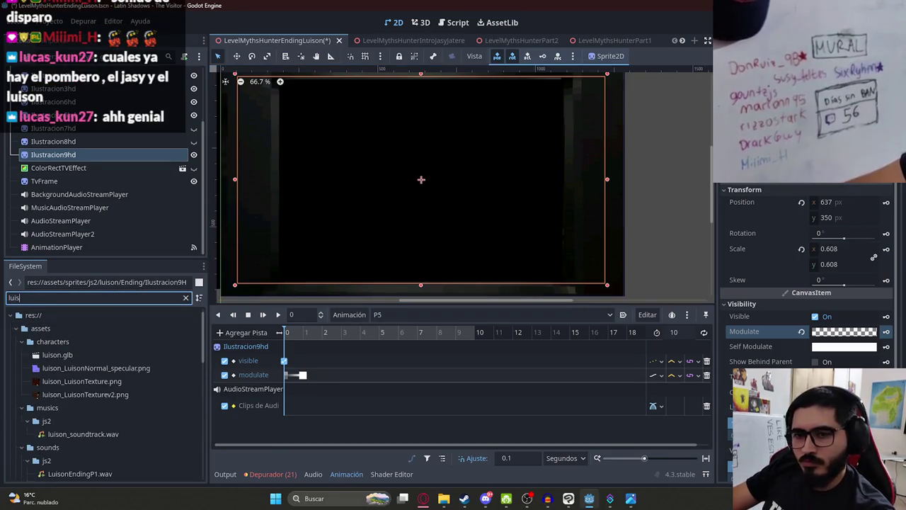
scroll(145, 385, down, 10)
scroll(140, 388, up, 8)
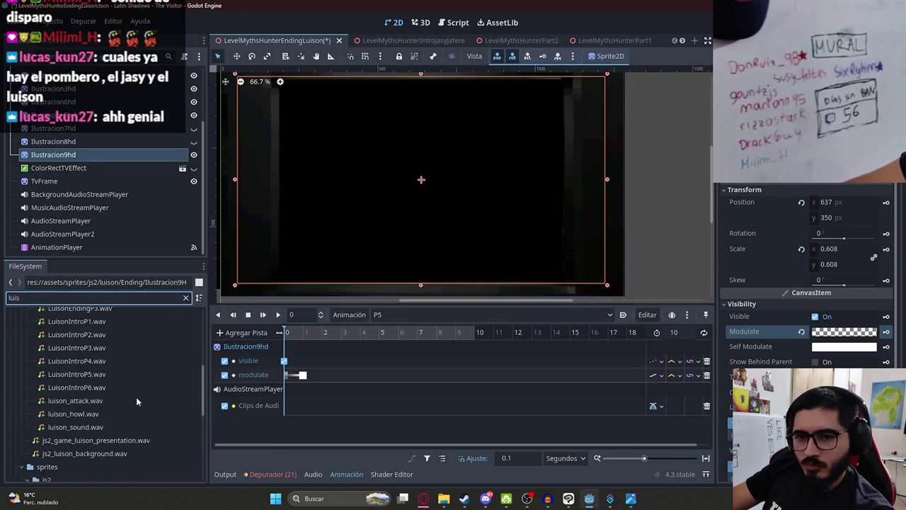
scroll(137, 401, up, 1)
drag(94, 393, 324, 410)
key(shift+d)
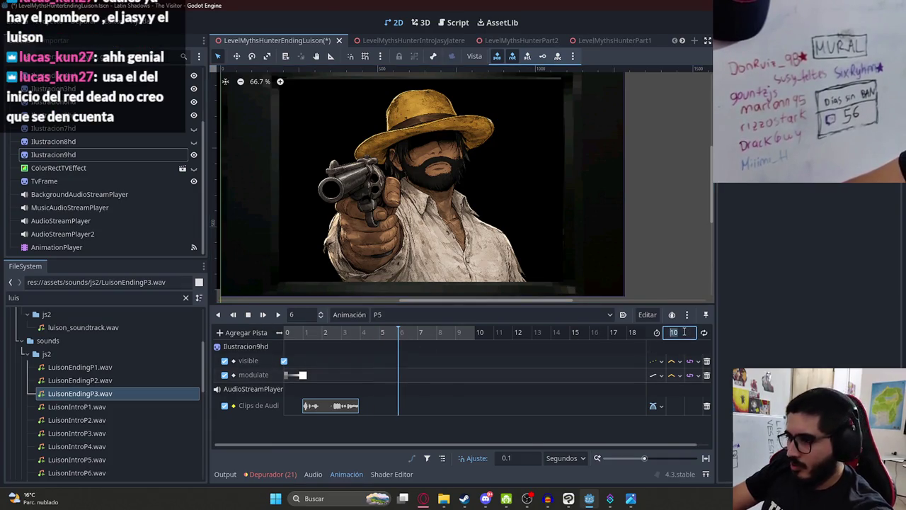
Set the P5 animation length to 6 seconds and scrub through the cowboy fade-in.
text(6)
key(Return)
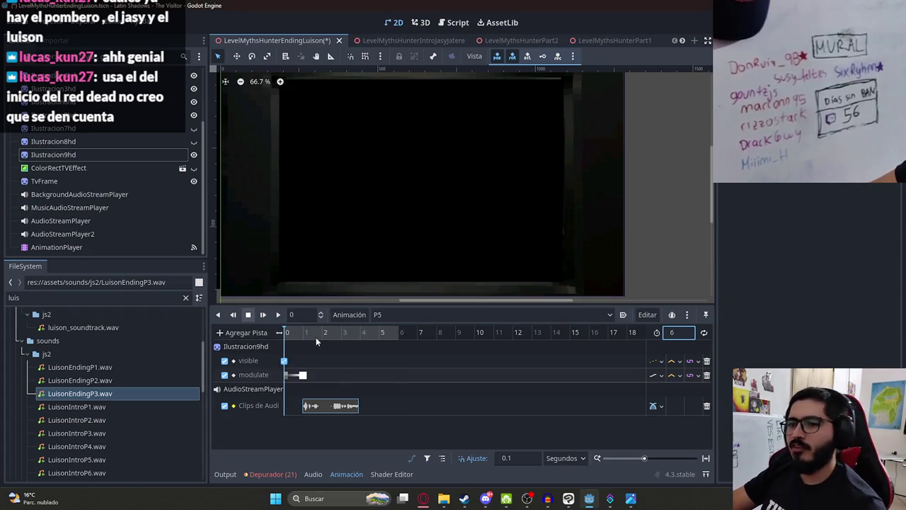
drag(316, 337, 325, 334)
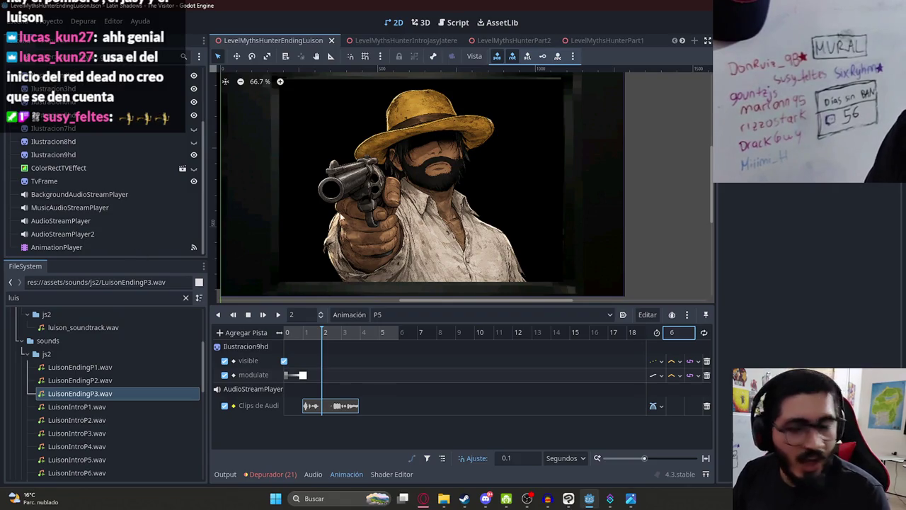
mouse_move(325, 332)
mouse_down()
mouse_move(278, 345)
mouse_move(343, 338)
mouse_move(278, 332)
mouse_move(306, 336)
mouse_up()
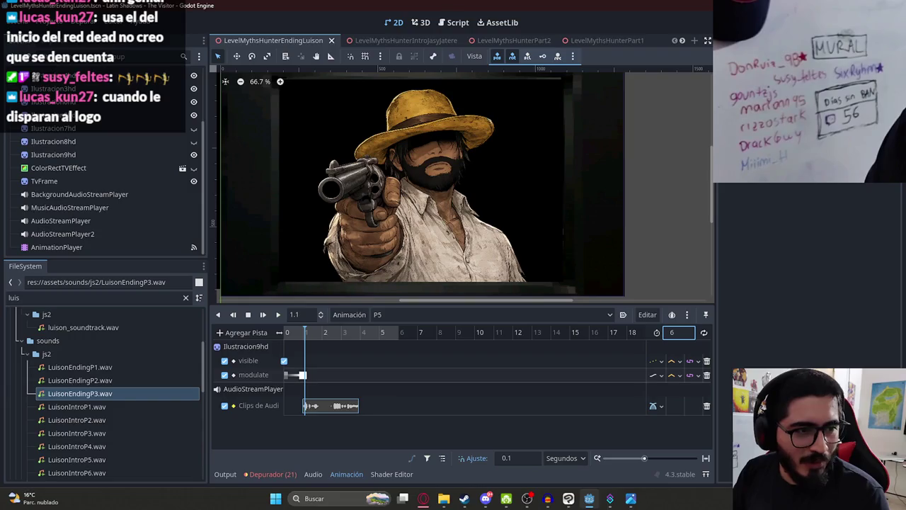
Pause the Brand-New Day music video in the browser.
click(423, 498)
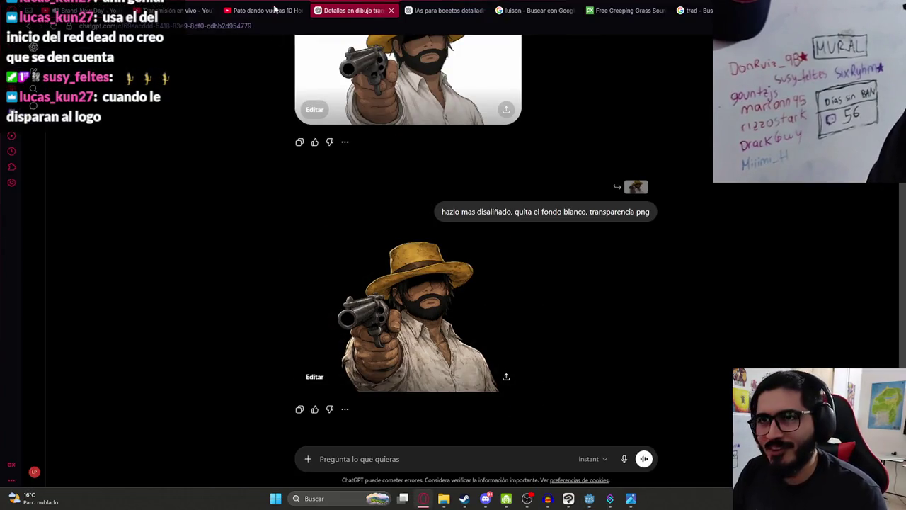
click(70, 10)
click(237, 124)
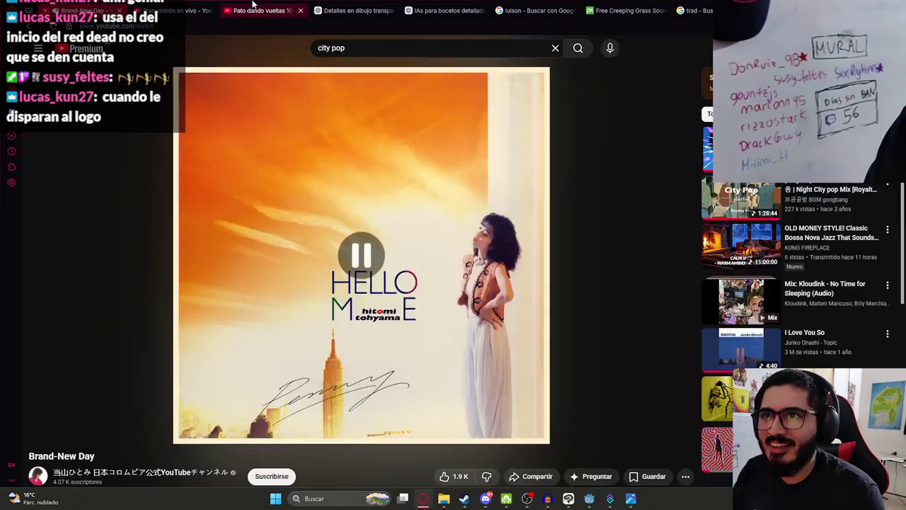
Play the spinning bread video from the playlist in fullscreen.
click(258, 10)
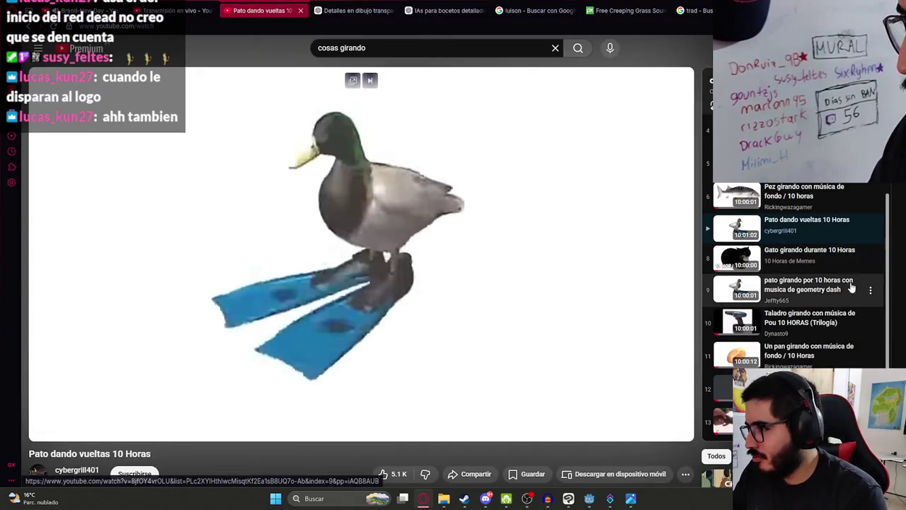
click(812, 361)
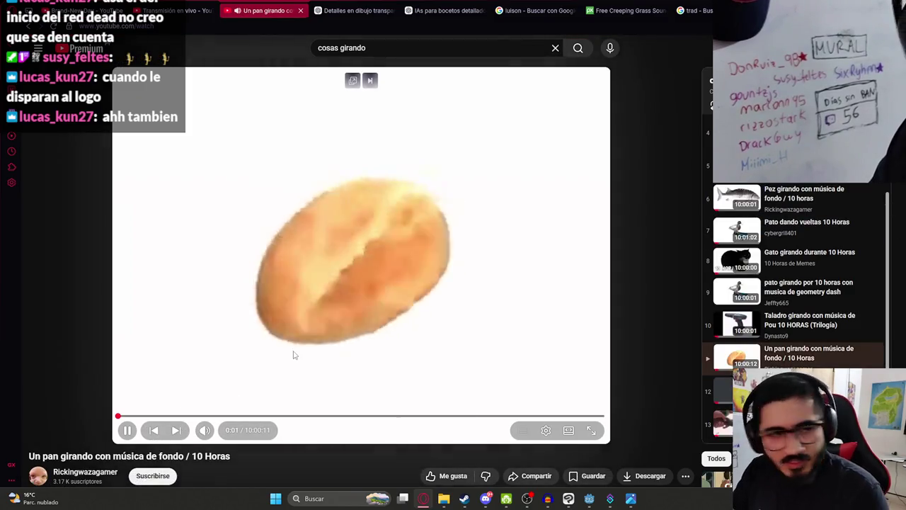
double_click(293, 354)
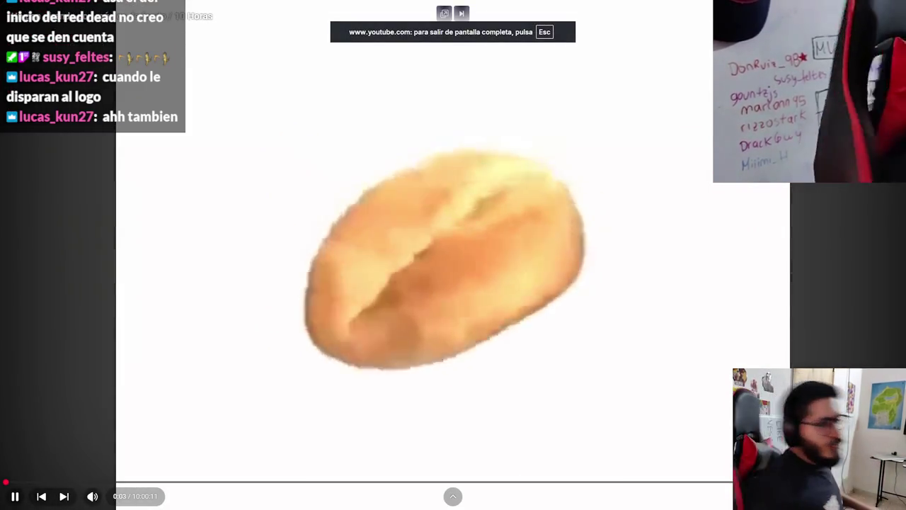